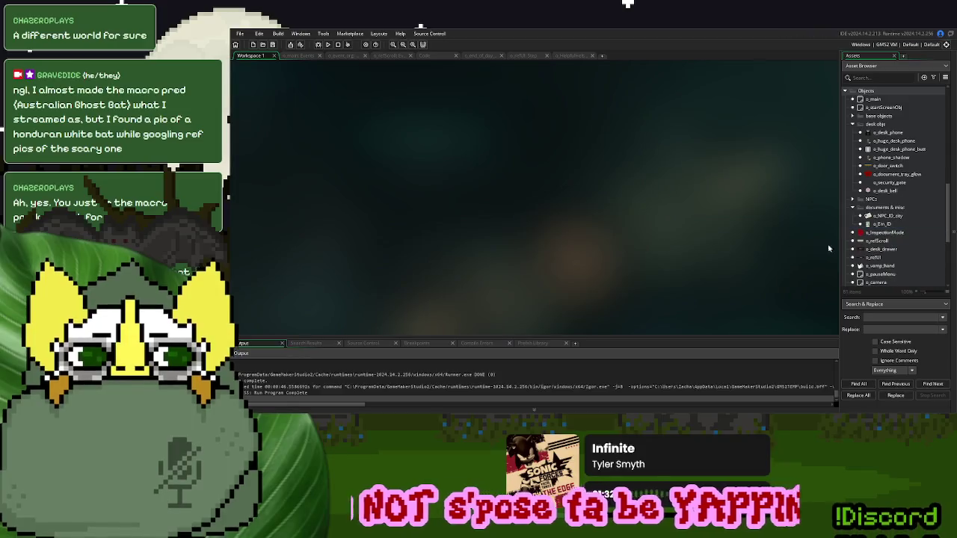
# - Delete the o_InspectionMode object
pyautogui.rightClick(871, 234)
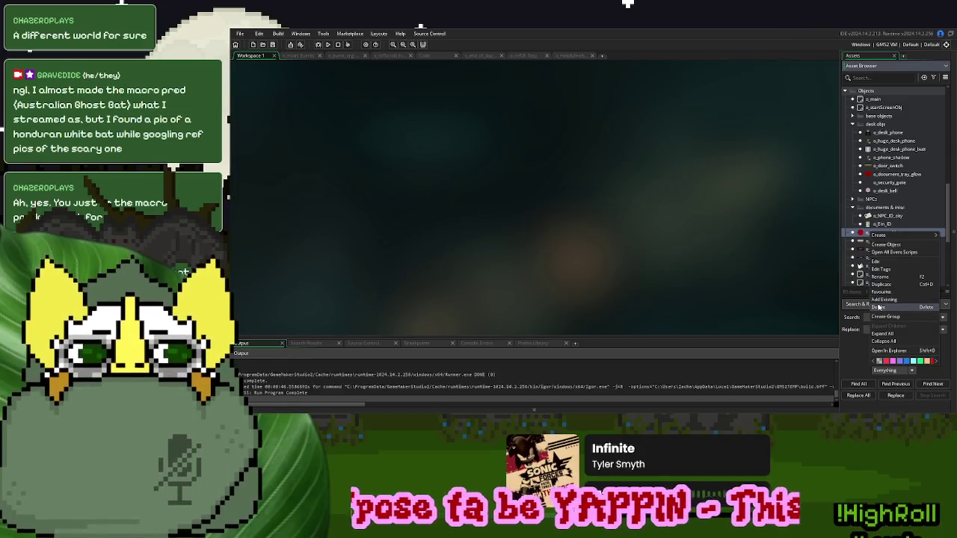
pyautogui.click(893, 304)
pyautogui.click(611, 234)
# - File o_refScroll under documents & misc and o_refill under desk objs
pyautogui.moveTo(888, 232)
pyautogui.mouseDown()
pyautogui.moveTo(899, 218)
pyautogui.moveTo(895, 180)
pyautogui.mouseUp()
pyautogui.scroll(-1, 884, 239)
pyautogui.click(879, 226)
pyautogui.moveTo(872, 235)
pyautogui.mouseDown()
pyautogui.moveTo(897, 180)
pyautogui.moveTo(897, 119)
pyautogui.mouseUp()
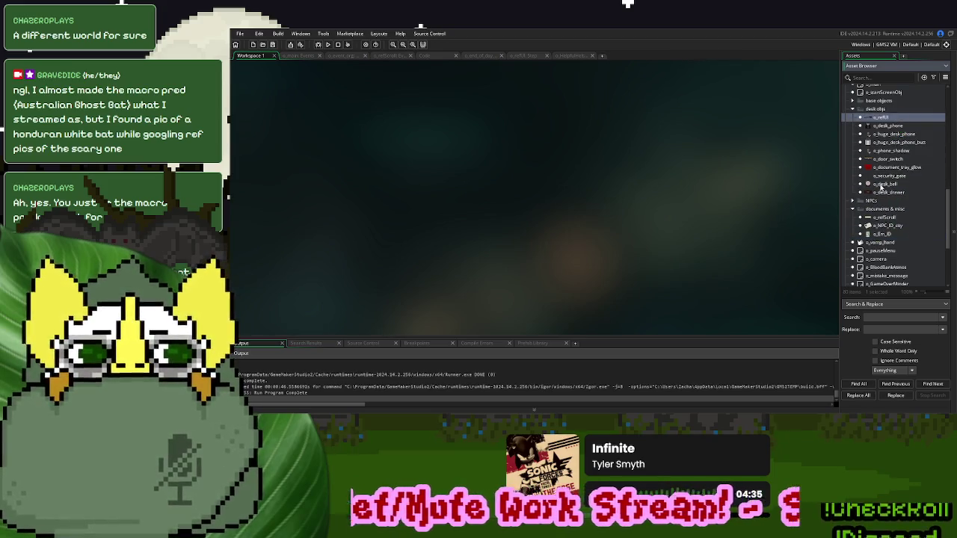
# - Look over the o_vamp_hand and o_event_org objects in the asset list
pyautogui.click(875, 242)
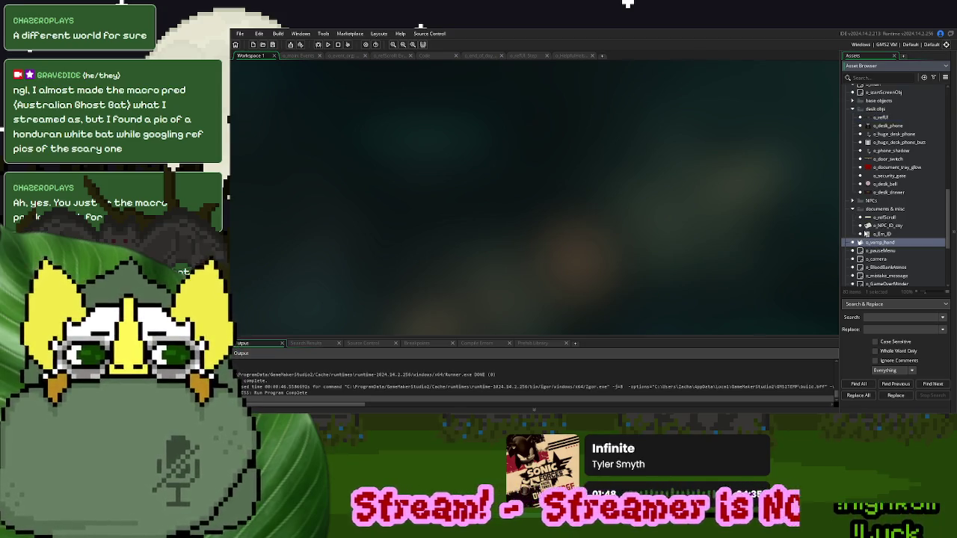
pyautogui.scroll(-1, 879, 253)
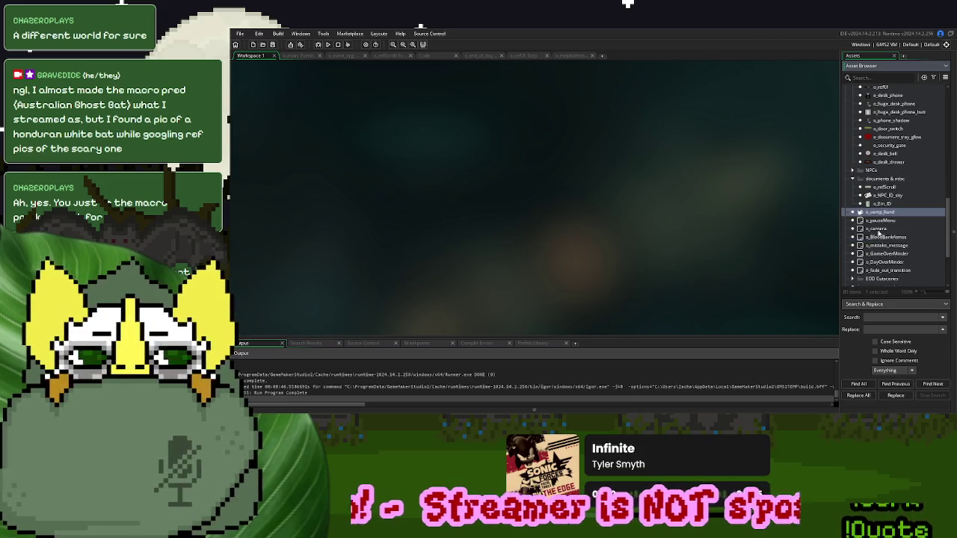
pyautogui.scroll(2, 879, 262)
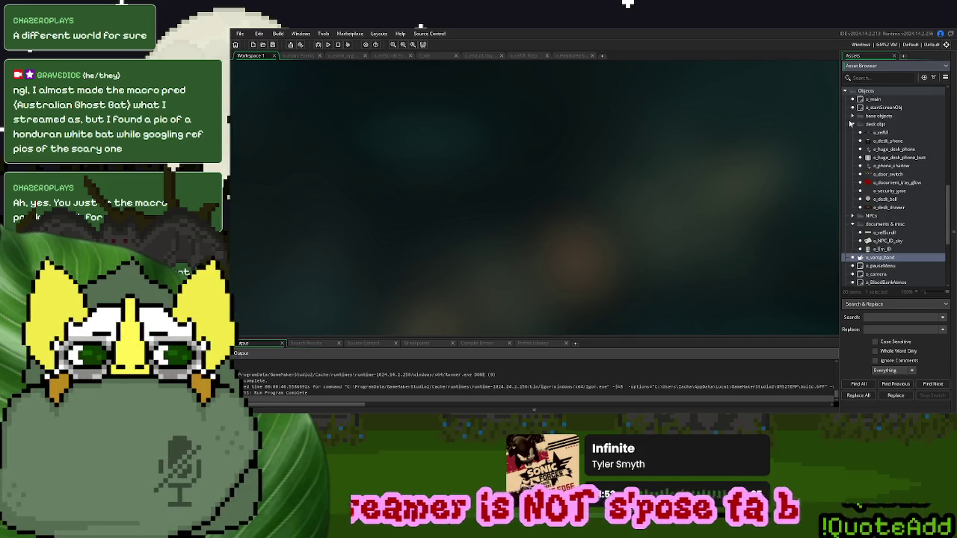
pyautogui.scroll(3, 893, 213)
pyautogui.scroll(-2, 893, 217)
pyautogui.scroll(-1, 891, 239)
pyautogui.scroll(5, 892, 222)
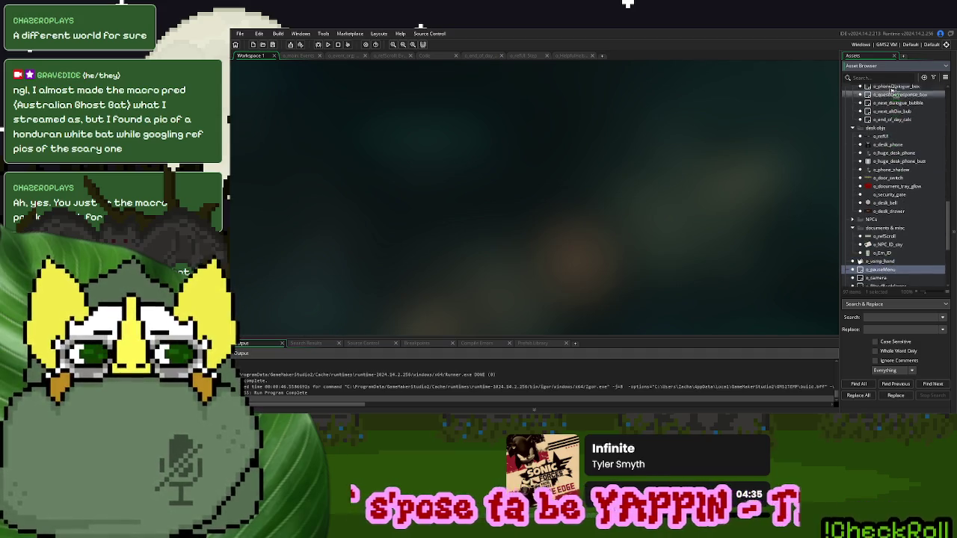
pyautogui.scroll(1, 894, 93)
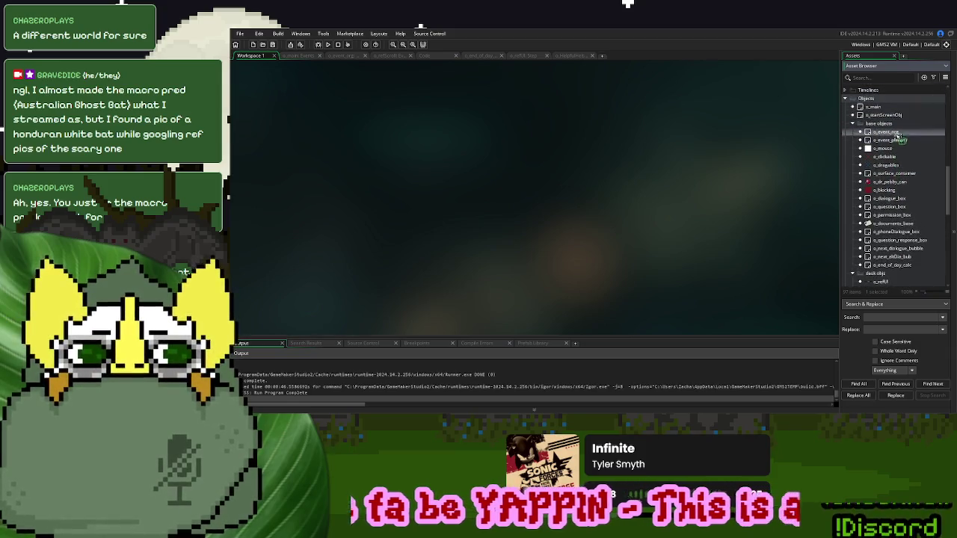
pyautogui.click(897, 132)
pyautogui.scroll(-4, 882, 194)
pyautogui.scroll(-1, 886, 252)
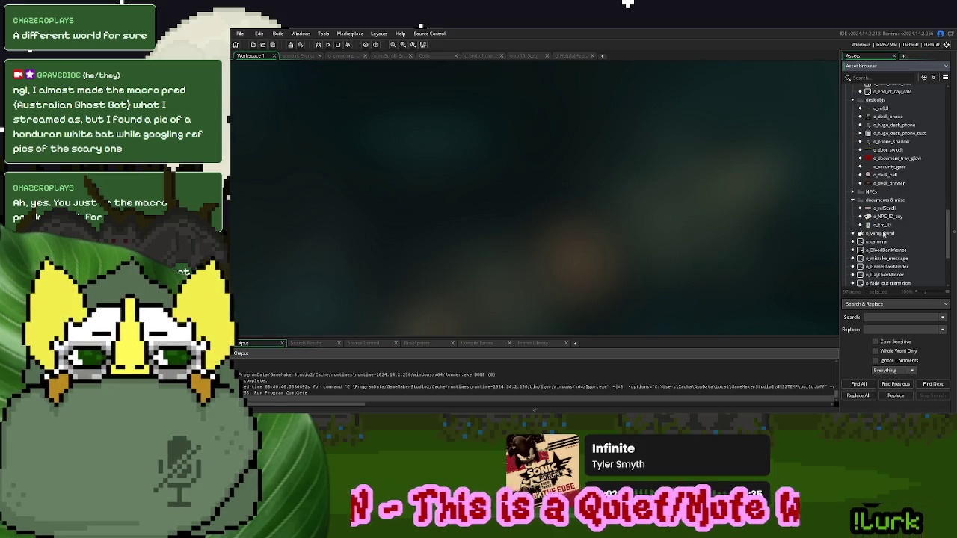
pyautogui.scroll(3, 894, 93)
pyautogui.scroll(6, 894, 93)
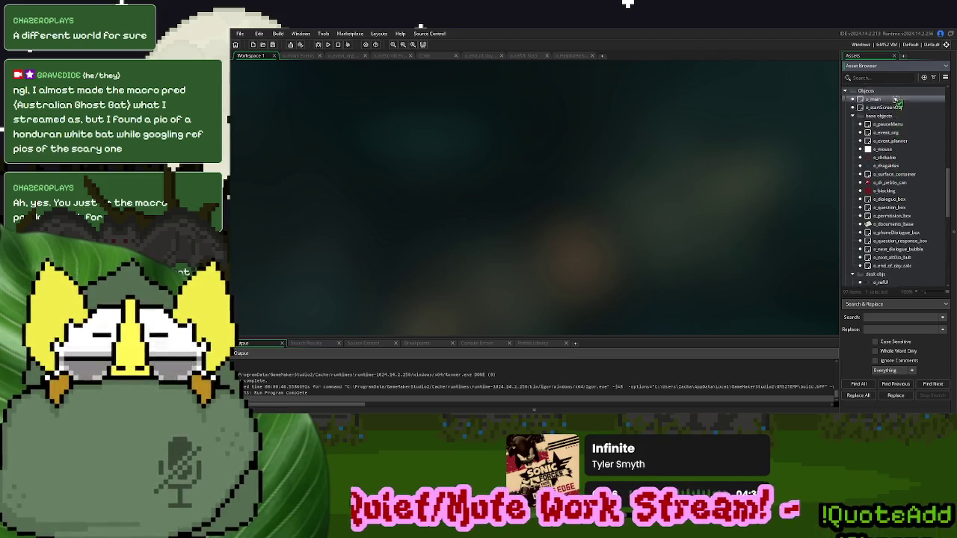
pyautogui.scroll(-10, 897, 128)
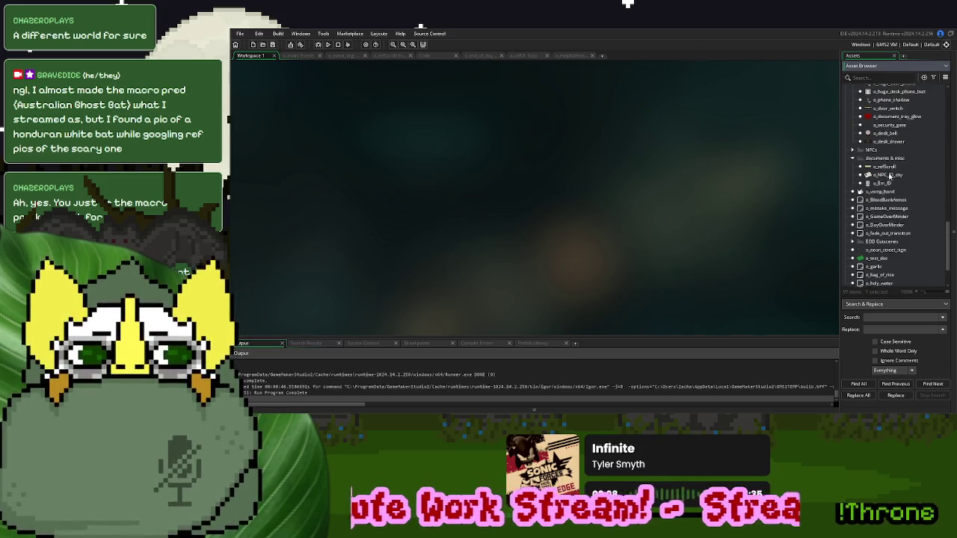
# - Select the BloodBank object and collapse the documents & misc folder
pyautogui.click(880, 202)
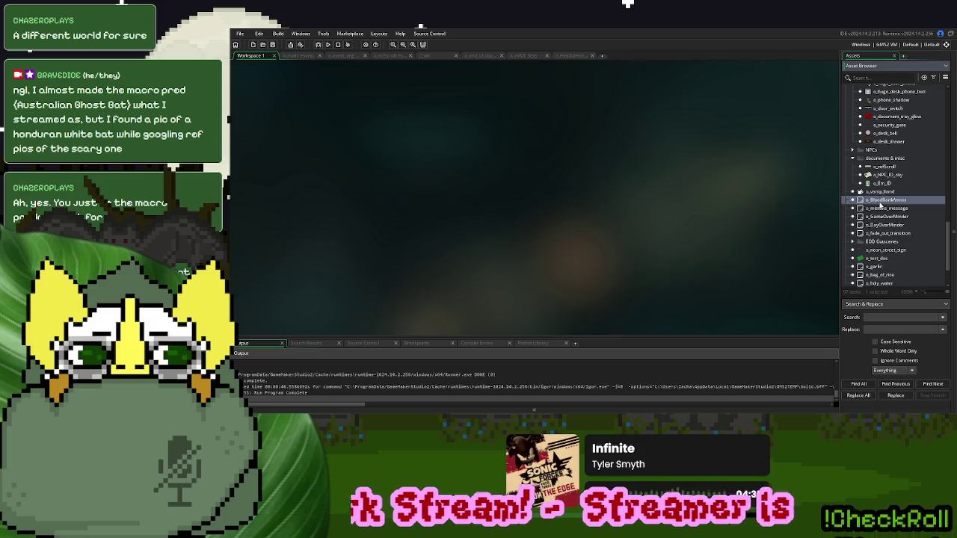
pyautogui.scroll(5, 883, 220)
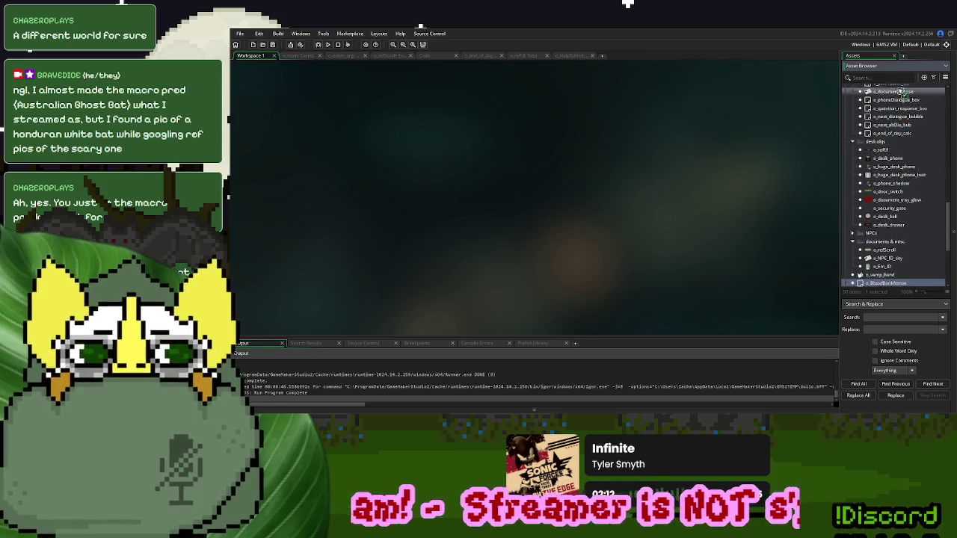
pyautogui.scroll(-3, 888, 238)
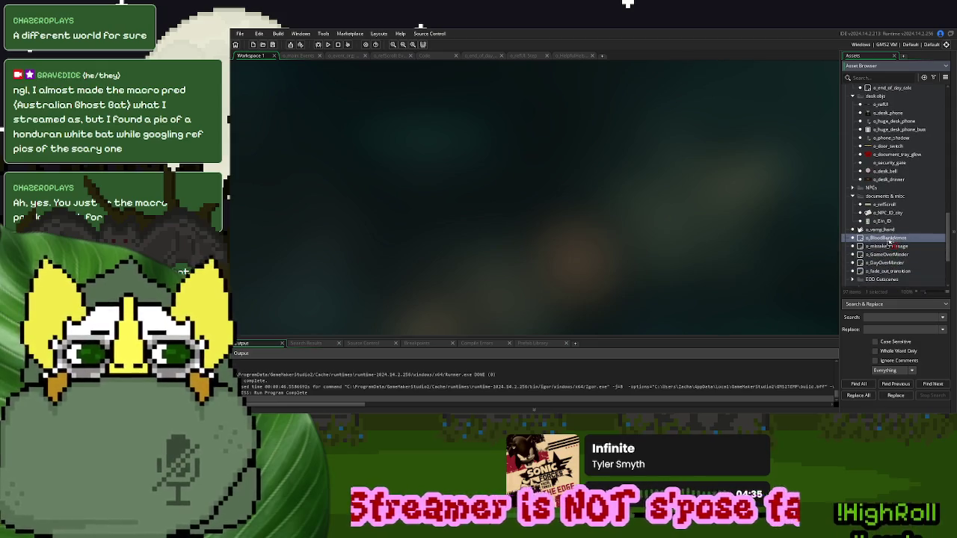
pyautogui.click(853, 198)
pyautogui.rightClick(873, 212)
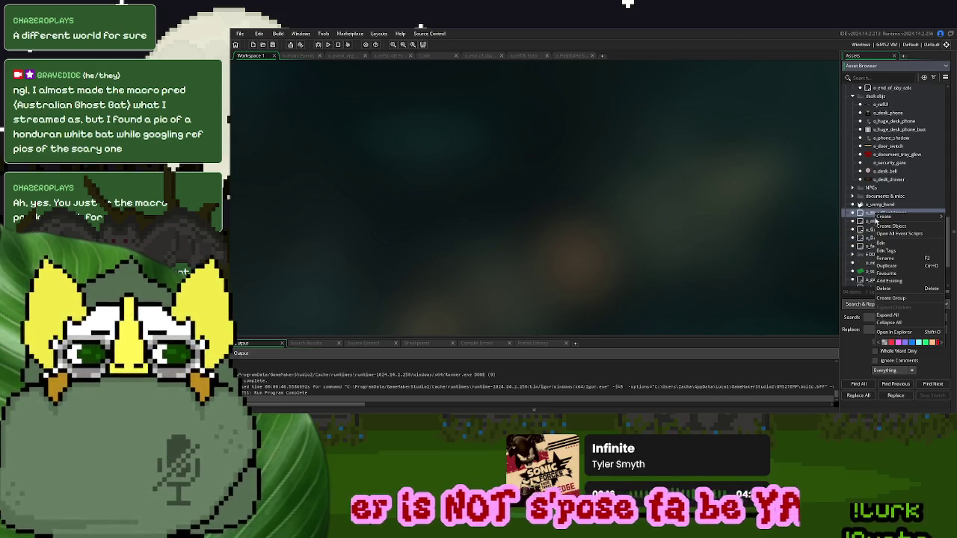
# - Create a 'music minders' group and move the BloodBank object into it
pyautogui.click(894, 303)
pyautogui.write('o_')
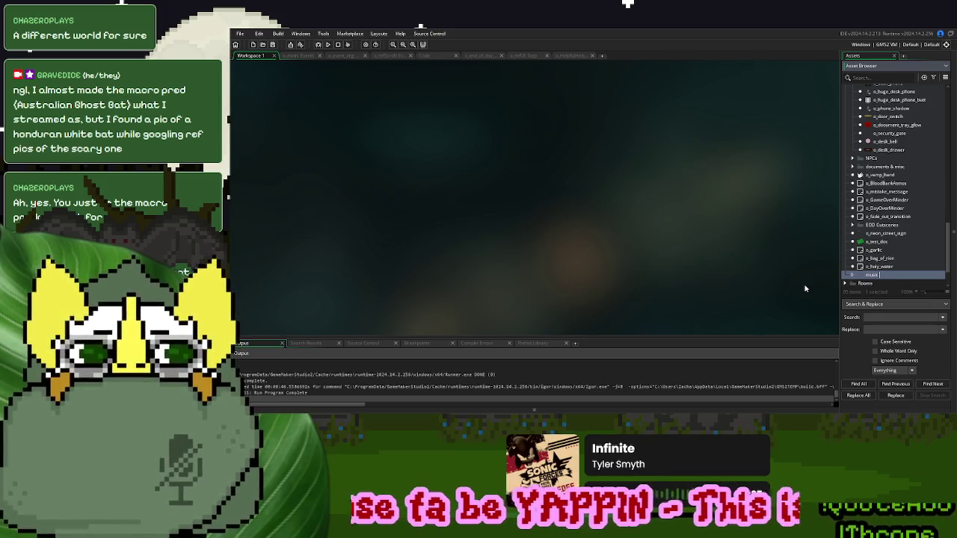
pyautogui.write('ers')
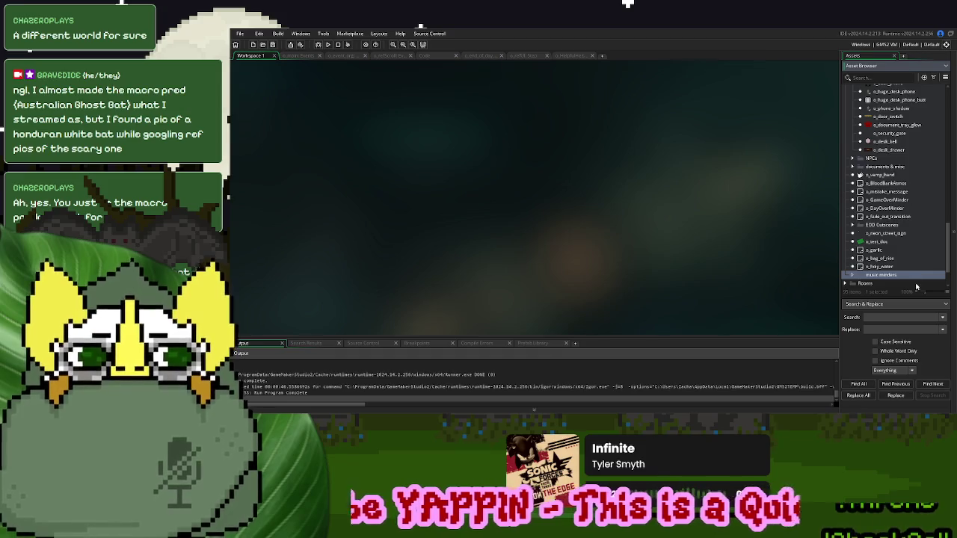
pyautogui.press('Return')
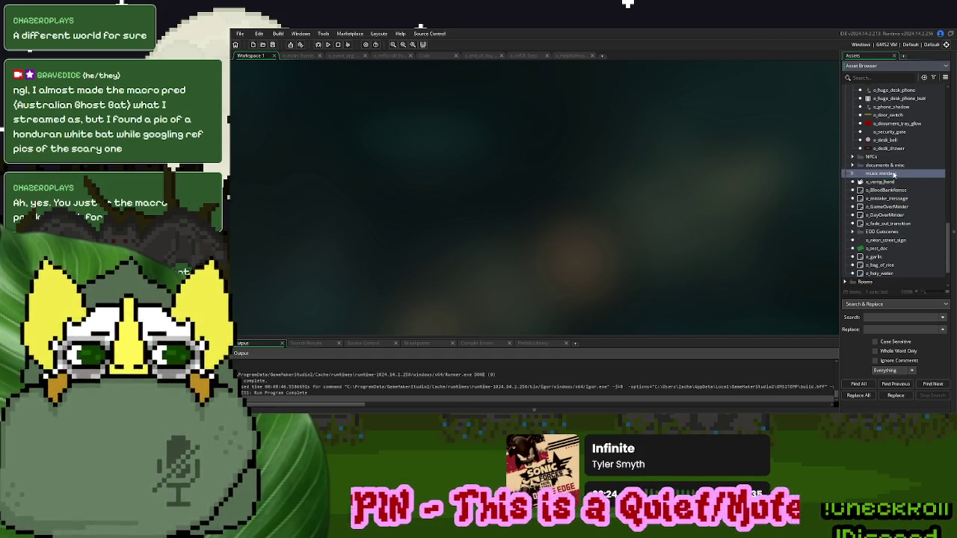
pyautogui.moveTo(880, 193); pyautogui.dragTo(897, 174)
# - Place the EOD Cutscenes folder below music minders
pyautogui.click(853, 232)
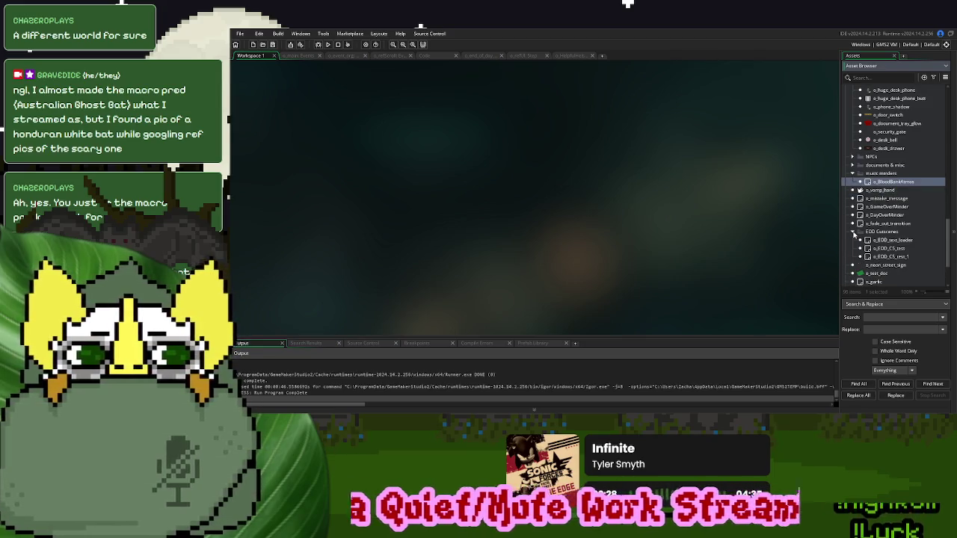
pyautogui.click(854, 233)
pyautogui.moveTo(880, 233); pyautogui.dragTo(854, 181)
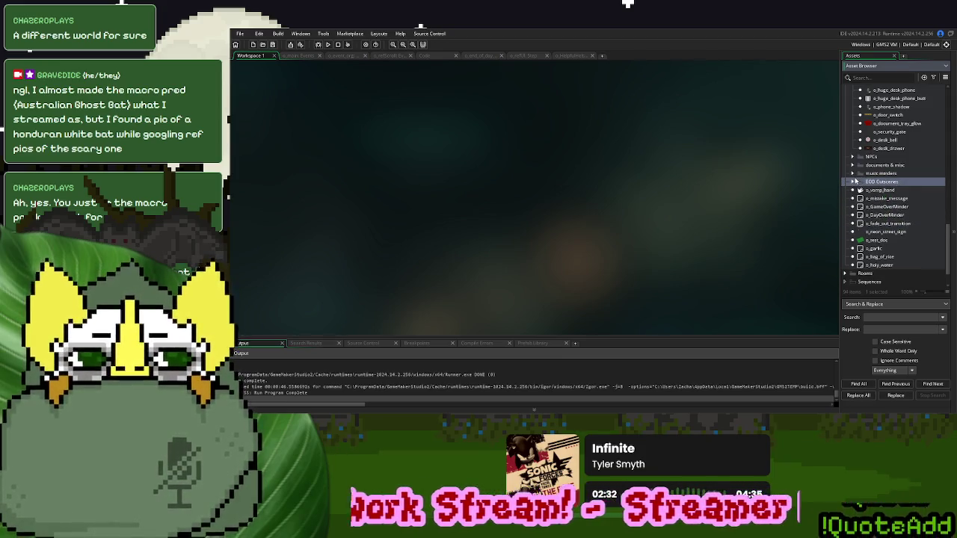
# - Move o_DayOverMinder and o_fade_out_transition up beside o_GameOverMinder
pyautogui.click(888, 200)
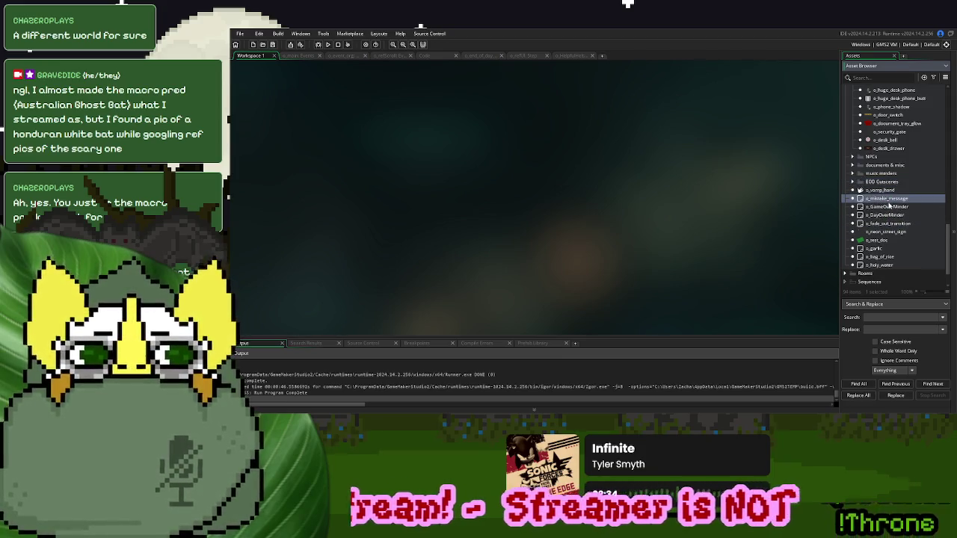
pyautogui.scroll(1, 906, 229)
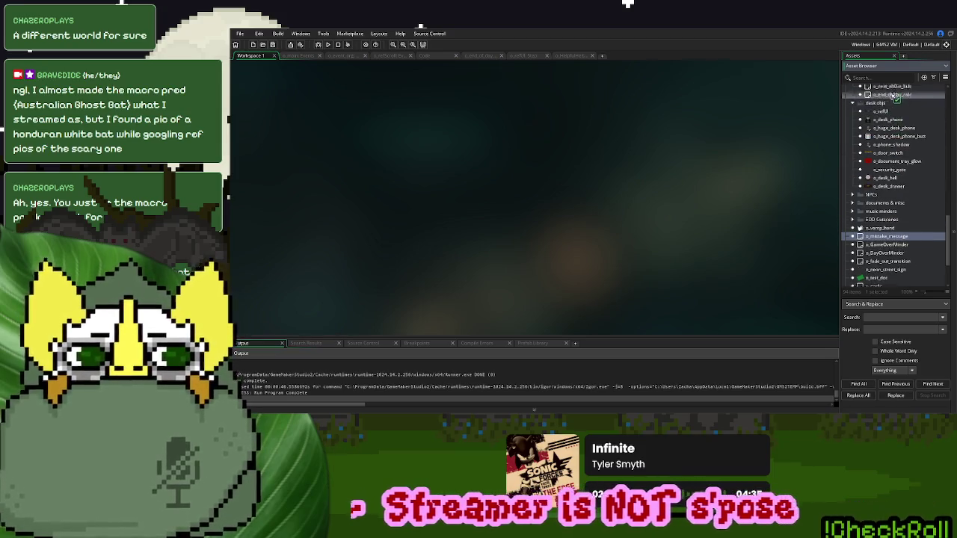
pyautogui.scroll(2, 897, 116)
pyautogui.moveTo(897, 116); pyautogui.dragTo(896, 134)
pyautogui.scroll(-2, 871, 232)
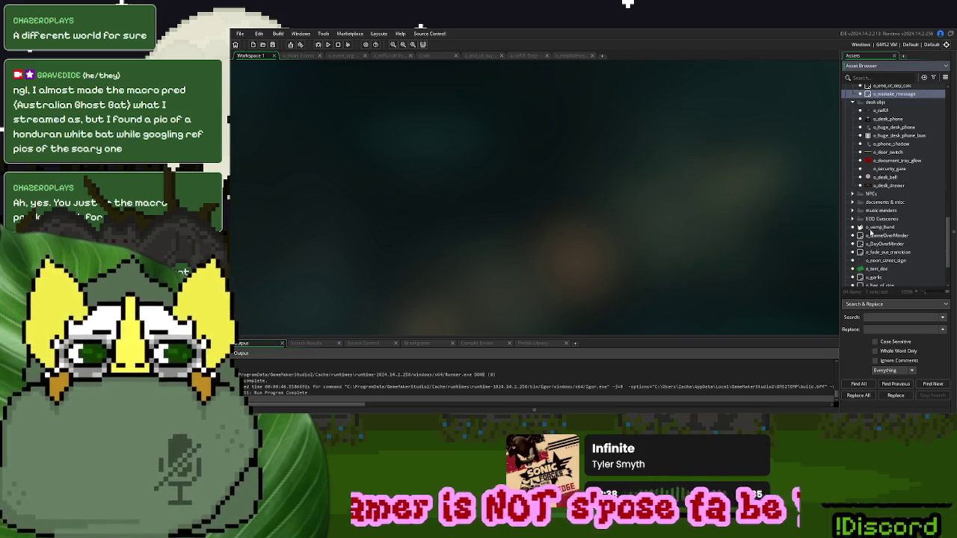
pyautogui.moveTo(887, 237)
pyautogui.mouseDown()
pyautogui.moveTo(893, 106)
pyautogui.moveTo(897, 124)
pyautogui.mouseUp()
pyautogui.scroll(-2, 884, 218)
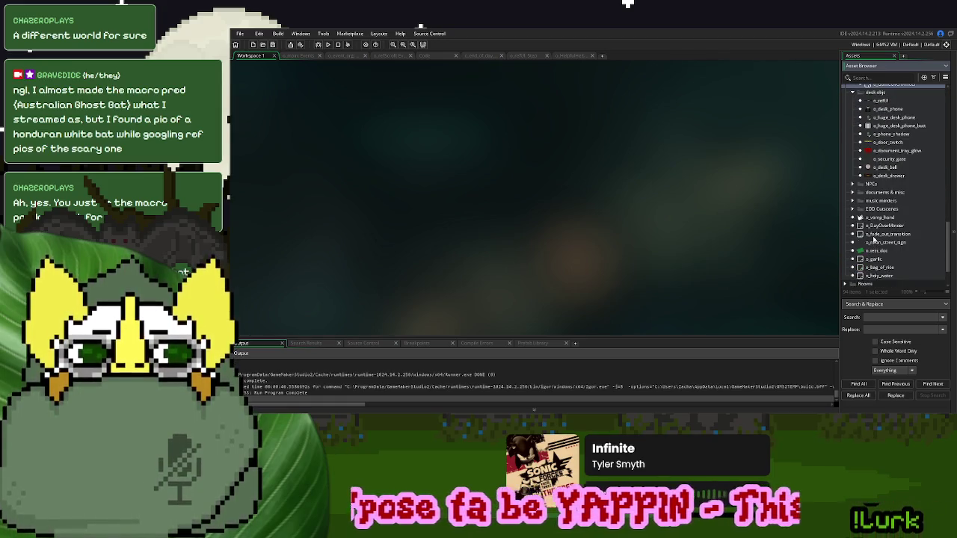
pyautogui.click(880, 235)
pyautogui.moveTo(882, 228)
pyautogui.mouseDown()
pyautogui.moveTo(893, 109)
pyautogui.moveTo(894, 118)
pyautogui.mouseUp()
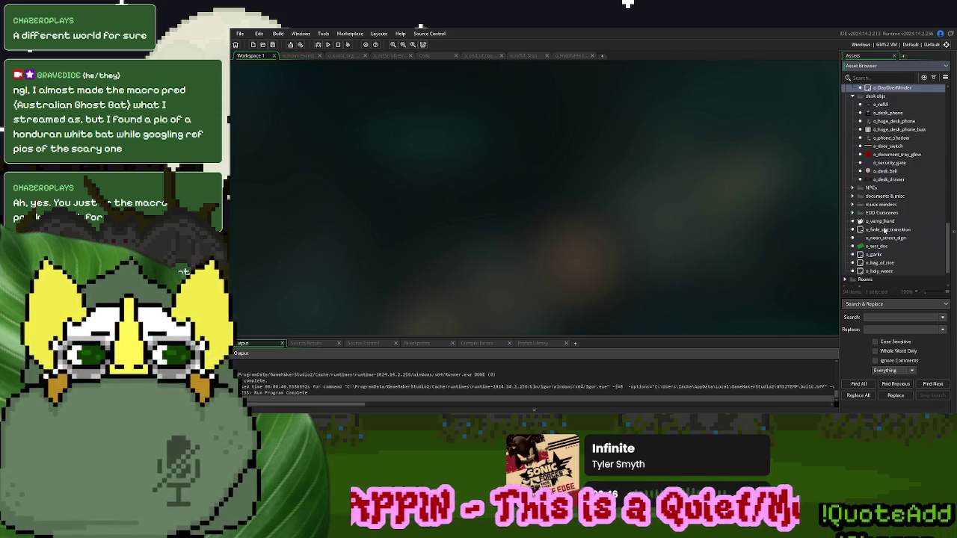
pyautogui.moveTo(879, 231); pyautogui.dragTo(897, 120)
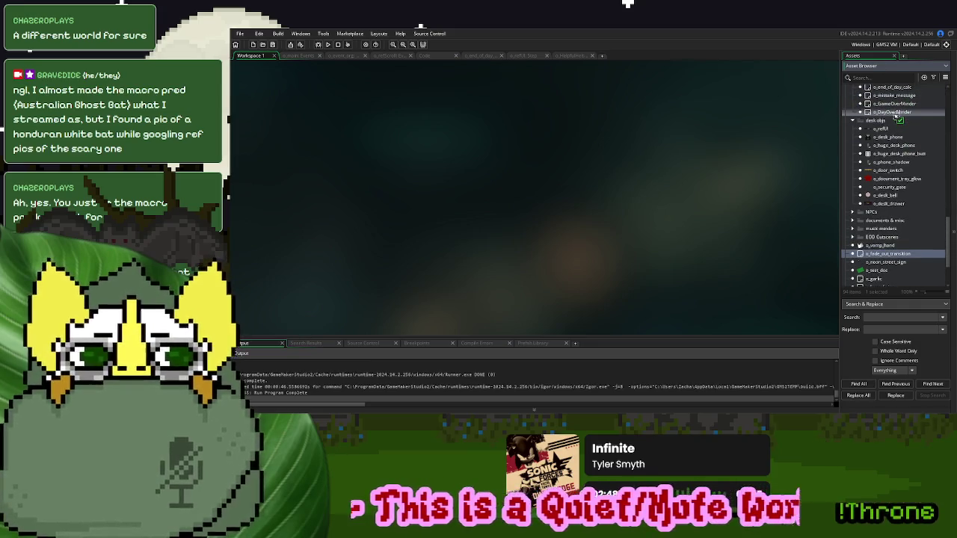
# - File o_neon_street_sign into the desk objs folder
pyautogui.scroll(-2, 882, 211)
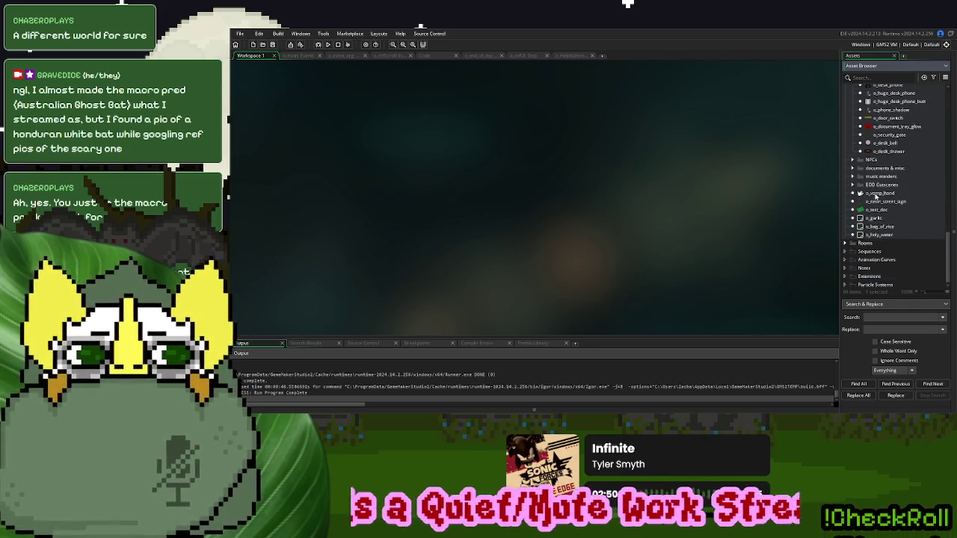
pyautogui.moveTo(876, 202)
pyautogui.mouseDown()
pyautogui.moveTo(897, 101)
pyautogui.moveTo(897, 228)
pyautogui.mouseUp()
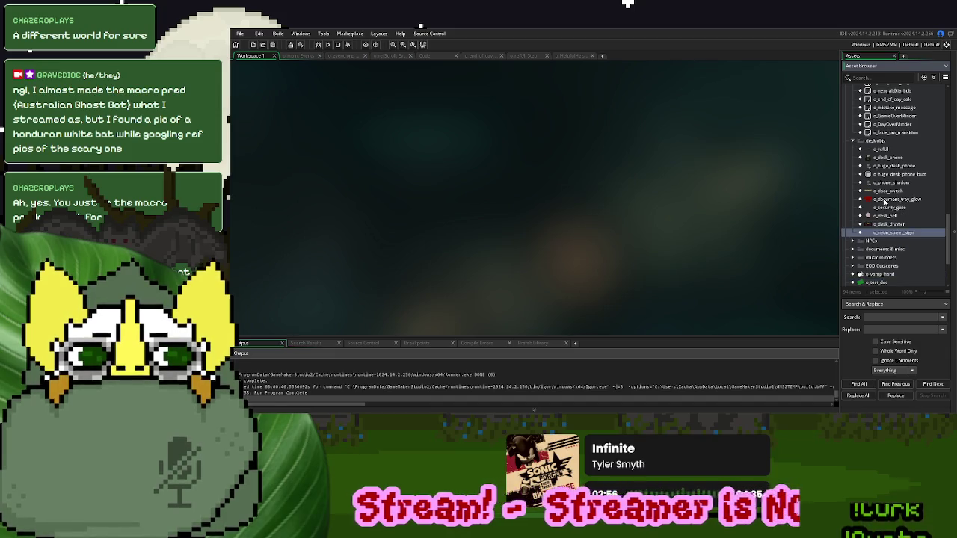
pyautogui.rightClick(881, 141)
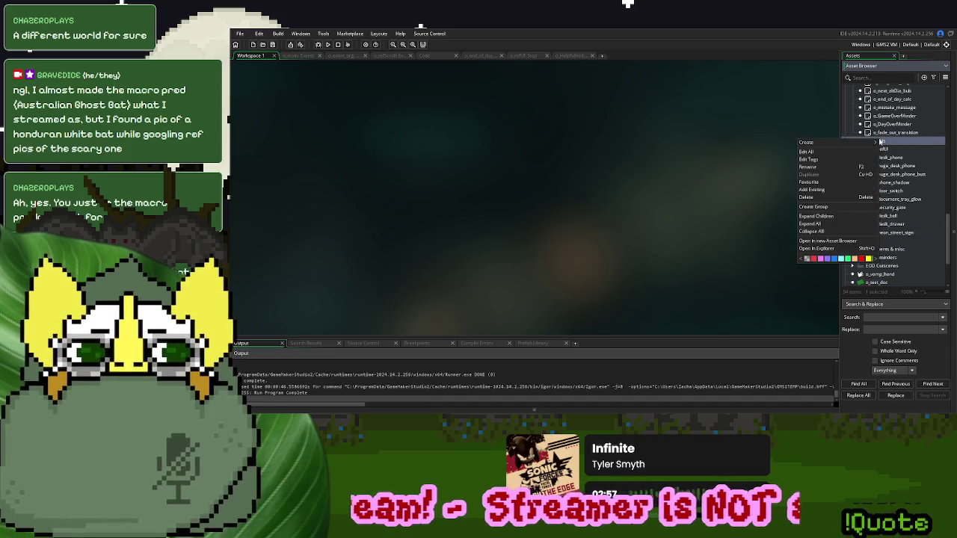
# - Rename the desk objs folder and collapse the scene props folder
pyautogui.click(819, 167)
pyautogui.write('d')
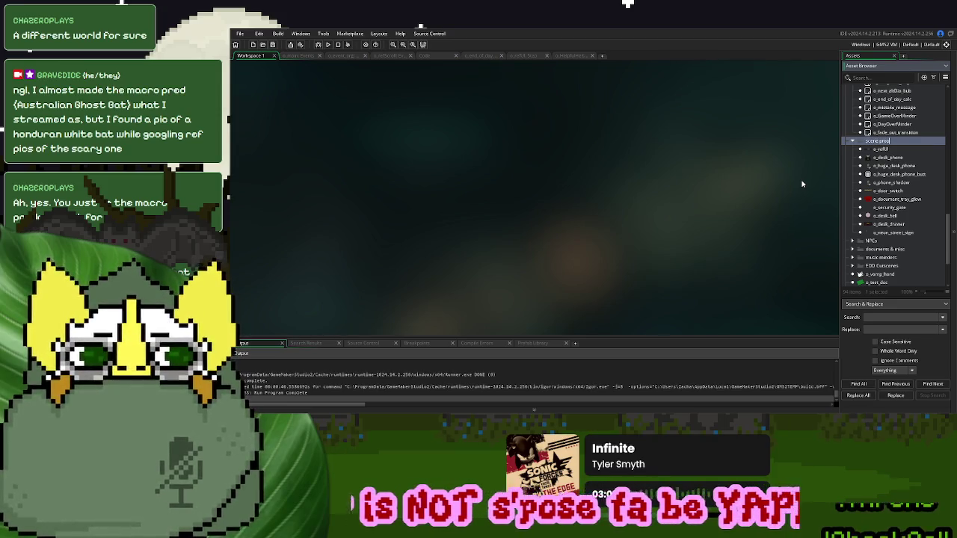
pyautogui.scroll(-3, 878, 201)
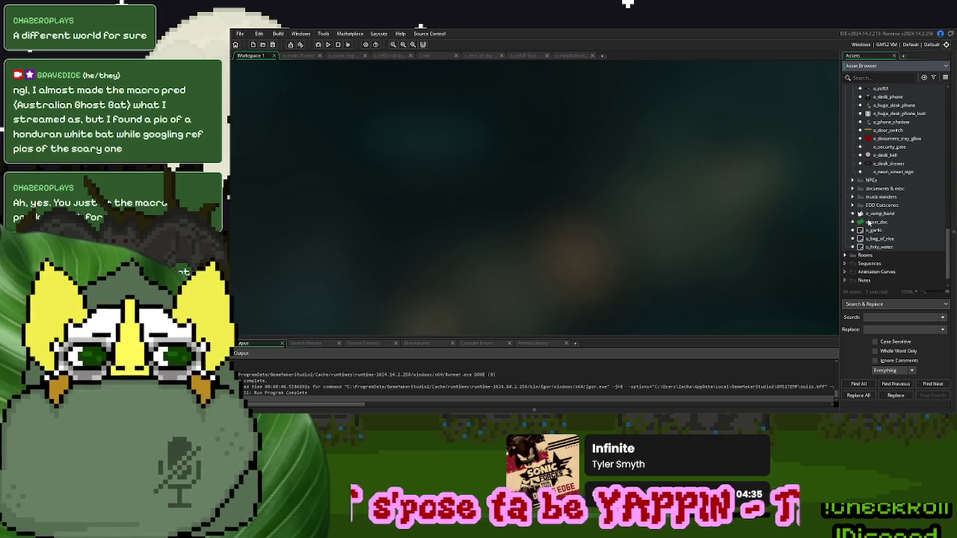
pyautogui.scroll(2, 869, 222)
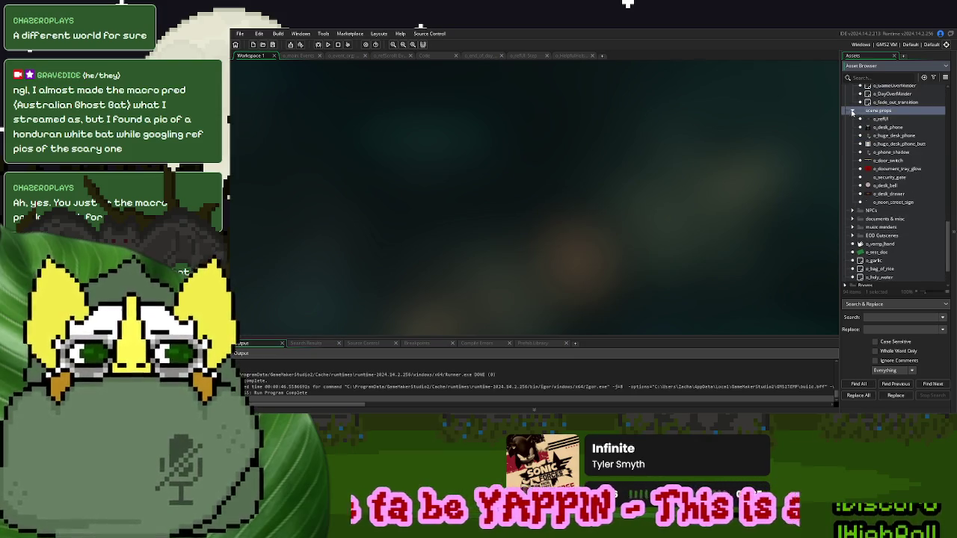
pyautogui.click(853, 110)
pyautogui.scroll(1, 877, 212)
# - Move o_last_doc, o_garlic, o_bag_of_rice and o_holy_water into documents & misc
pyautogui.moveTo(878, 223); pyautogui.dragTo(891, 188)
pyautogui.scroll(-2, 885, 226)
pyautogui.click(879, 226)
pyautogui.keyDown('shift'); pyautogui.click(879, 241); pyautogui.keyUp('shift')
pyautogui.moveTo(879, 240); pyautogui.dragTo(868, 200)
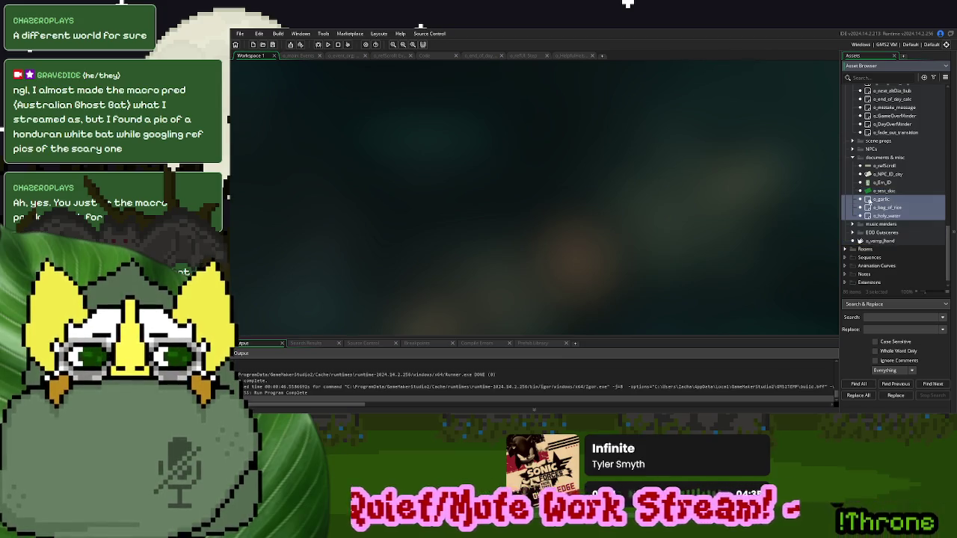
pyautogui.click(853, 157)
# - Collapse the base objects folder and expand the NPCs folder
pyautogui.scroll(5, 867, 150)
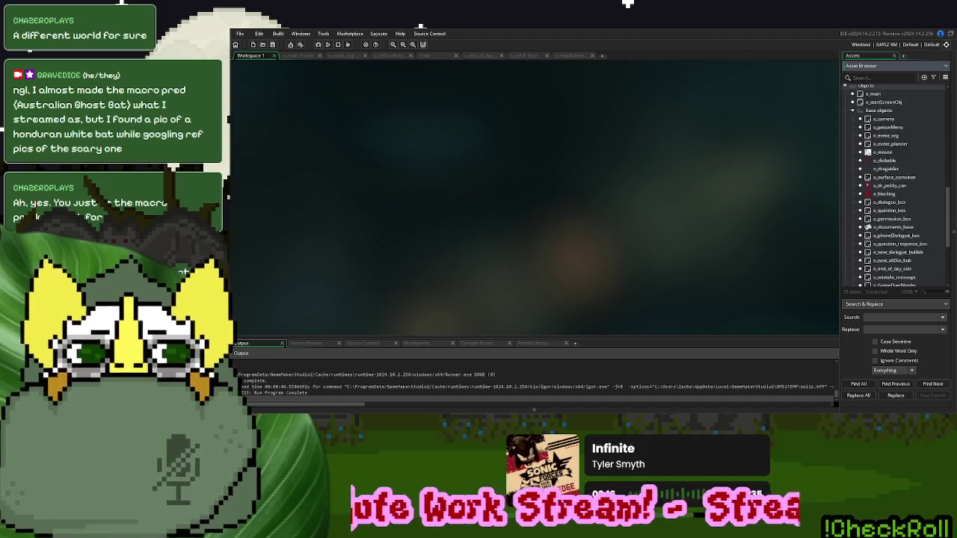
pyautogui.click(853, 181)
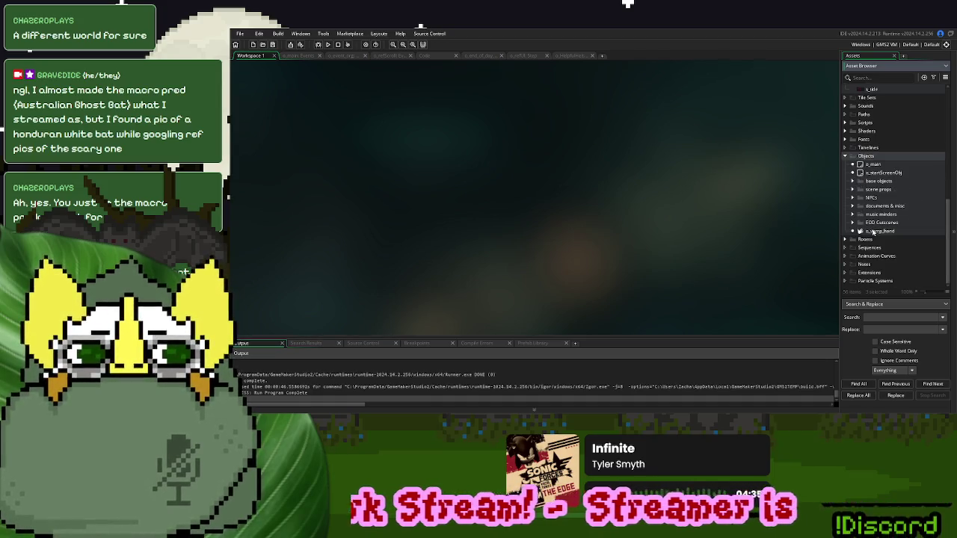
pyautogui.click(853, 197)
pyautogui.scroll(-3, 867, 202)
pyautogui.scroll(-2, 867, 202)
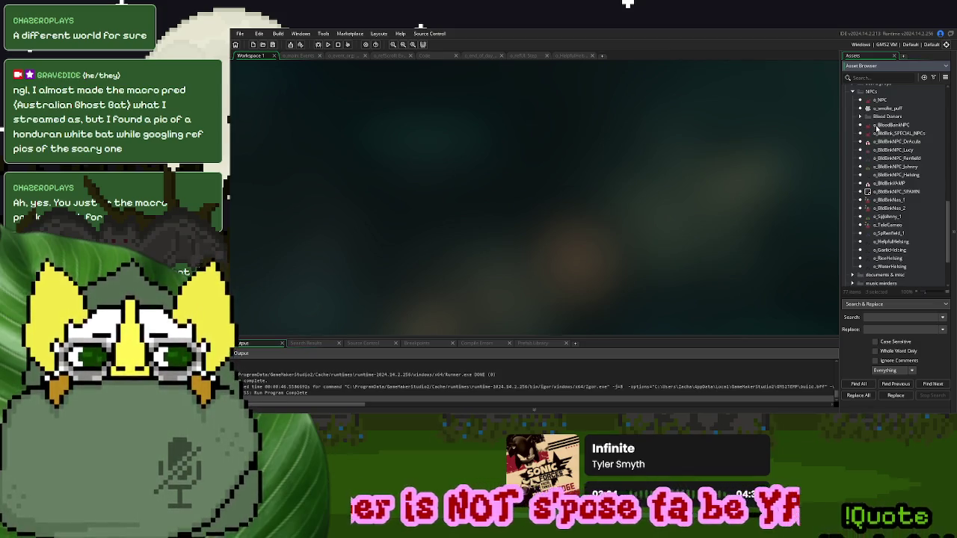
pyautogui.rightClick(886, 143)
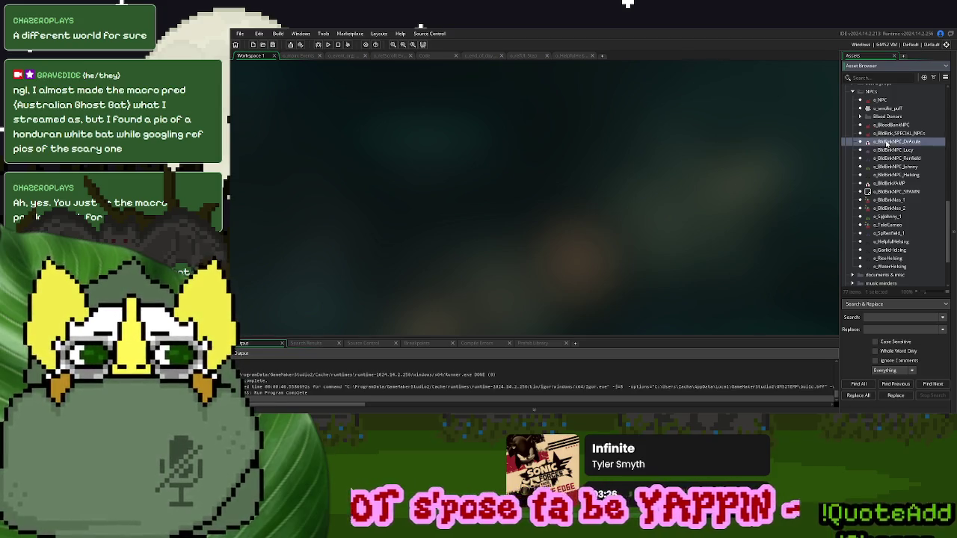
# - Create a 'specials' group in NPCs holding o_BldBnkNas_1 through o_WaterHelsing
pyautogui.click(905, 228)
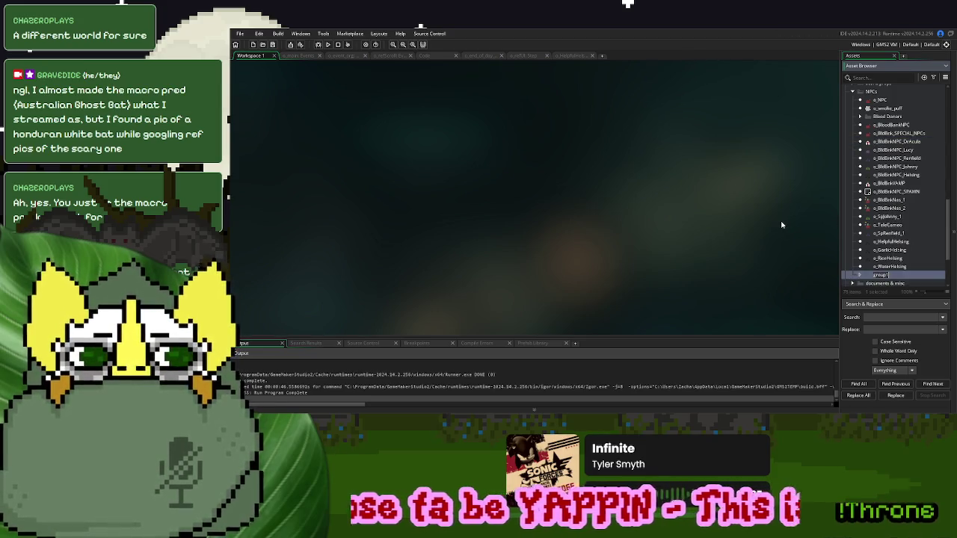
pyautogui.write('spa')
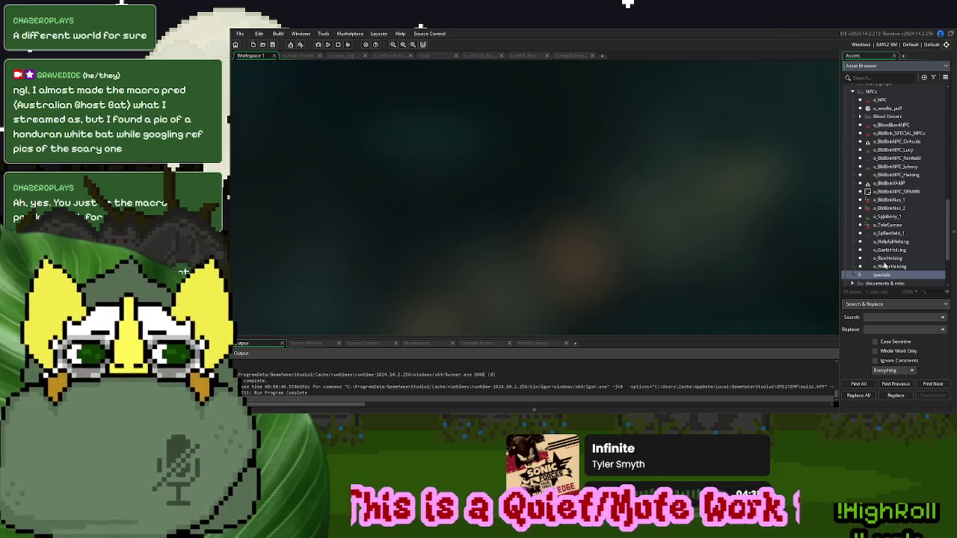
pyautogui.click(889, 267)
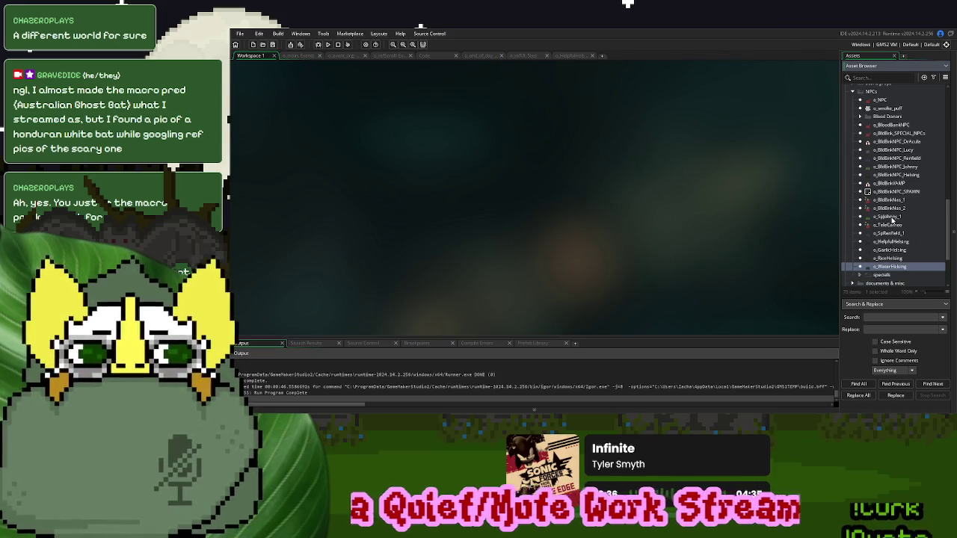
pyautogui.keyDown('shift'); pyautogui.click(890, 201); pyautogui.keyUp('shift')
pyautogui.moveTo(894, 268); pyautogui.dragTo(890, 274)
pyautogui.click(861, 173)
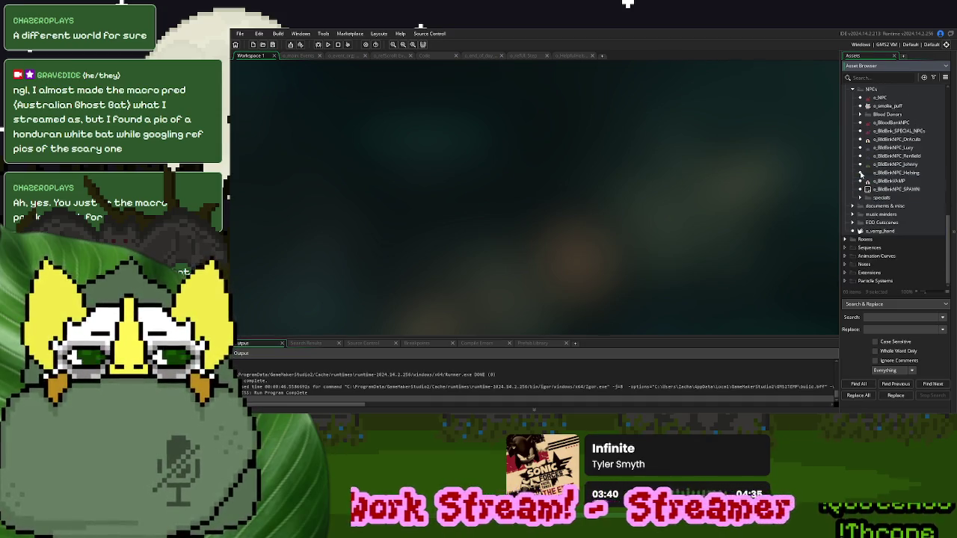
pyautogui.rightClick(882, 138)
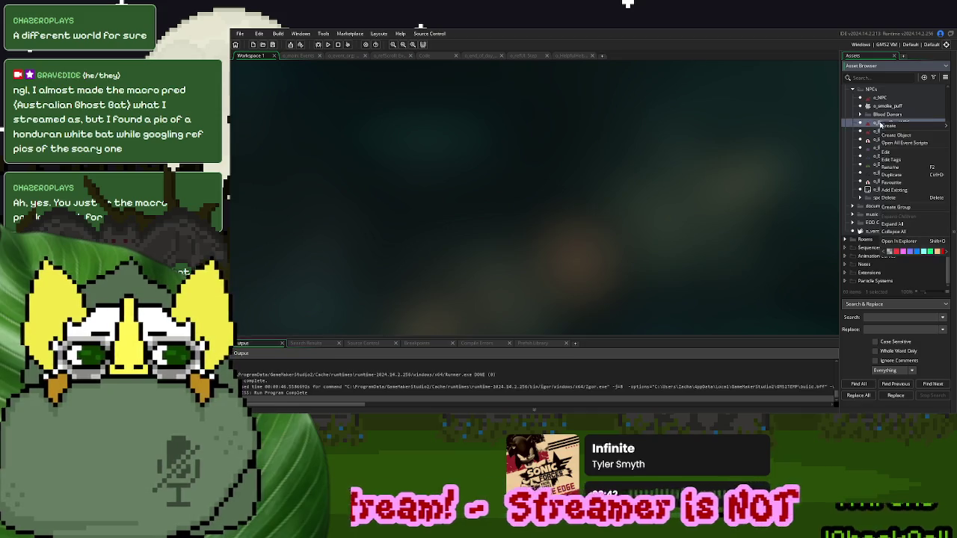
# - Create an 'employees' group and place it below Blood Donors
pyautogui.click(913, 208)
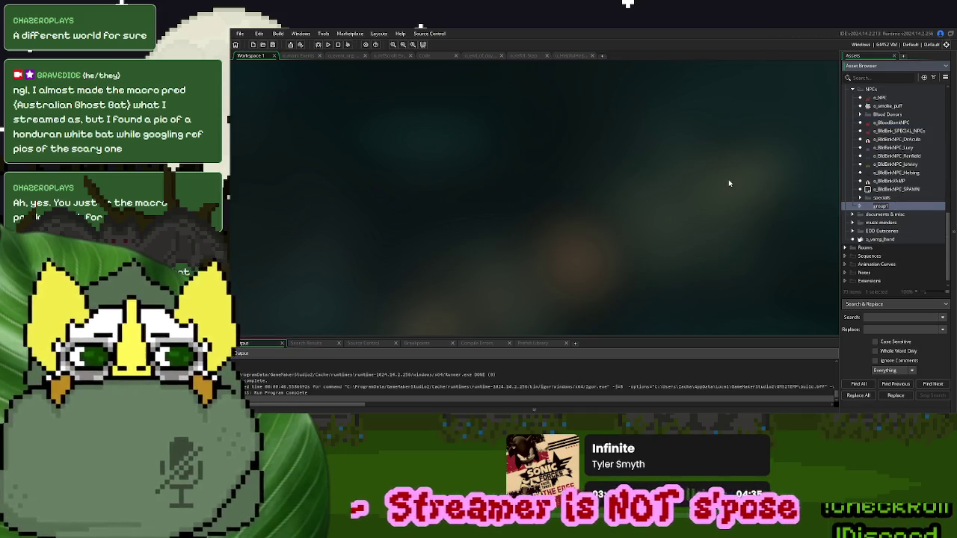
pyautogui.write('Em')
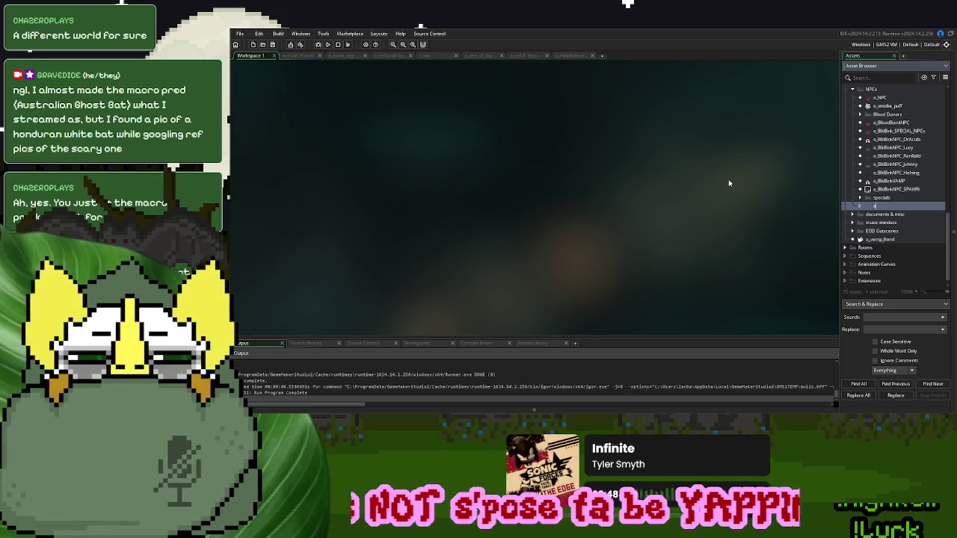
pyautogui.write('ployees')
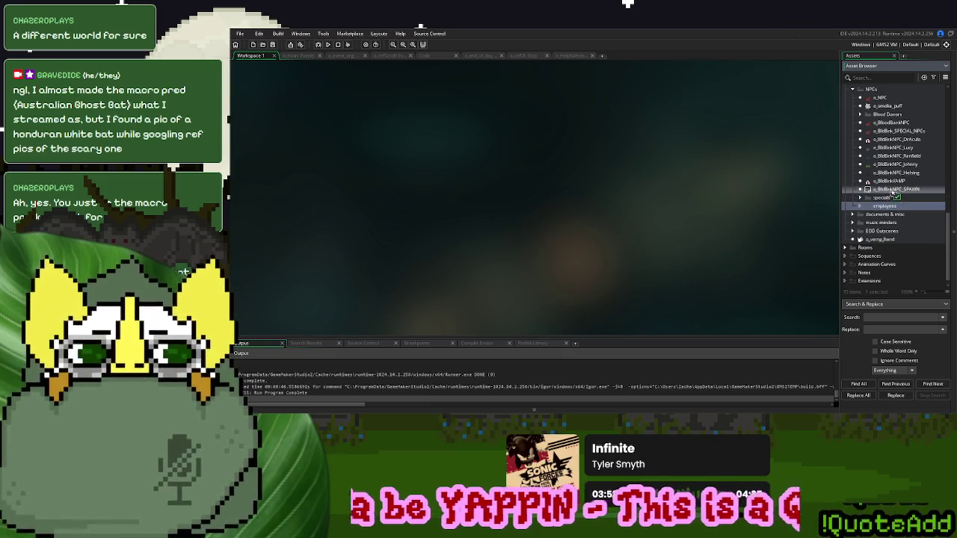
pyautogui.moveTo(886, 133)
pyautogui.mouseDown()
pyautogui.moveTo(895, 127)
pyautogui.moveTo(896, 141)
pyautogui.mouseUp()
# - Move SPECIAL_NPCs above employees and put the Dracula through VMP NPC objects inside
pyautogui.click(892, 141)
pyautogui.click(900, 148)
pyautogui.keyDown('shift'); pyautogui.click(887, 190); pyautogui.keyUp('shift')
pyautogui.click(901, 190)
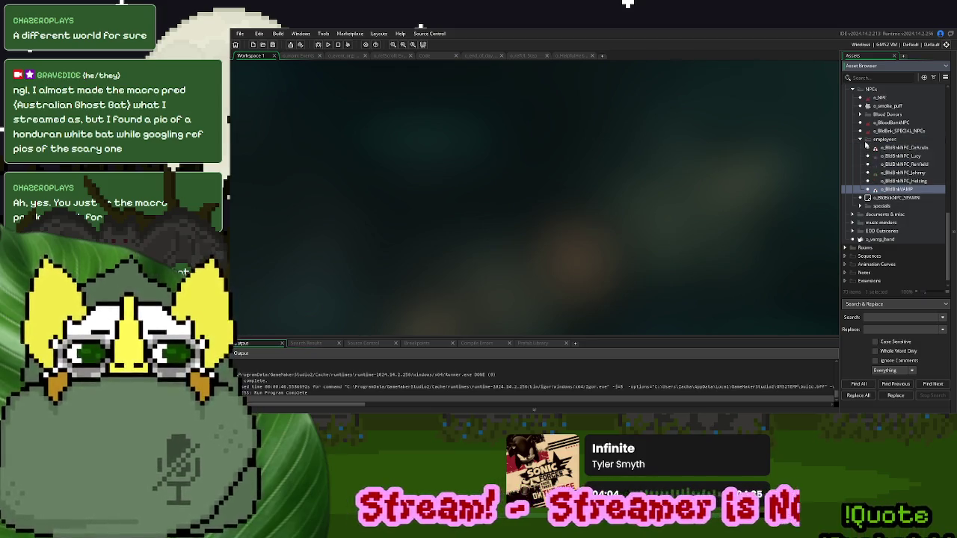
pyautogui.click(861, 139)
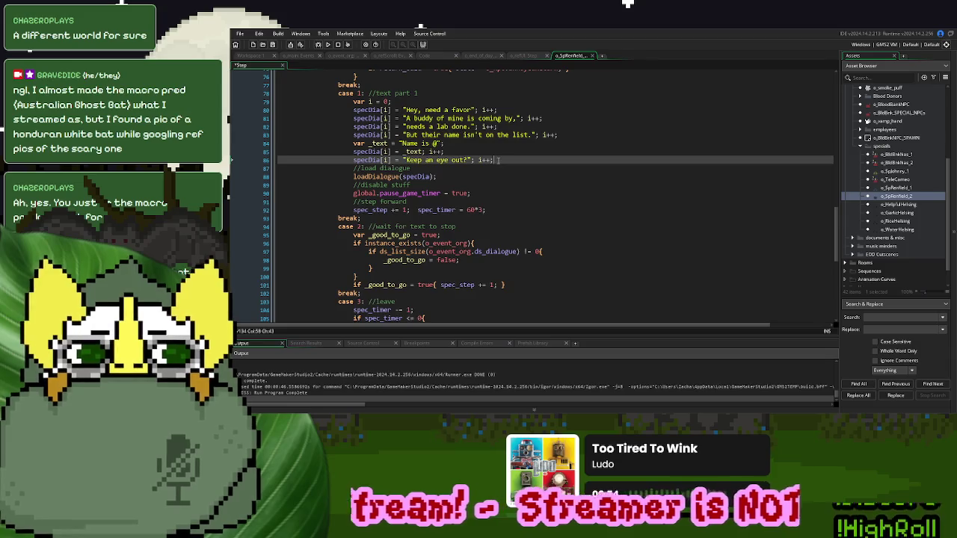
# - Change the line 87 dialogue string to "Thanks pal."
pyautogui.moveTo(532, 168); pyautogui.dragTo(408, 173)
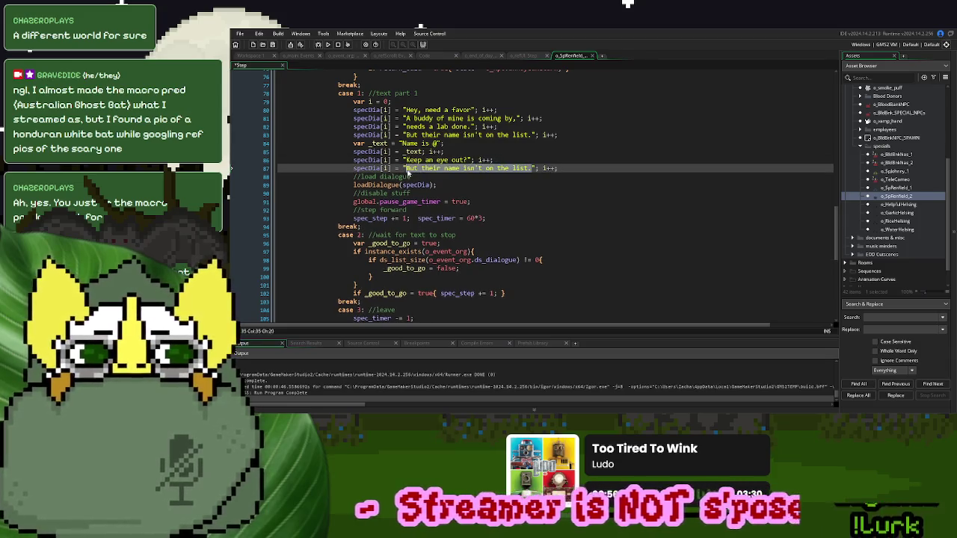
pyautogui.write('Thanks pal.')
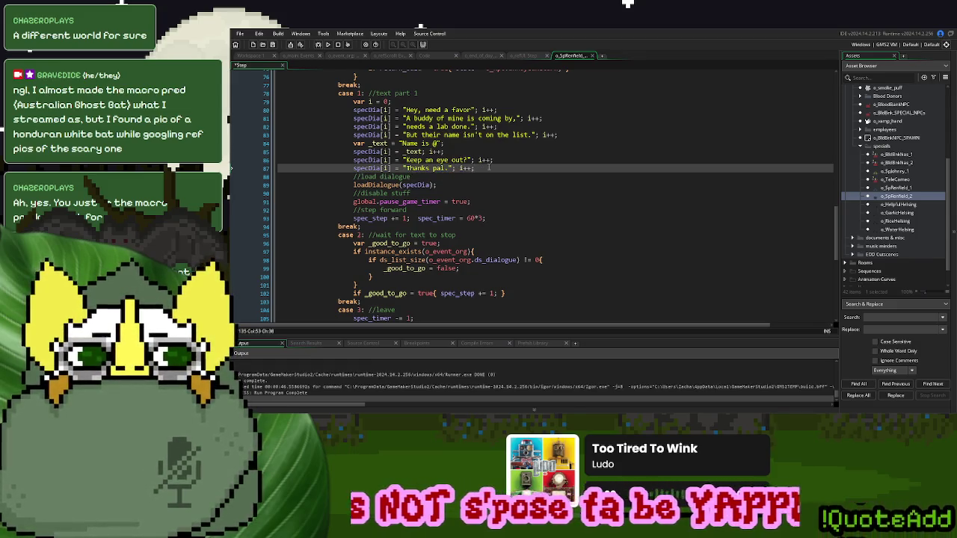
pyautogui.hotkey('ctrl', 'v')
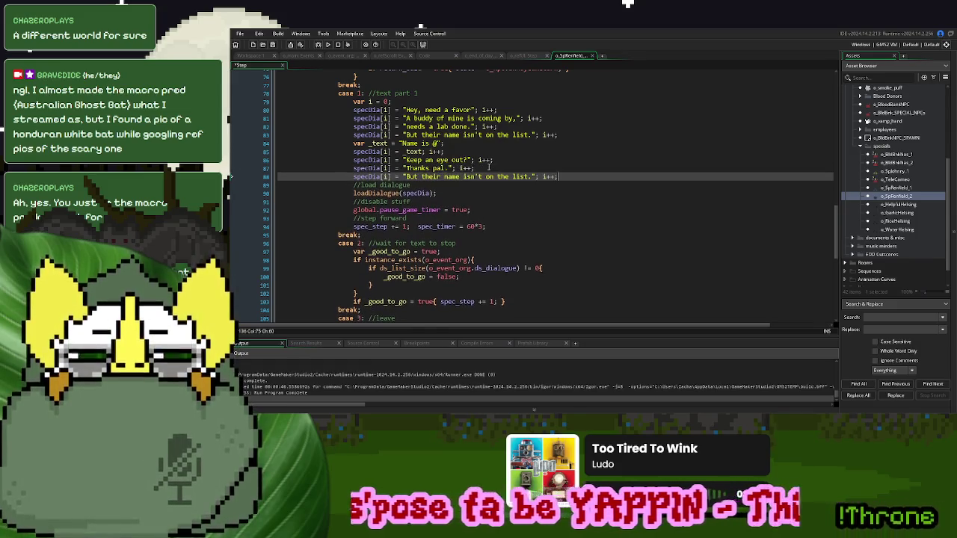
# - Add a new _text assignment after it set to "Remember, @"
pyautogui.moveTo(446, 144); pyautogui.dragTo(369, 144)
pyautogui.hotkey('ctrl', 'c')
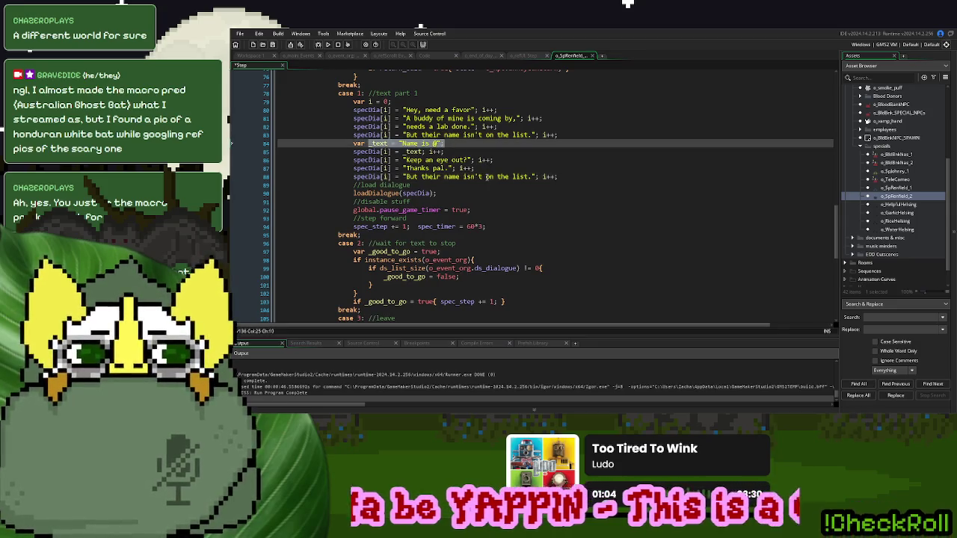
pyautogui.click(491, 170)
pyautogui.press('Return')
pyautogui.hotkey('ctrl', 'v')
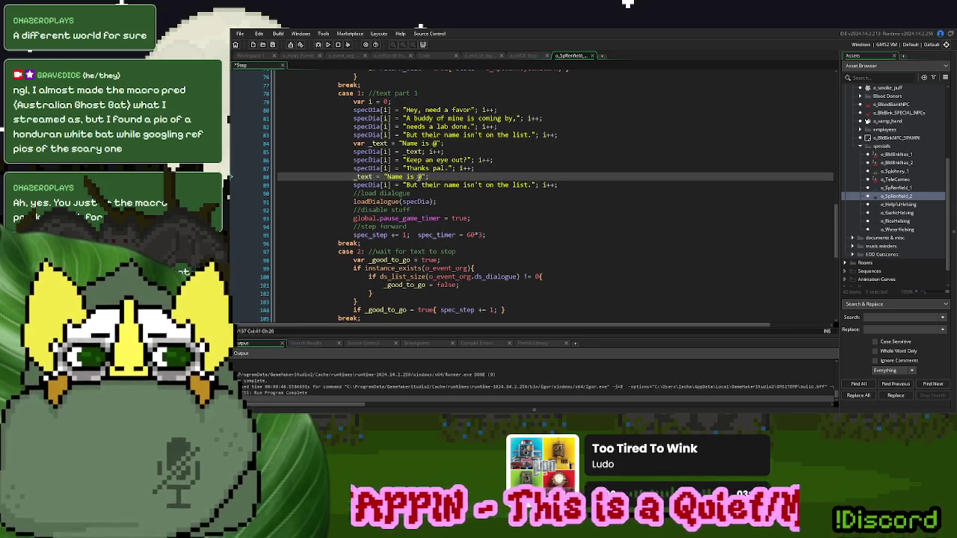
pyautogui.moveTo(423, 177); pyautogui.dragTo(386, 176)
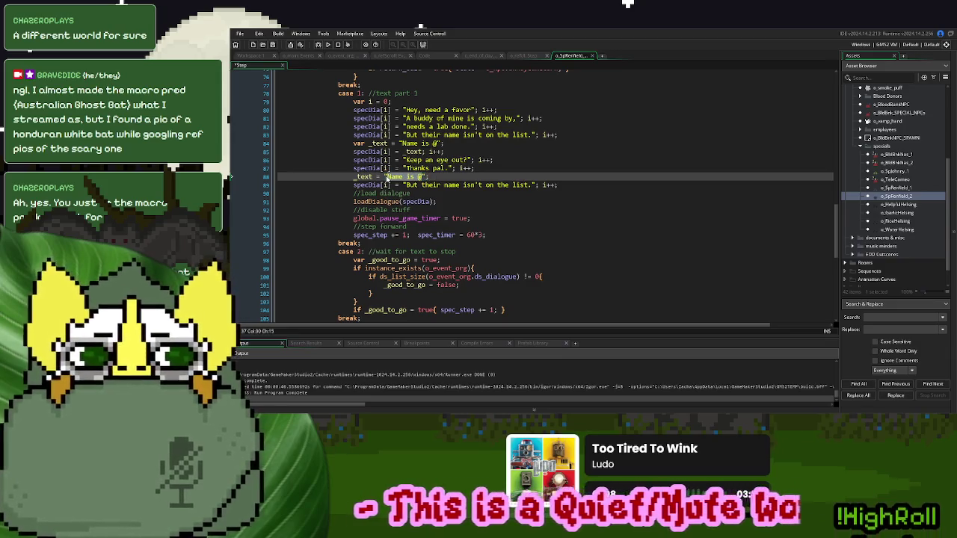
pyautogui.write('Remember, ')
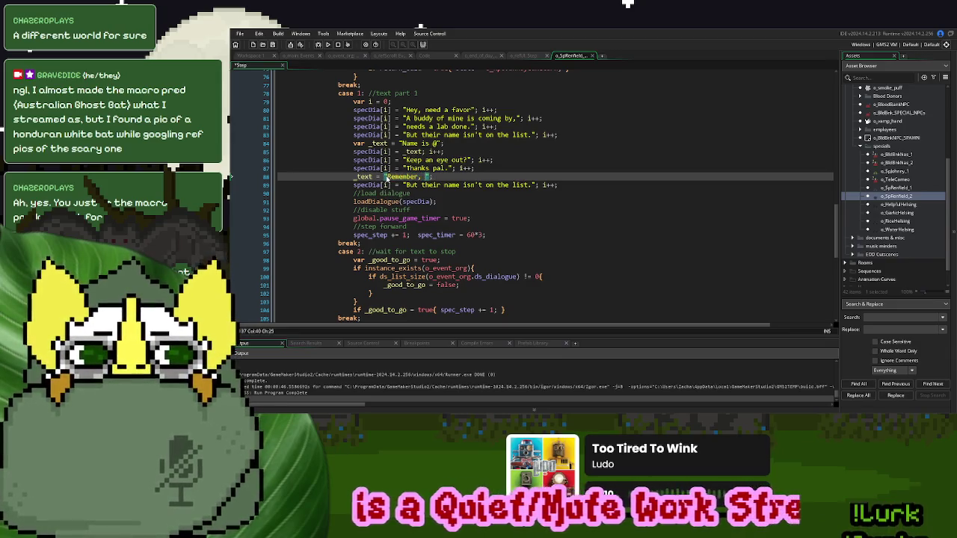
pyautogui.write('@')
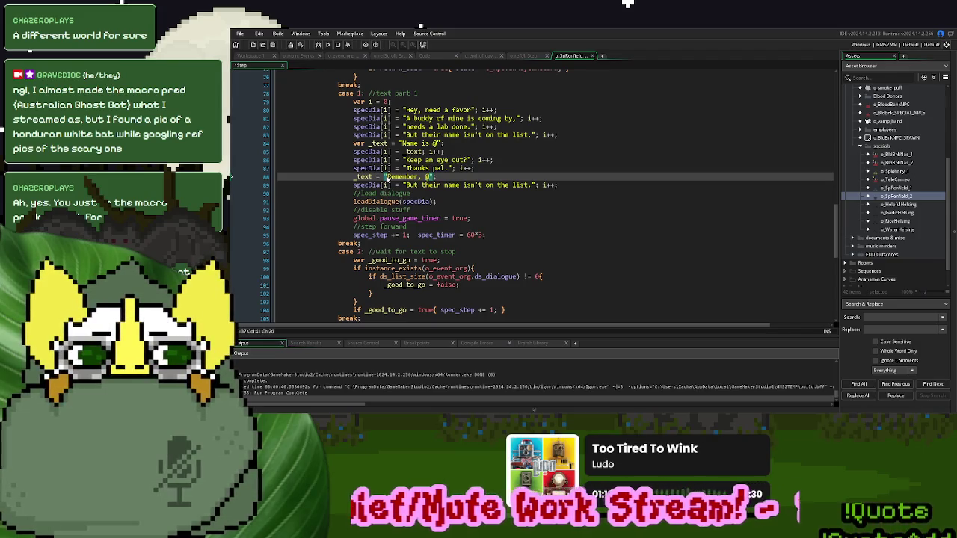
# - Replace the quoted string on line 89 with the _text variable
pyautogui.press('Home')
pyautogui.hotkey('ctrl', 'shift', 'Right')
pyautogui.click(451, 185)
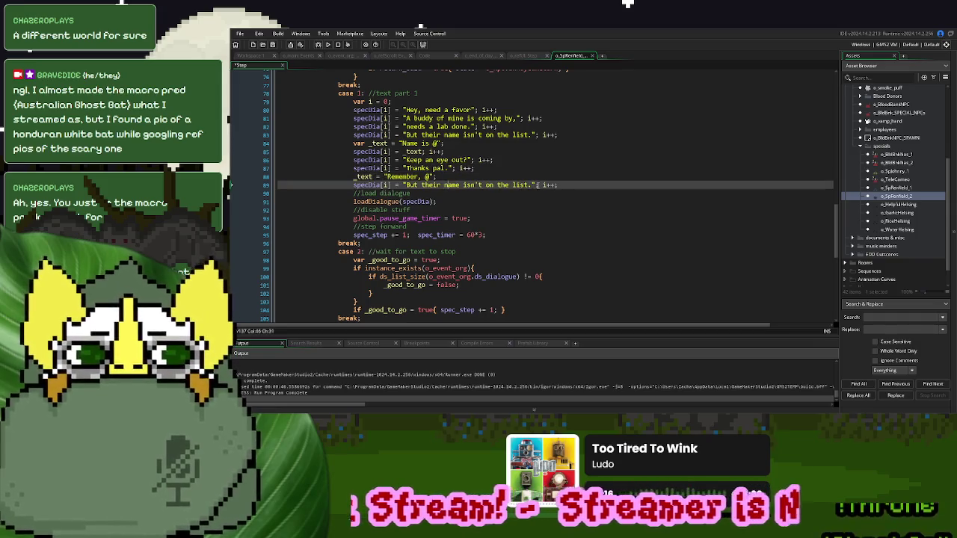
pyautogui.hotkey('ctrl', 'shift', 'Left')
pyautogui.hotkey('ctrl', 'shift', 'Left')
pyautogui.hotkey('ctrl', 'shift', 'Left')
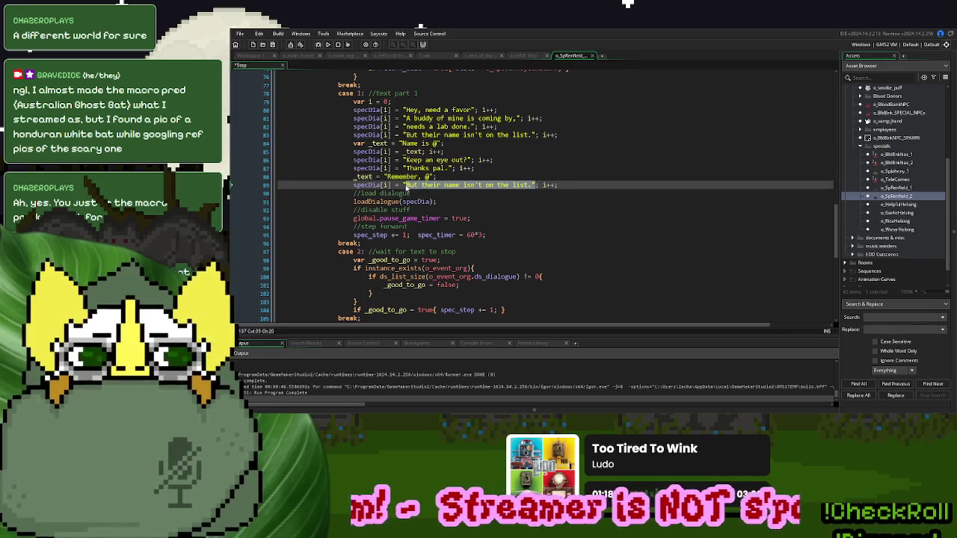
pyautogui.write('_text')
pyautogui.press('End')
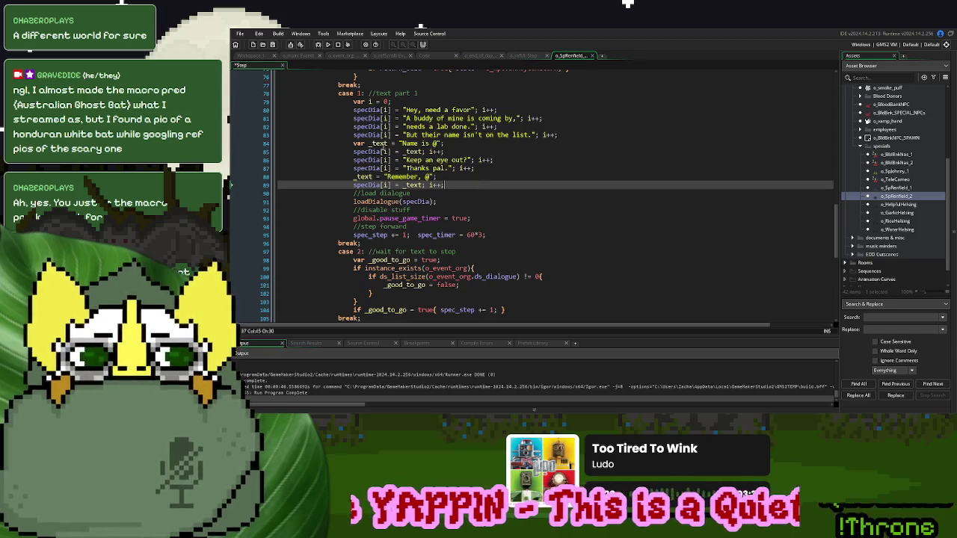
# - Append _text = string_replace(_text,"@","Name Here"); to line 84
pyautogui.click(472, 142)
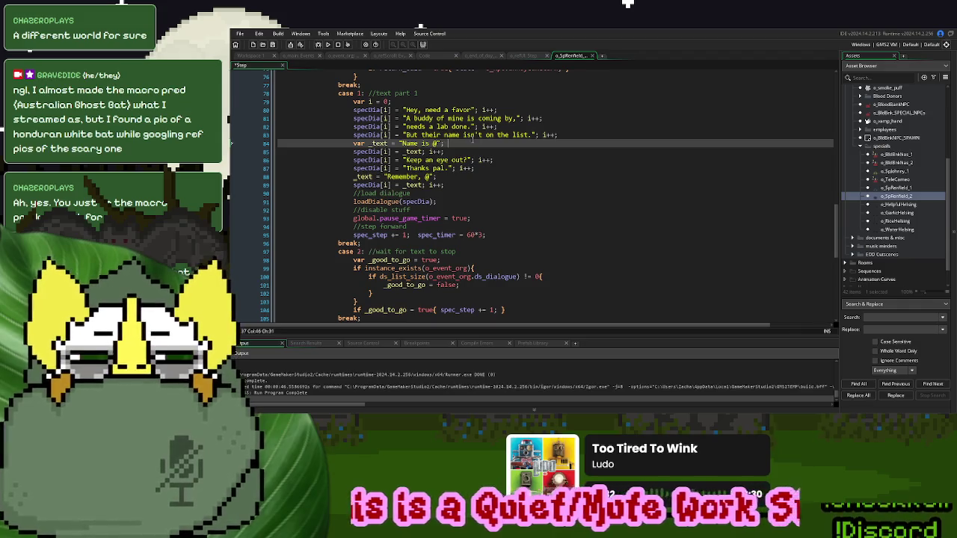
pyautogui.write('_text = ')
pyautogui.write('stri')
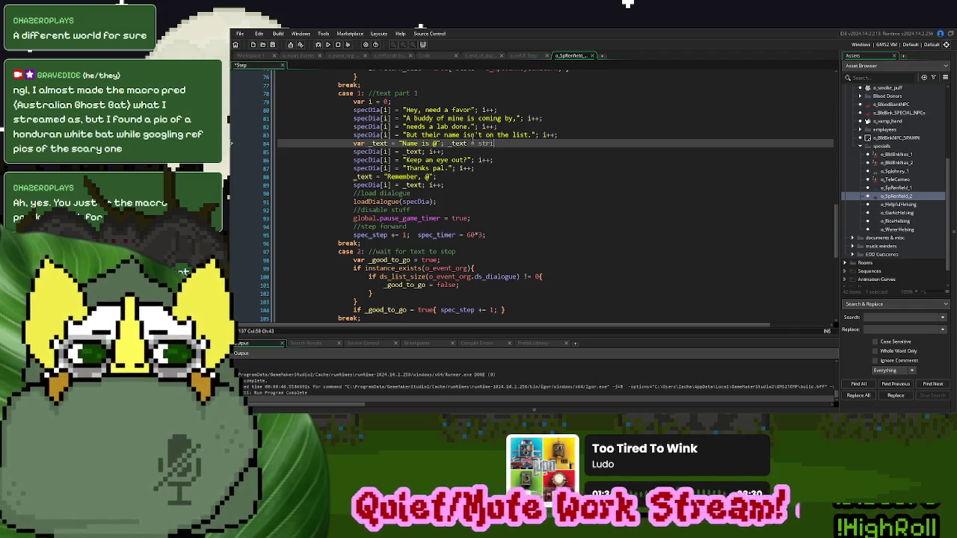
pyautogui.write('ng_replac')
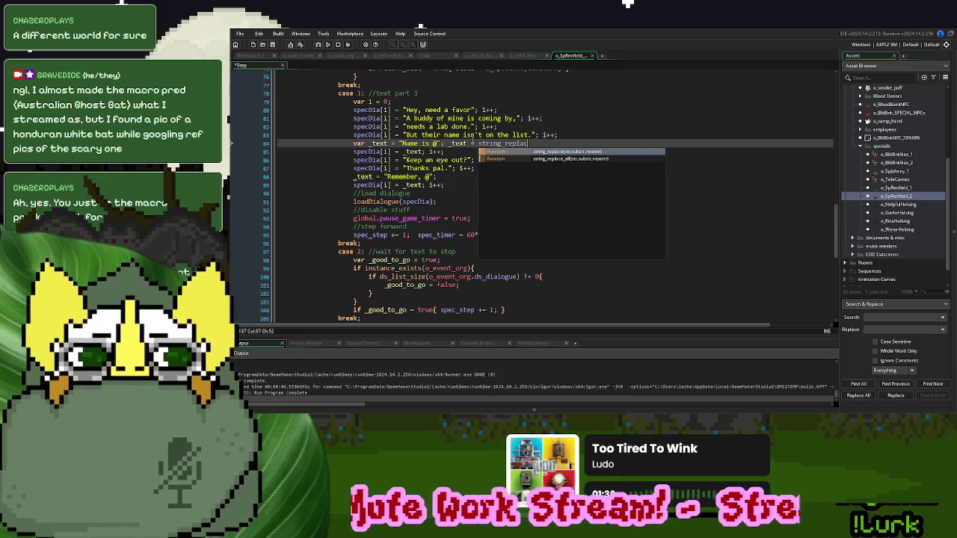
pyautogui.write('e(_text,')
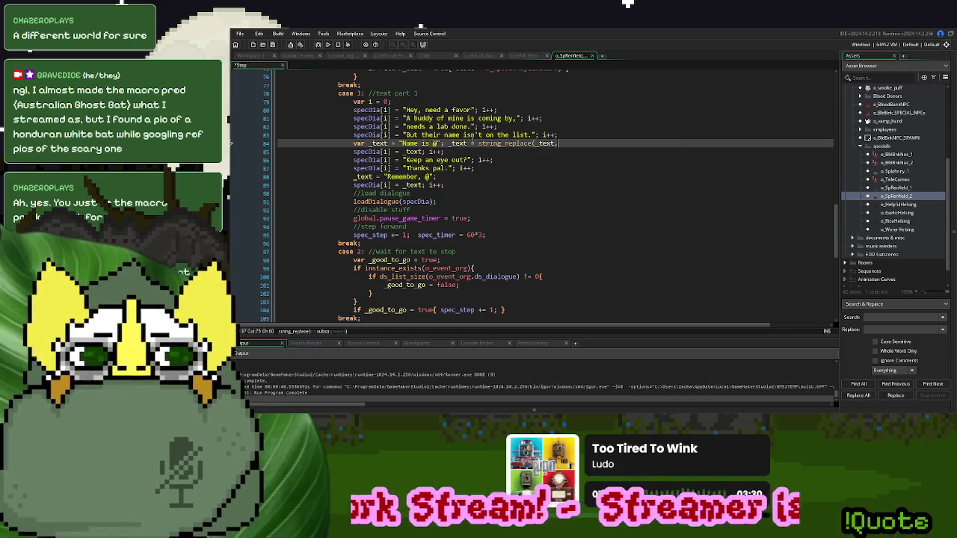
pyautogui.write('"@","")')
pyautogui.press('Left')
pyautogui.press('Left')
pyautogui.press('Left')
pyautogui.write('Name Here')
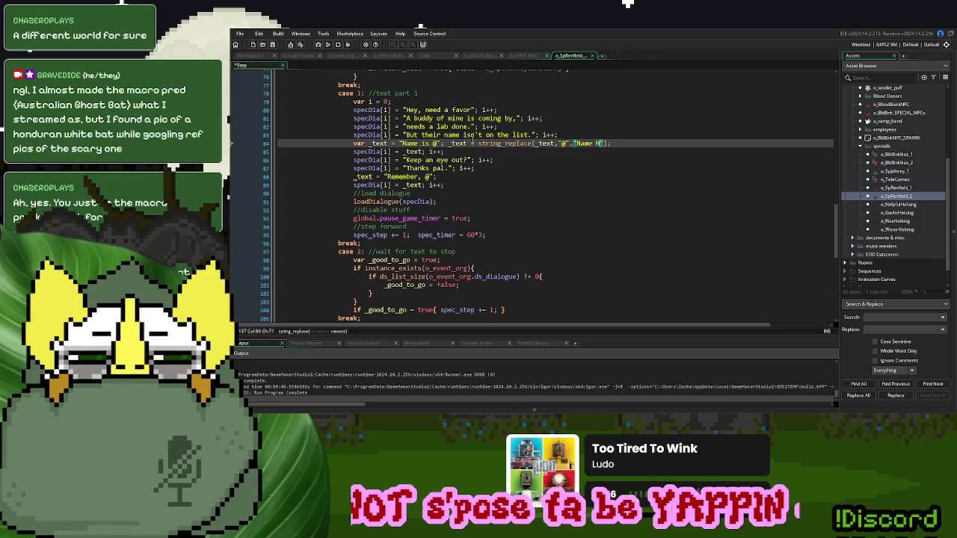
# - Copy the same name replacement after the "Remember, @" line 88
pyautogui.moveTo(623, 143); pyautogui.dragTo(443, 150)
pyautogui.hotkey('ctrl', 'c')
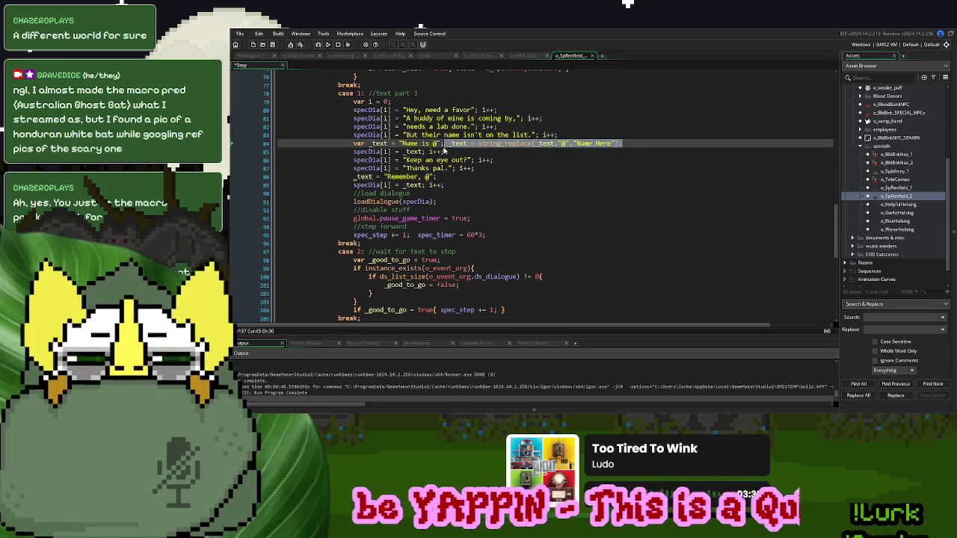
pyautogui.click(449, 177)
pyautogui.hotkey('ctrl', 'v')
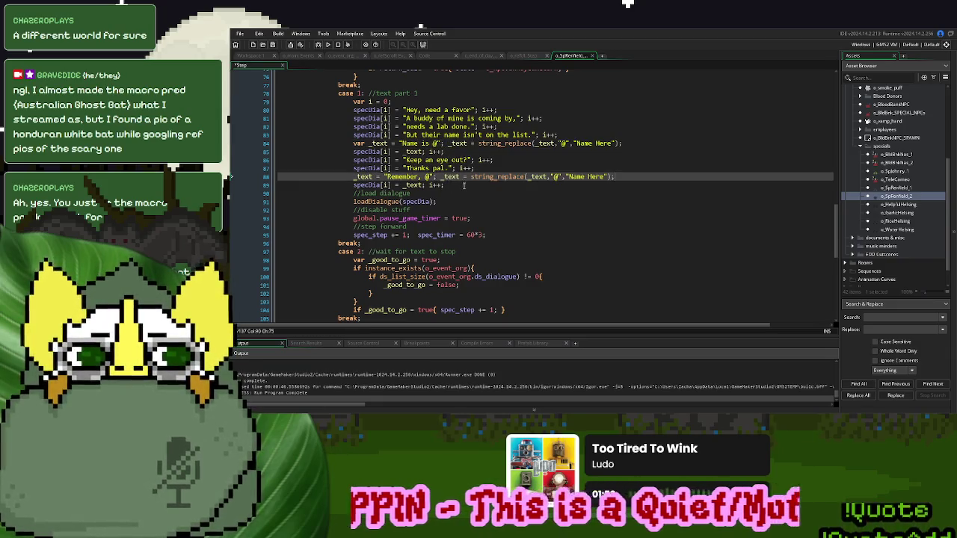
pyautogui.click(463, 183)
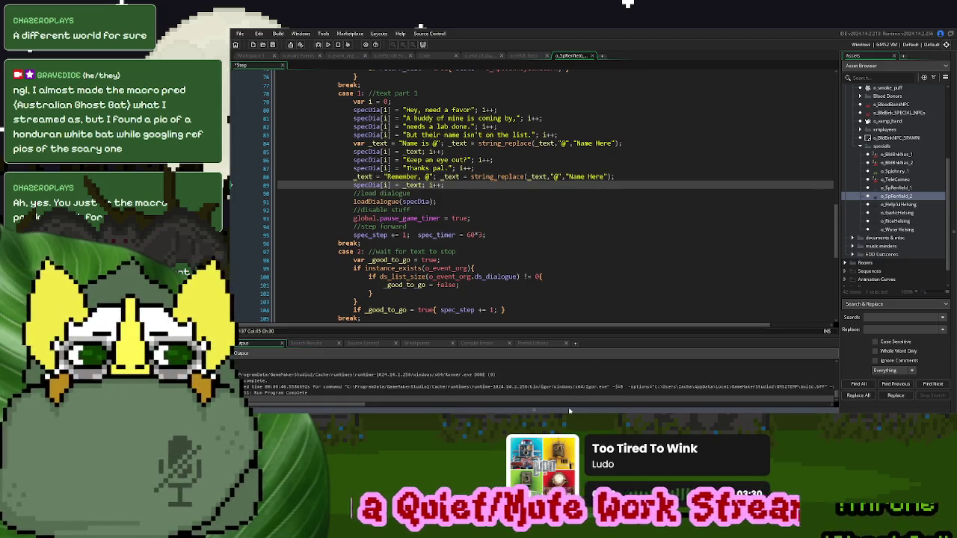
pyautogui.click(623, 177)
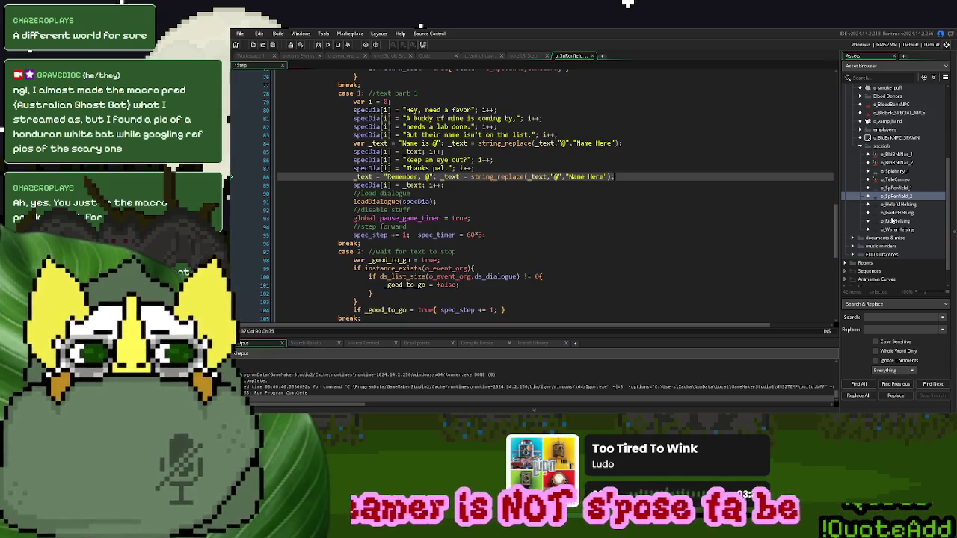
pyautogui.scroll(2, 891, 221)
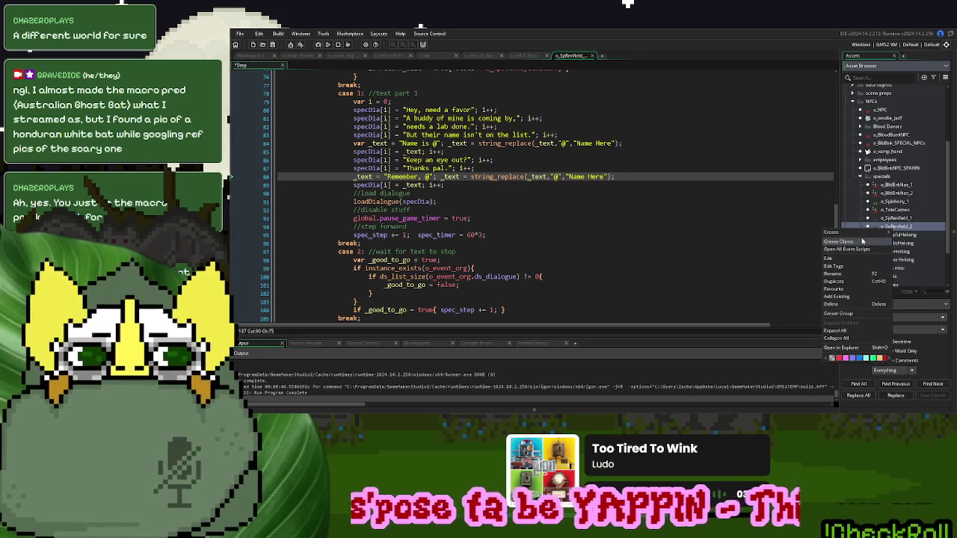
# - Create a new object in specials named o_SpRenfield_Friend_Good
pyautogui.doubleClick(854, 227)
pyautogui.hotkey('alt', 'o')
pyautogui.write('o_')
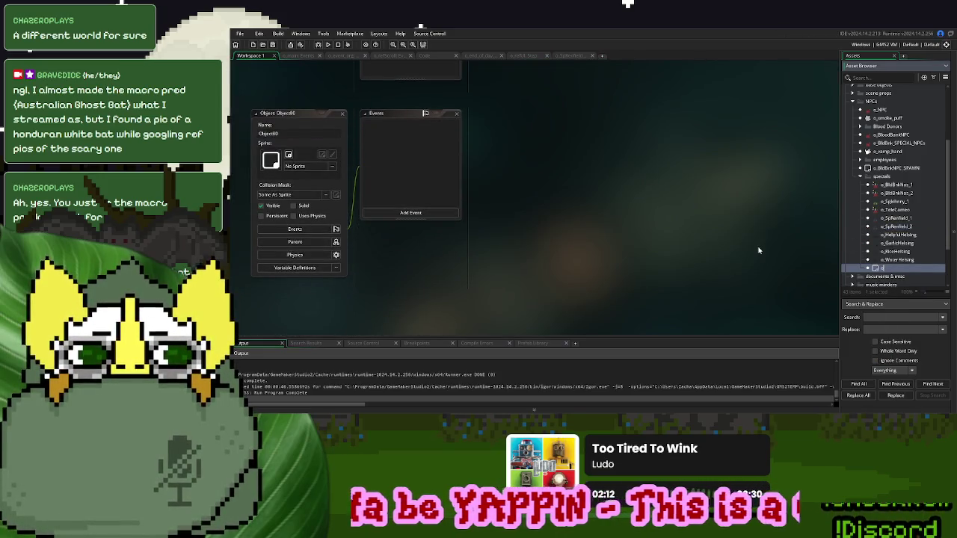
pyautogui.write('SpRenfield')
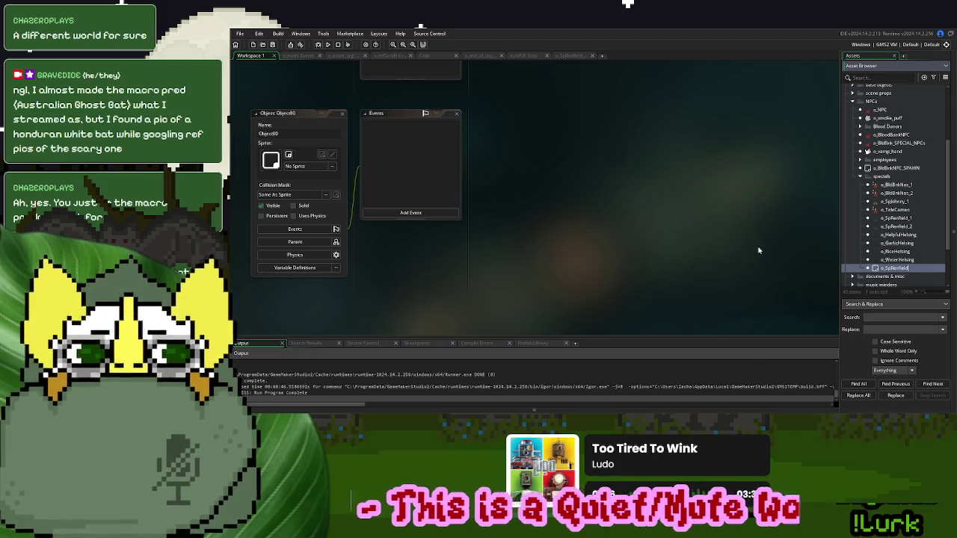
pyautogui.write('_Friend_1')
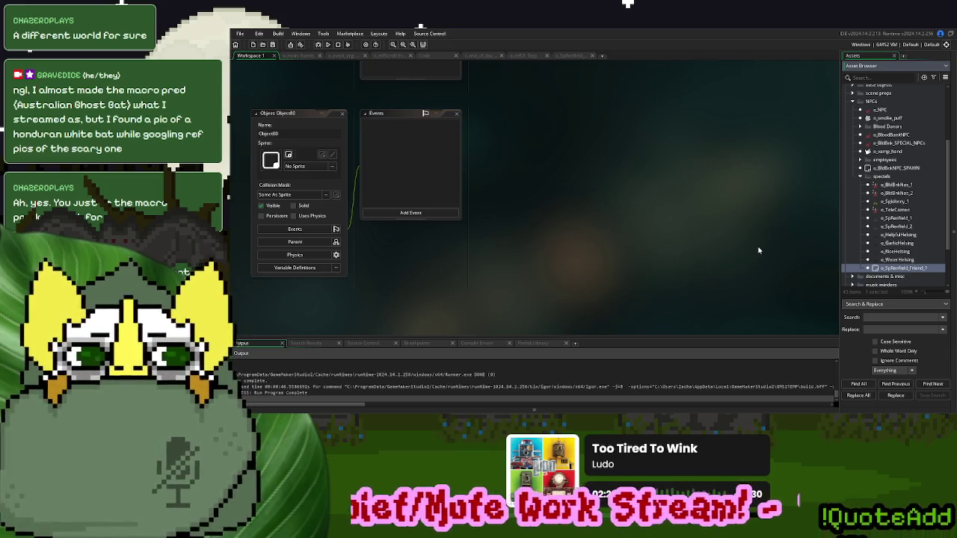
pyautogui.press('BackSpace')
pyautogui.write('Good')
pyautogui.press('Return')
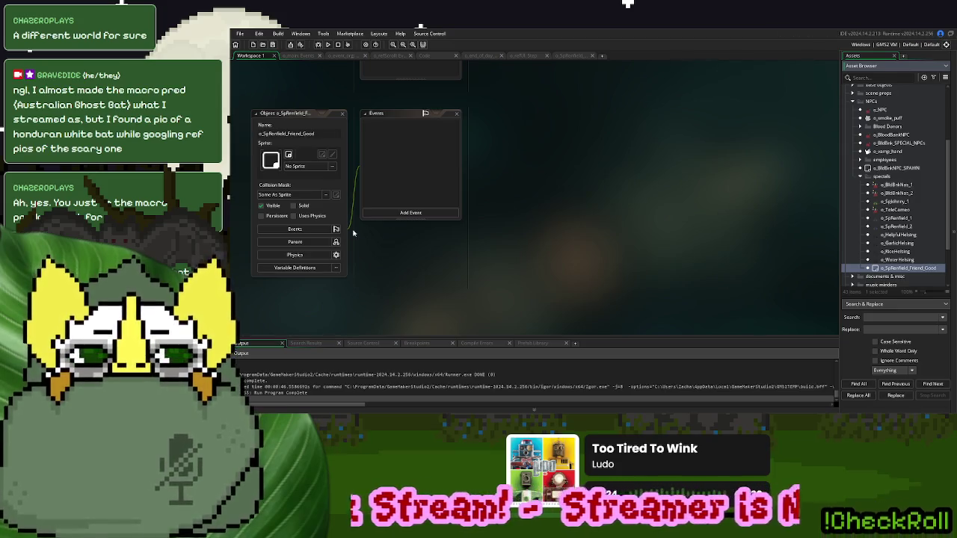
pyautogui.click(295, 241)
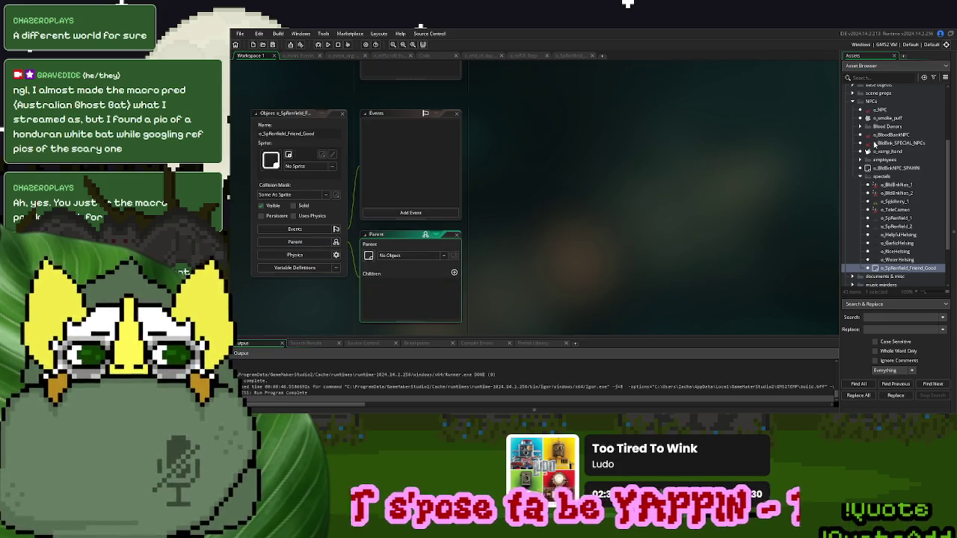
# - Set o_donorLabGood from Blood Donors as the parent and open the inherited Create event code
pyautogui.click(860, 127)
pyautogui.click(896, 135)
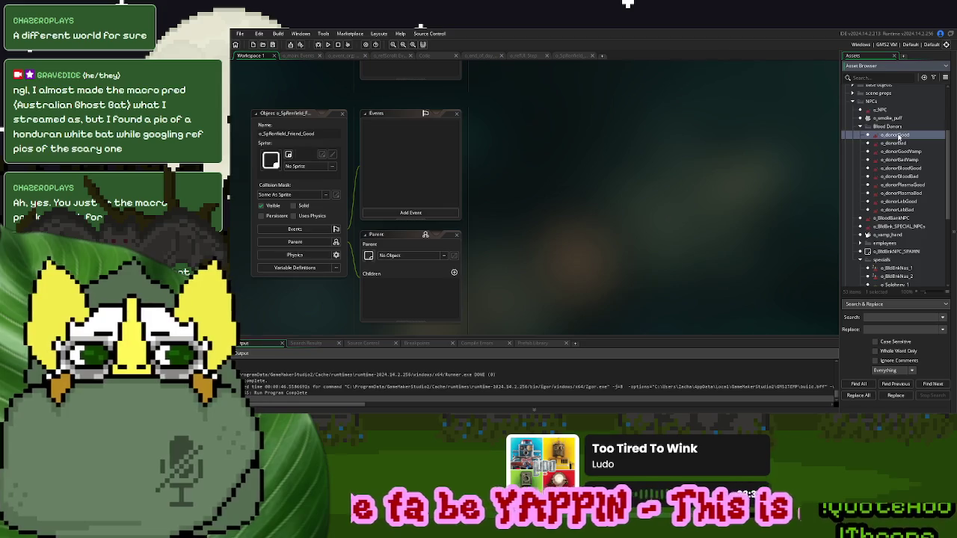
pyautogui.click(903, 202)
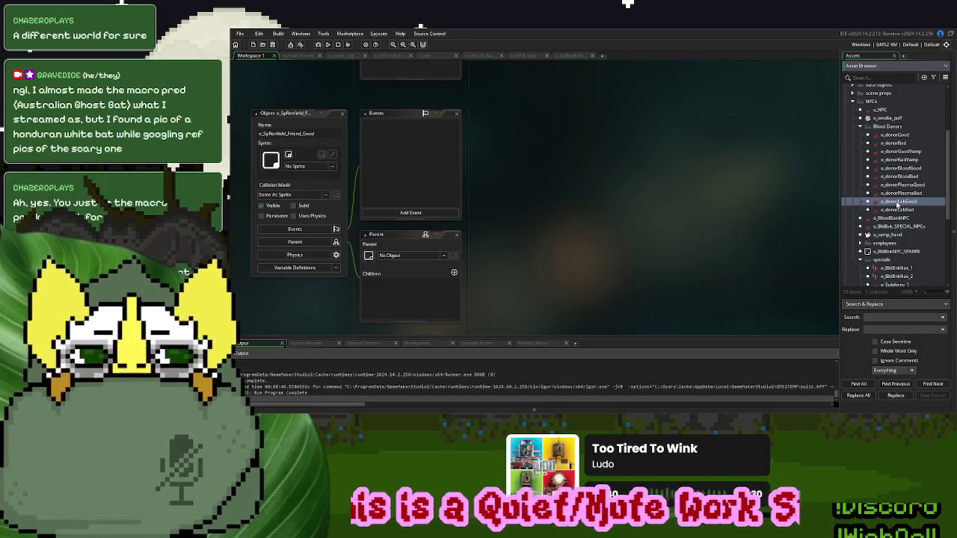
pyautogui.moveTo(906, 201)
pyautogui.mouseDown()
pyautogui.moveTo(787, 196)
pyautogui.moveTo(419, 255)
pyautogui.mouseUp()
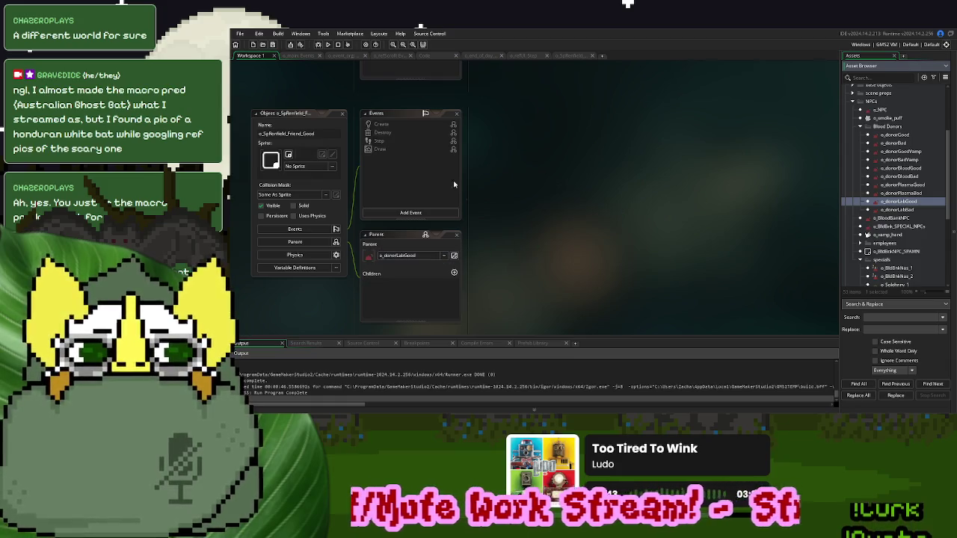
pyautogui.rightClick(394, 129)
pyautogui.click(401, 144)
pyautogui.click(508, 177)
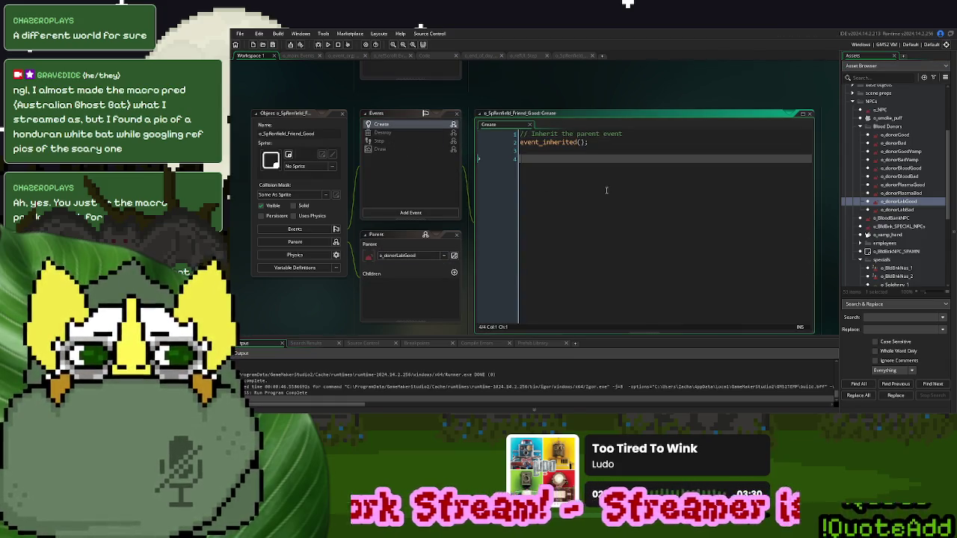
# - Delete the inherit comment line and review o_donorLabGood's Create code
pyautogui.moveTo(632, 133); pyautogui.dragTo(513, 133)
pyautogui.press('Delete')
pyautogui.press('Delete')
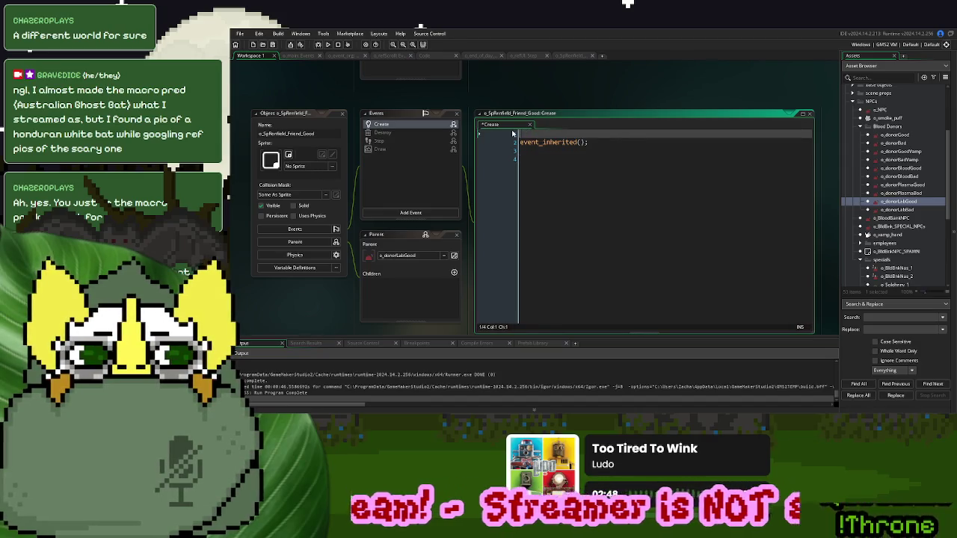
pyautogui.doubleClick(897, 202)
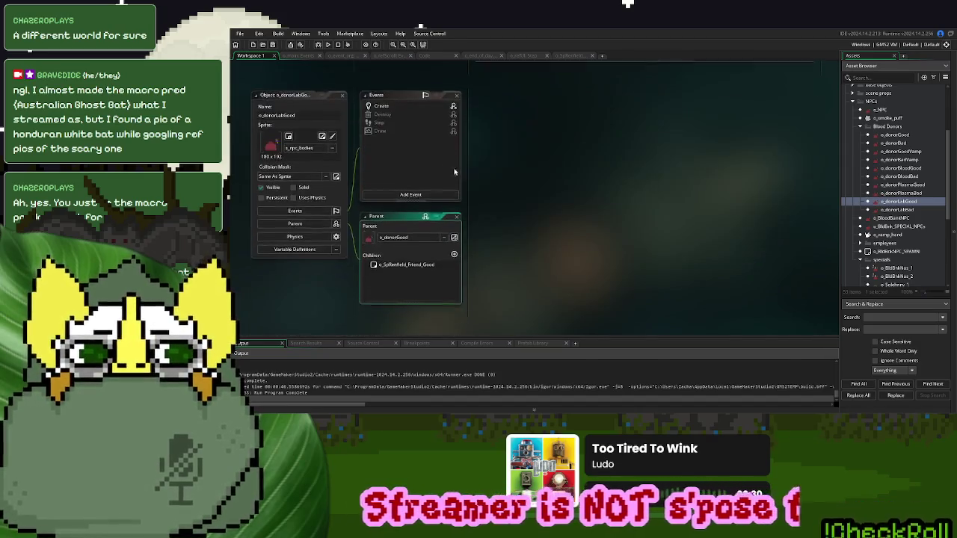
pyautogui.doubleClick(402, 101)
pyautogui.click(577, 138)
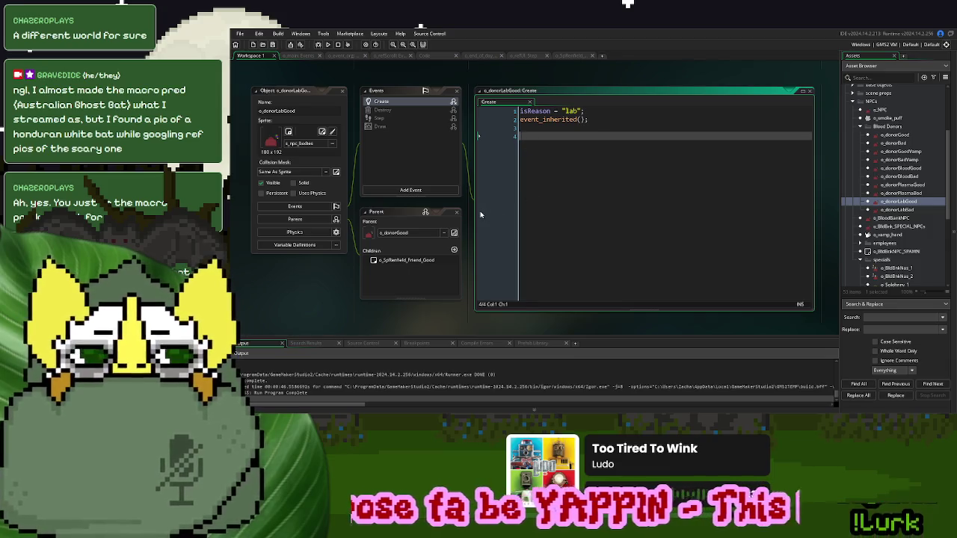
pyautogui.scroll(5, 475, 206)
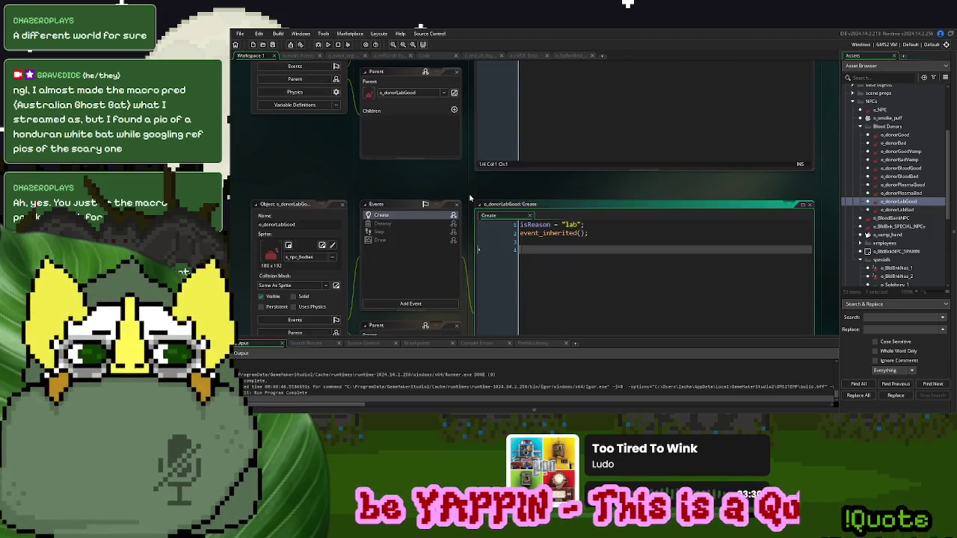
pyautogui.scroll(5, 486, 194)
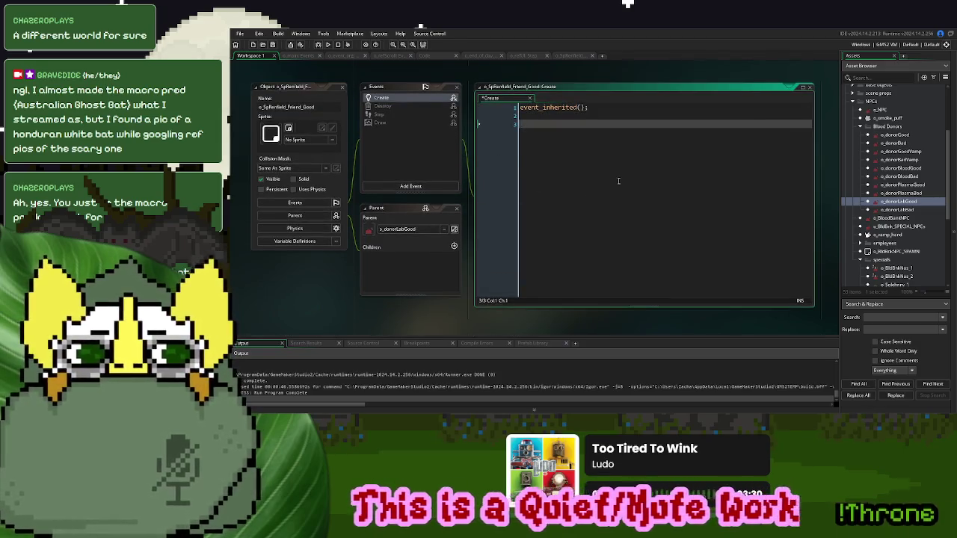
pyautogui.scroll(2, 619, 180)
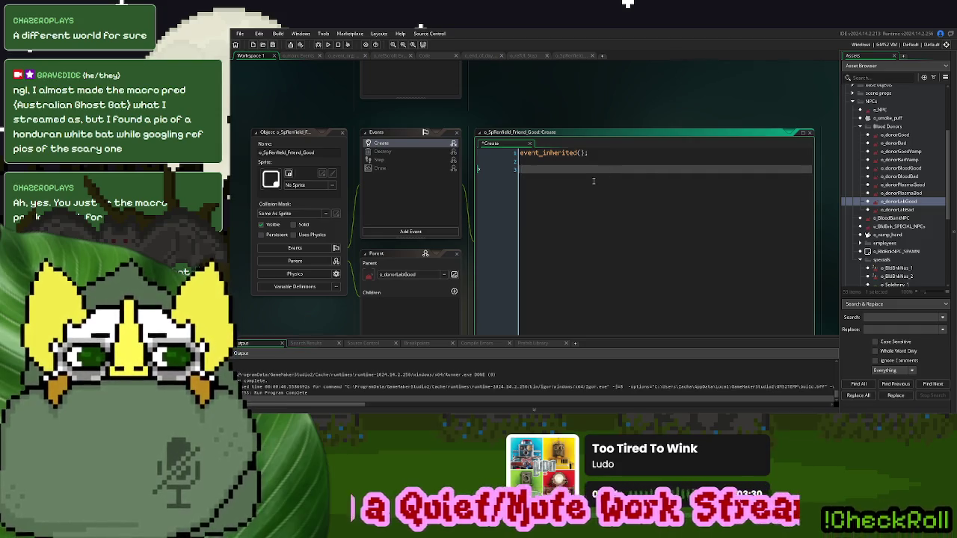
# - Add //Adjust Name and //Fix ID comments below event_inherited() in its own editor tab
pyautogui.write('//Adjust Name')
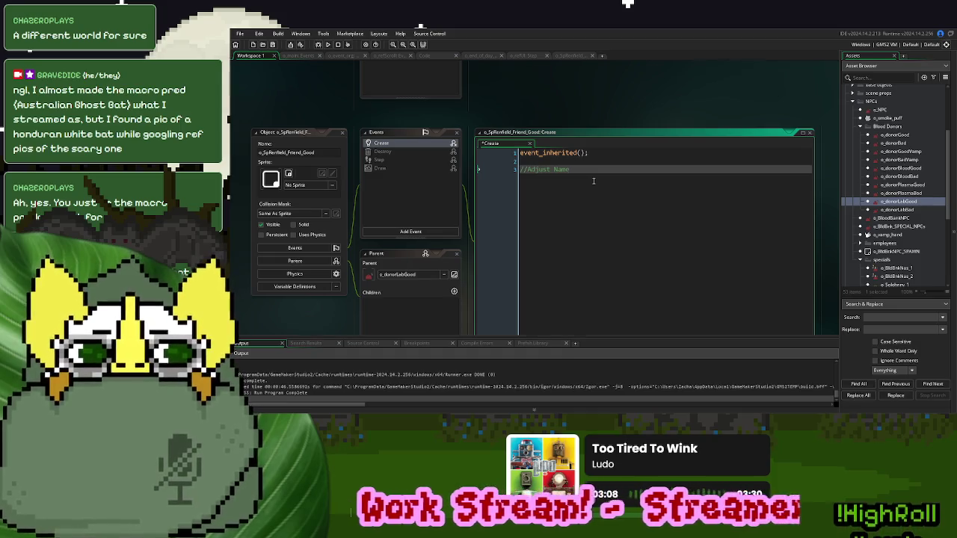
pyautogui.press('Return')
pyautogui.press('Return')
pyautogui.write('//Fix ID')
pyautogui.click(802, 132)
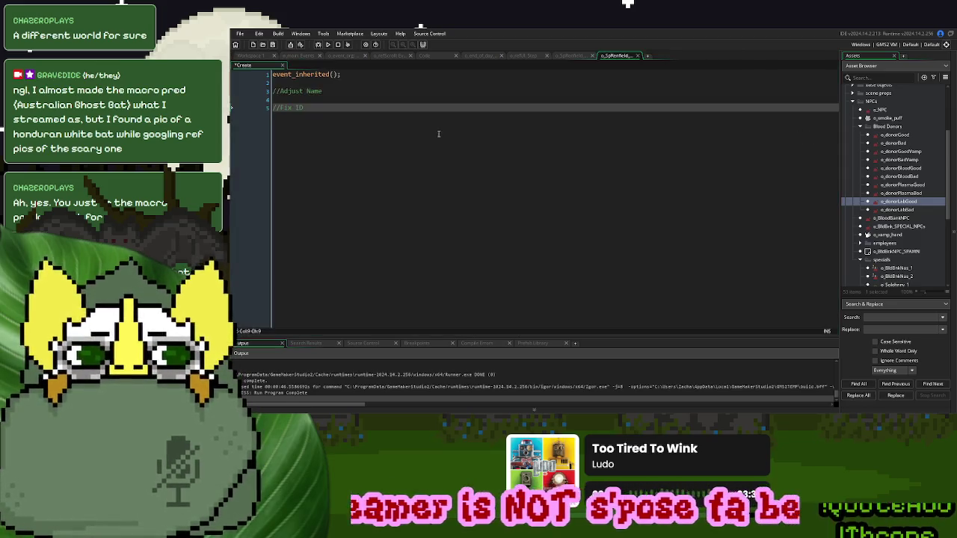
pyautogui.click(861, 127)
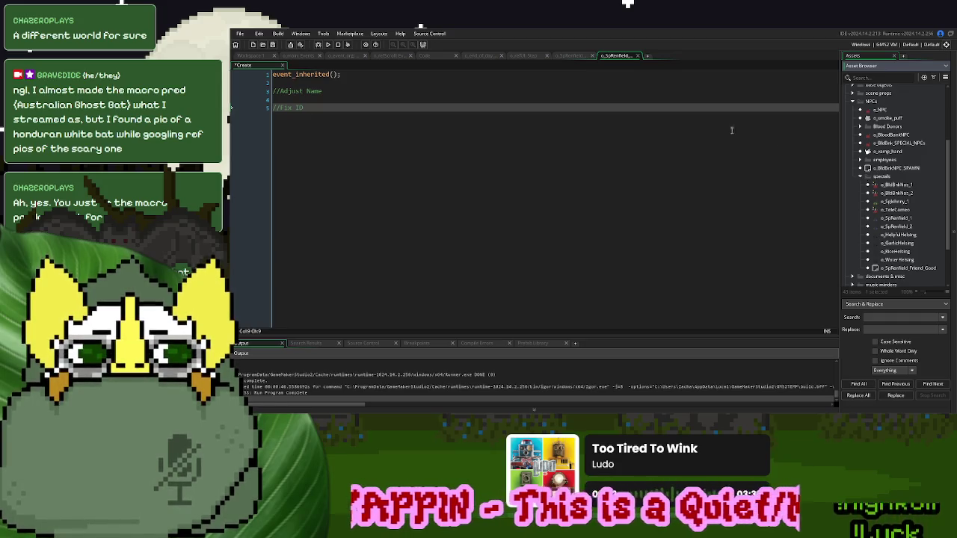
pyautogui.click(334, 57)
pyautogui.click(418, 149)
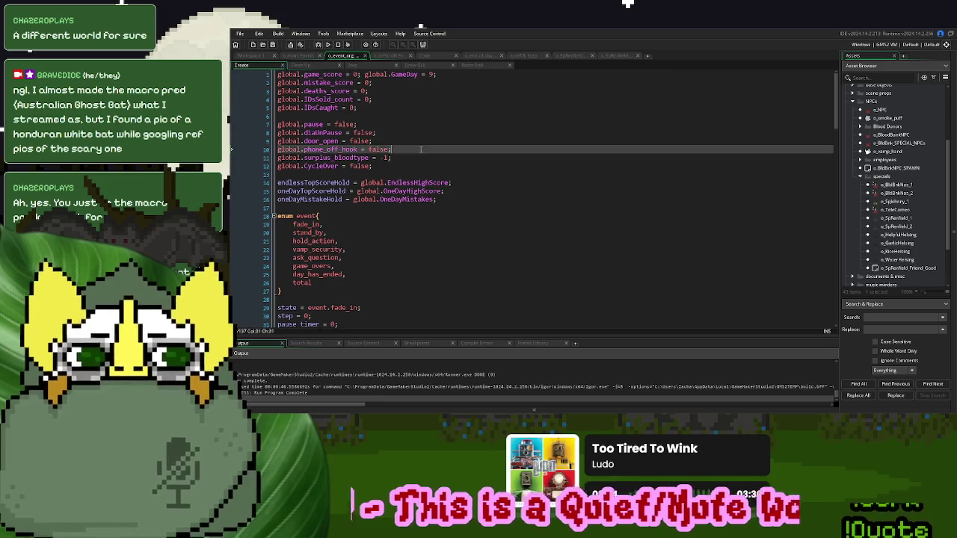
pyautogui.click(401, 159)
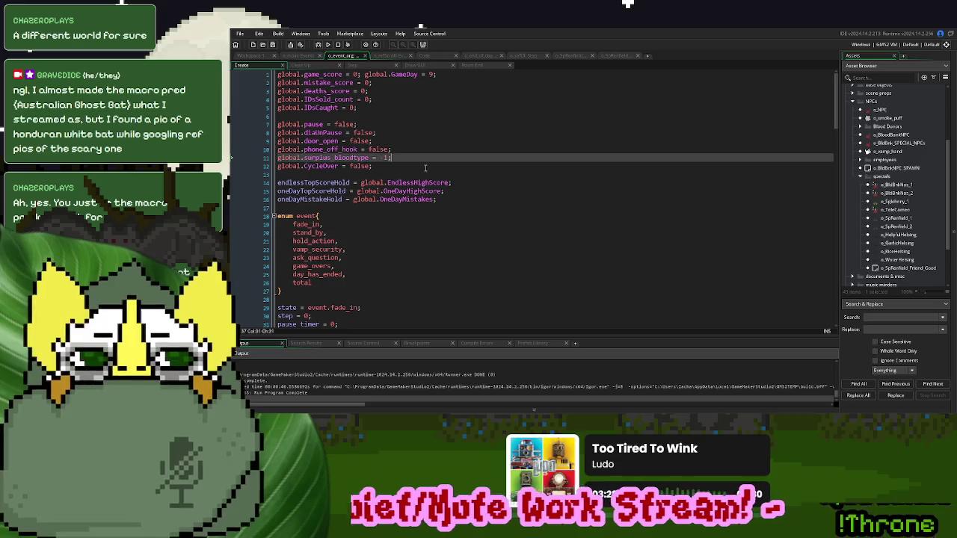
pyautogui.click(299, 56)
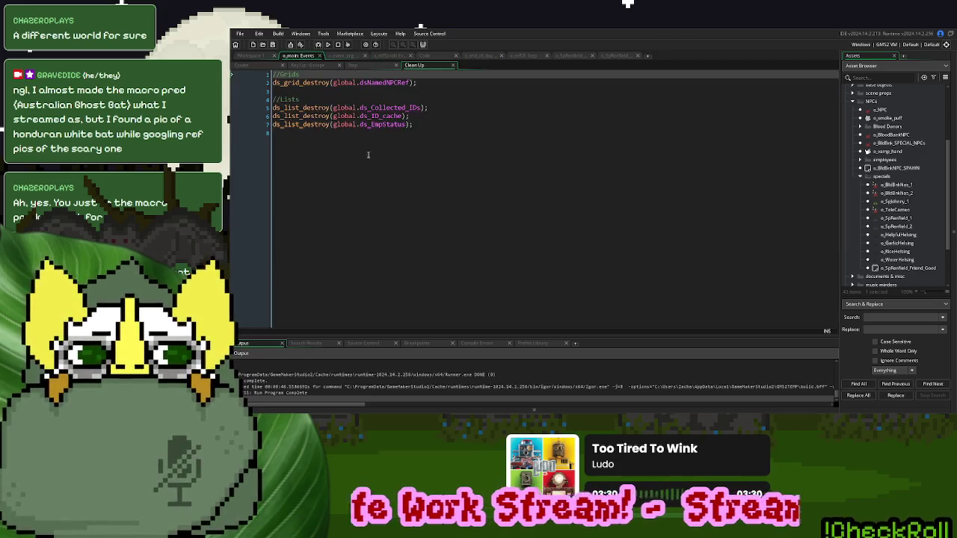
pyautogui.click(250, 66)
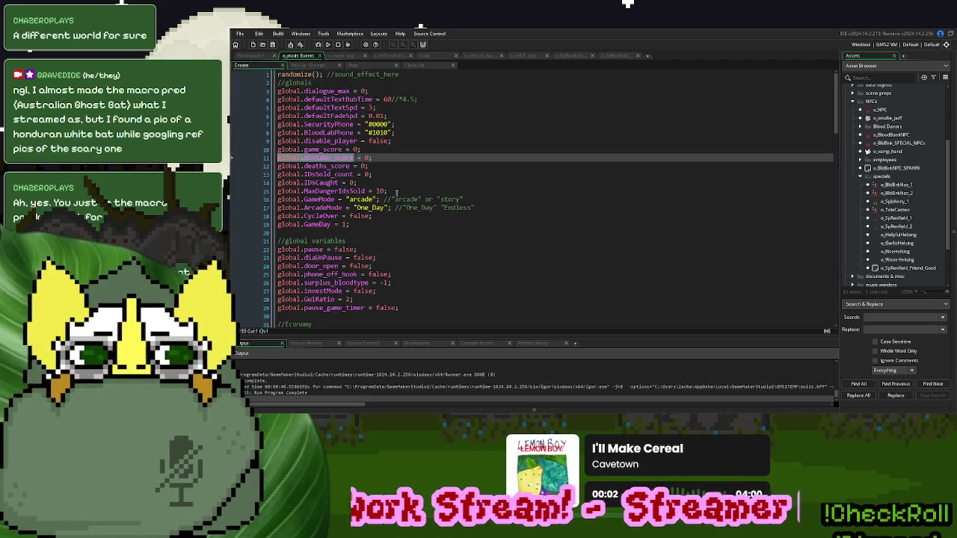
pyautogui.click(388, 223)
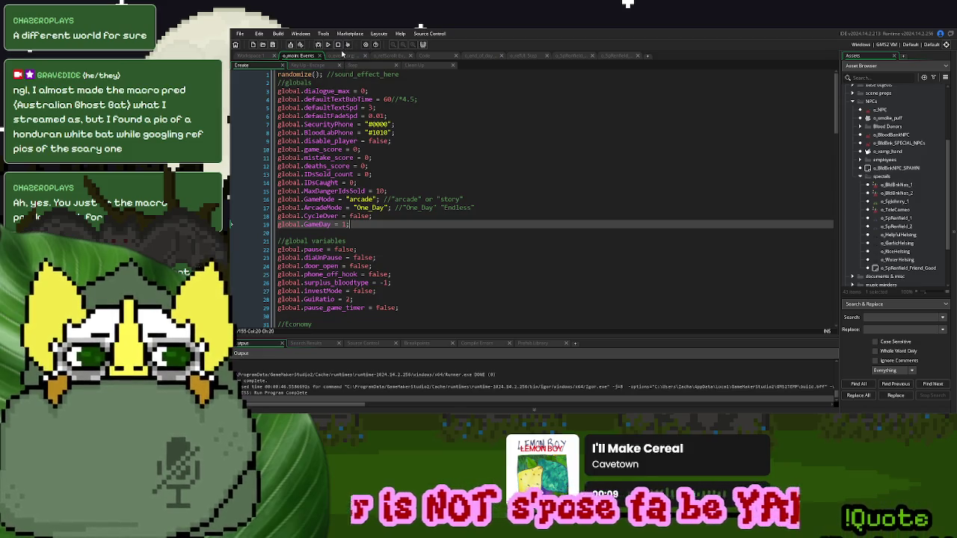
pyautogui.click(342, 55)
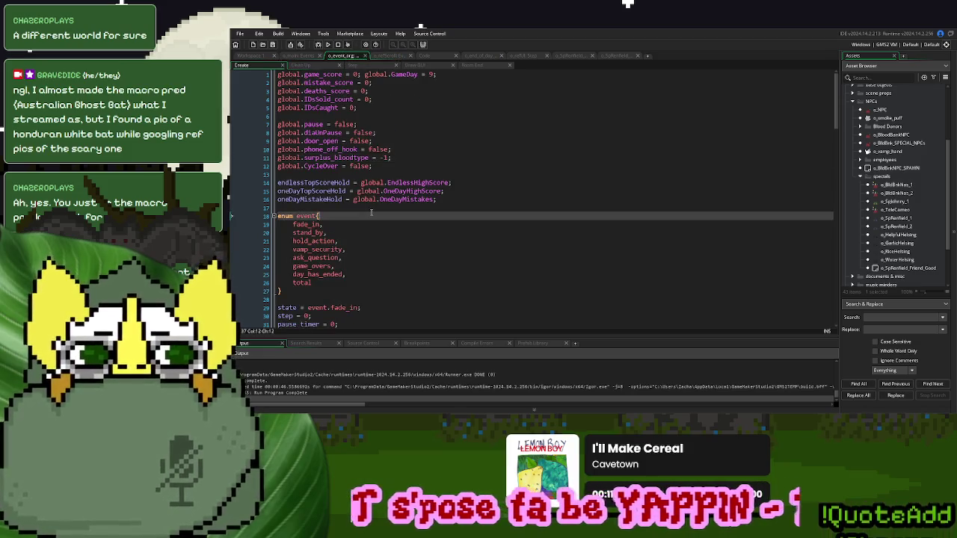
pyautogui.scroll(-10, 343, 202)
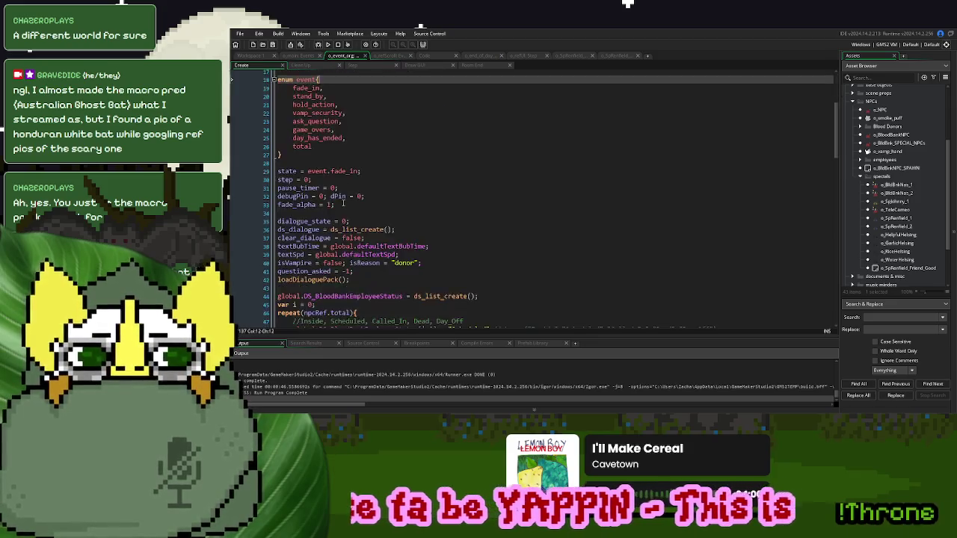
pyautogui.scroll(8, 343, 203)
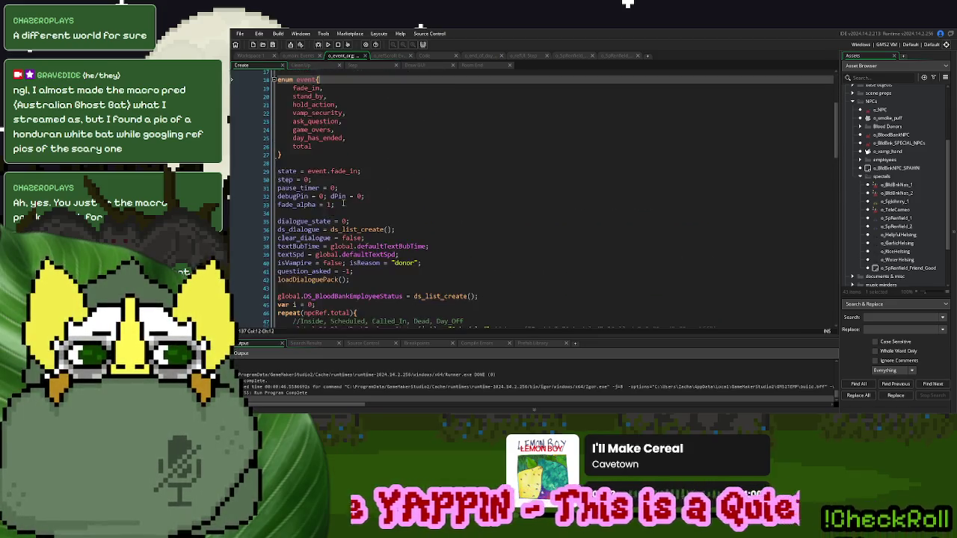
pyautogui.scroll(-20, 344, 202)
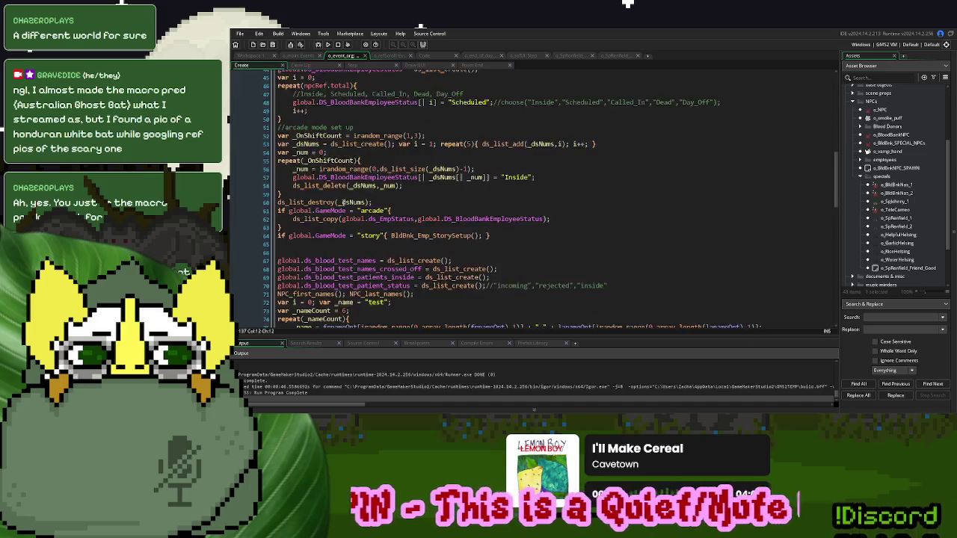
# - Below the flag checks, add a //Quest Variables comment and RenFriendName = "Fake Namington"
pyautogui.scroll(-7, 343, 203)
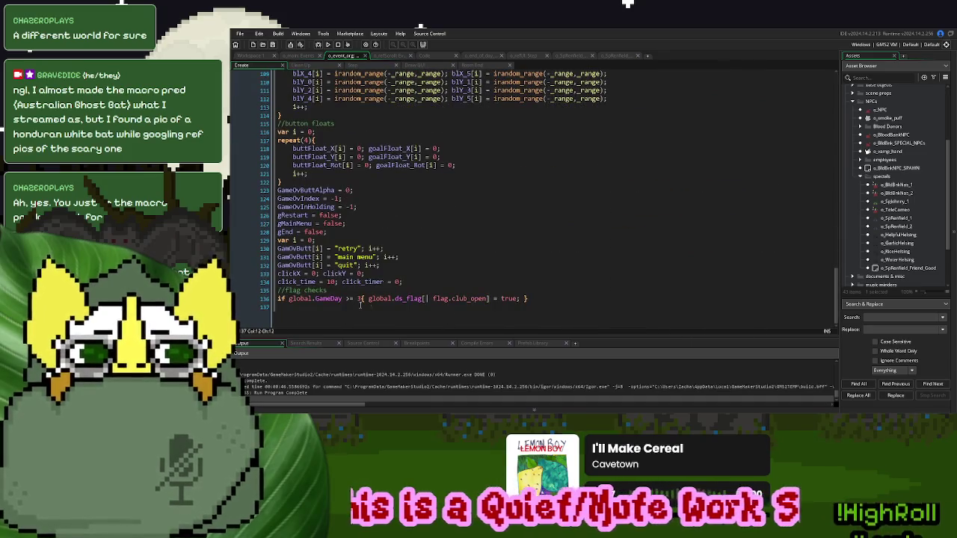
pyautogui.click(551, 311)
pyautogui.press('Return')
pyautogui.write('//')
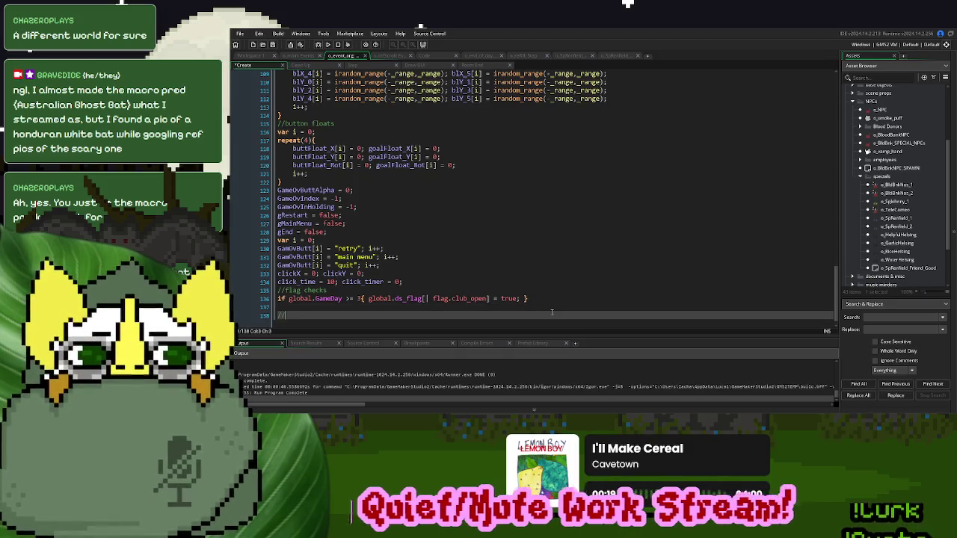
pyautogui.write('Quest ')
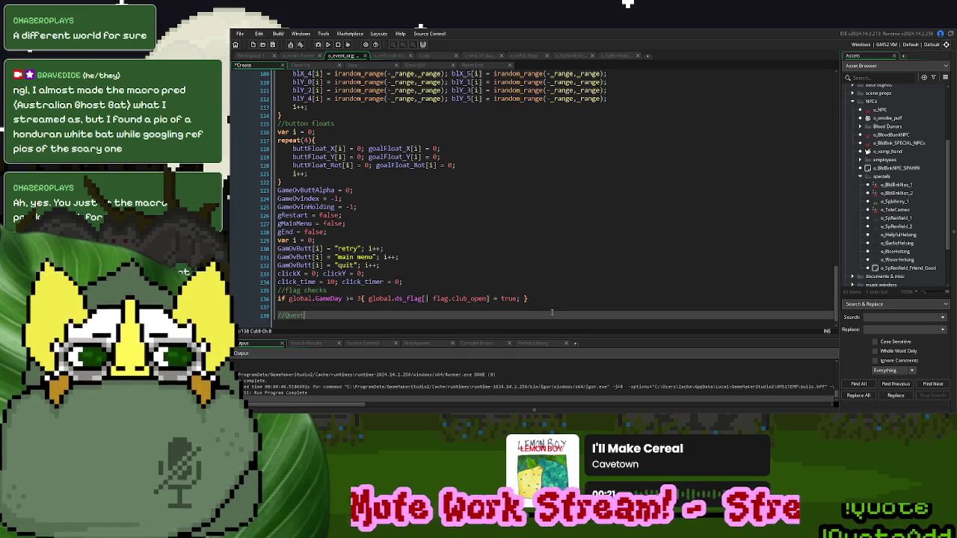
pyautogui.write('Variables')
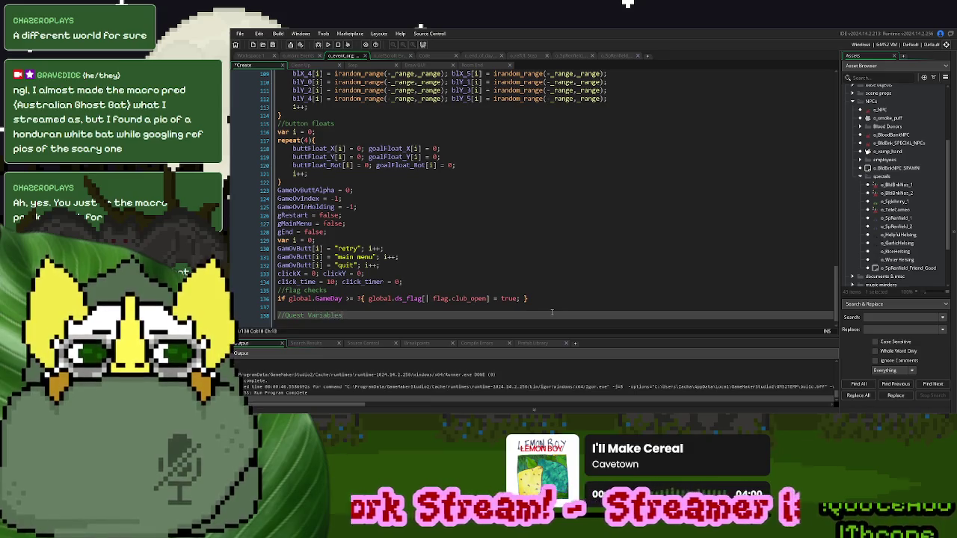
pyautogui.press('Return')
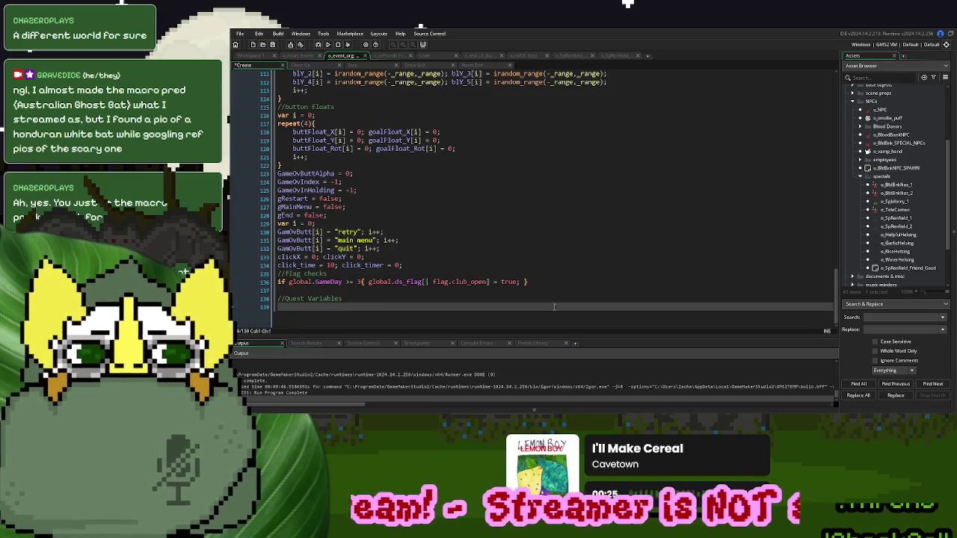
pyautogui.write('Ren')
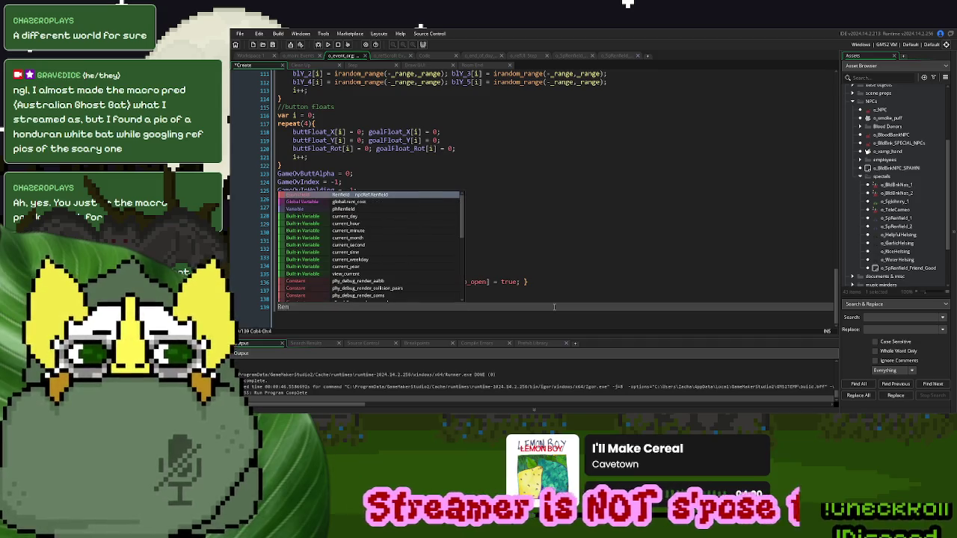
pyautogui.write('FriendName ')
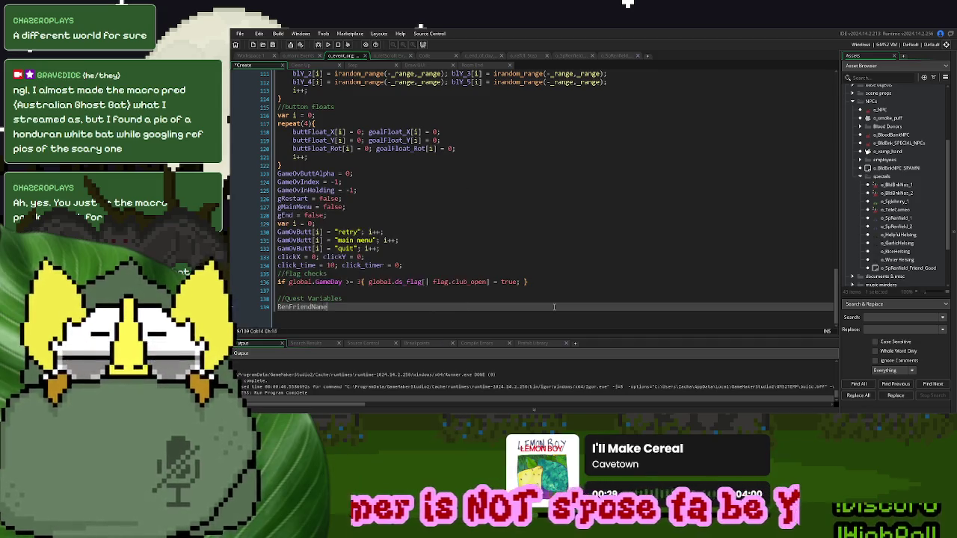
pyautogui.write('= "')
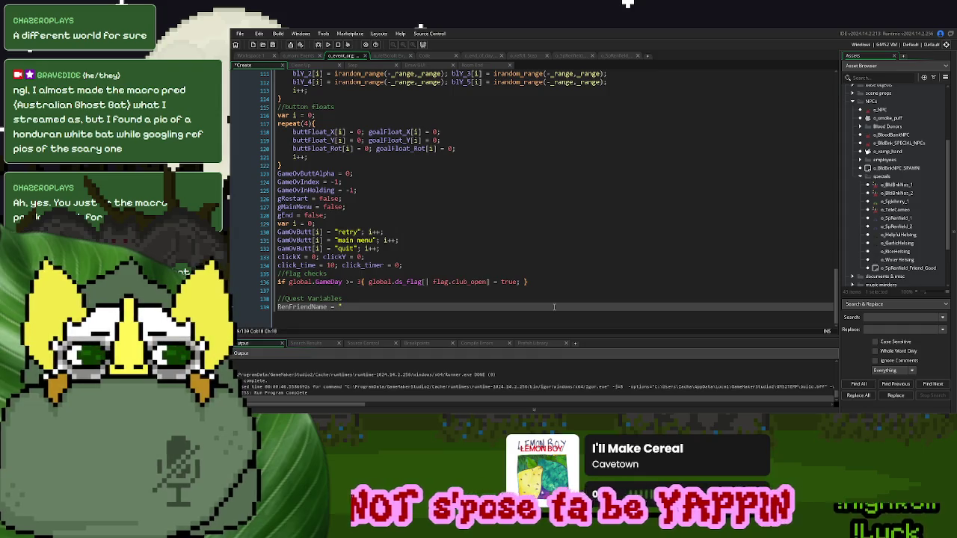
pyautogui.write('T')
pyautogui.press('BackSpace')
pyautogui.write('Fake Namington";')
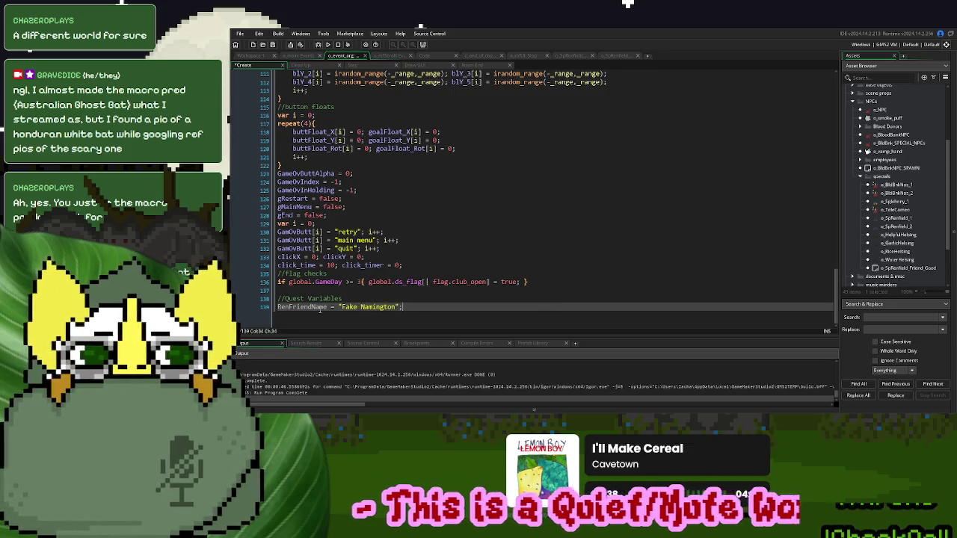
pyautogui.doubleClick(320, 308)
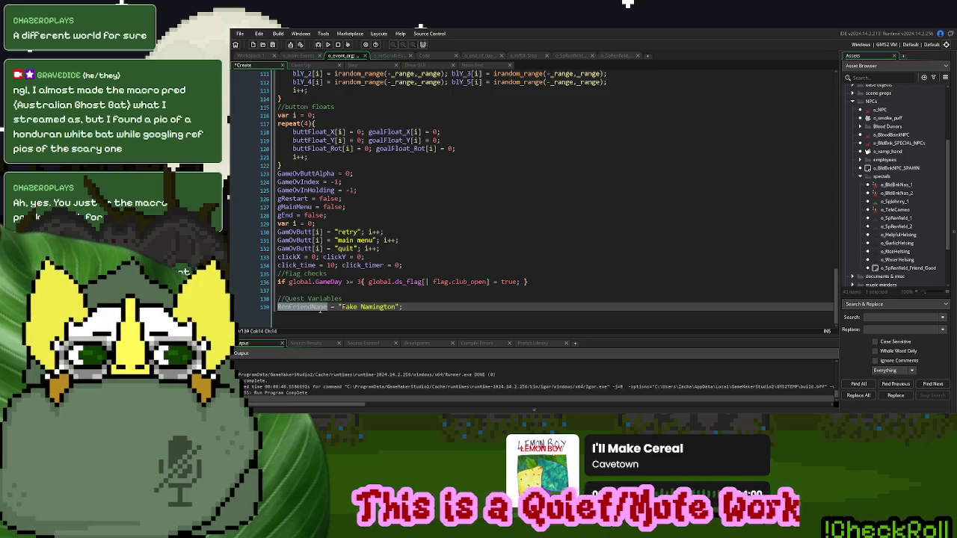
pyautogui.click(613, 55)
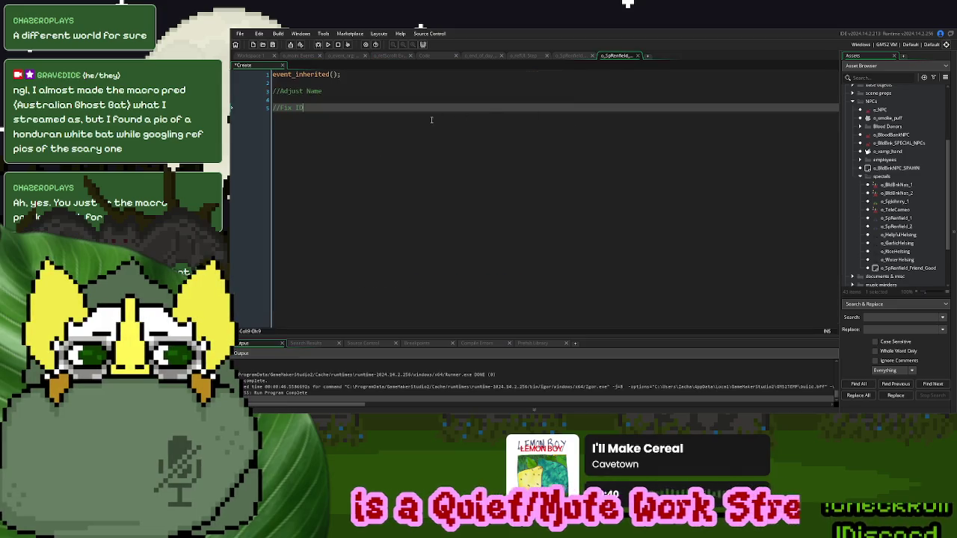
# - Under //Adjust Name, add an if instance_exists(o_event_org) block holding a friend-name placeholder comment
pyautogui.click(324, 99)
pyautogui.write('if instance_ex')
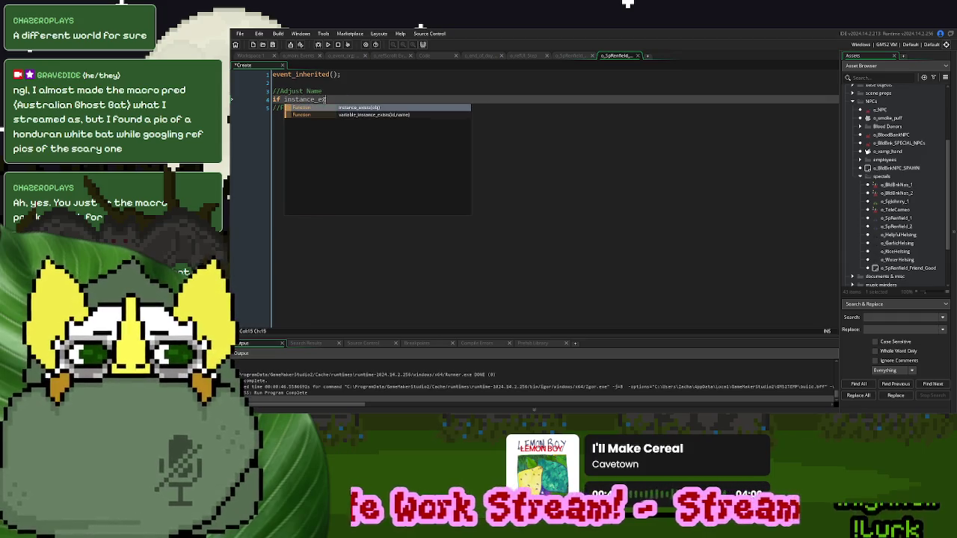
pyautogui.press('Return')
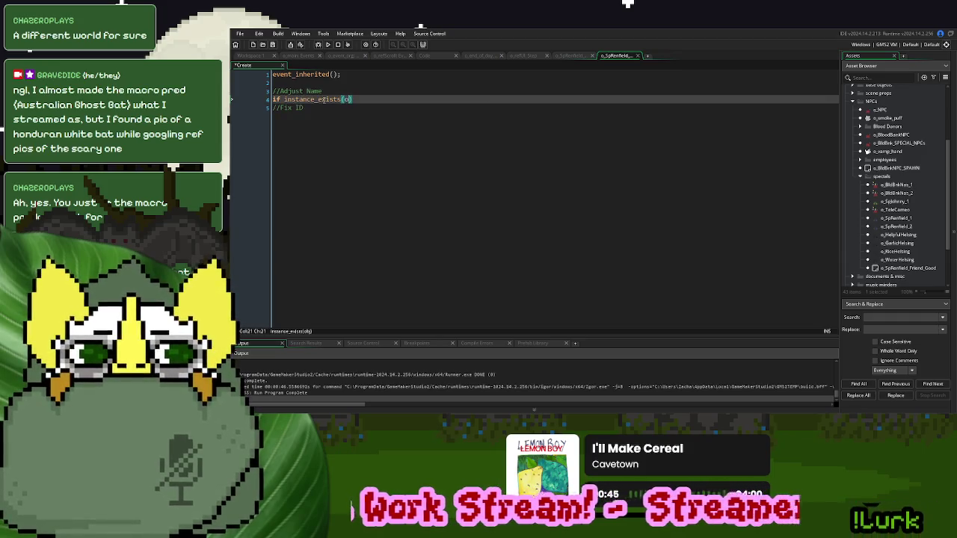
pyautogui.write('o_eve')
pyautogui.press('Return')
pyautogui.press('Right')
pyautogui.write('{')
pyautogui.press('Return')
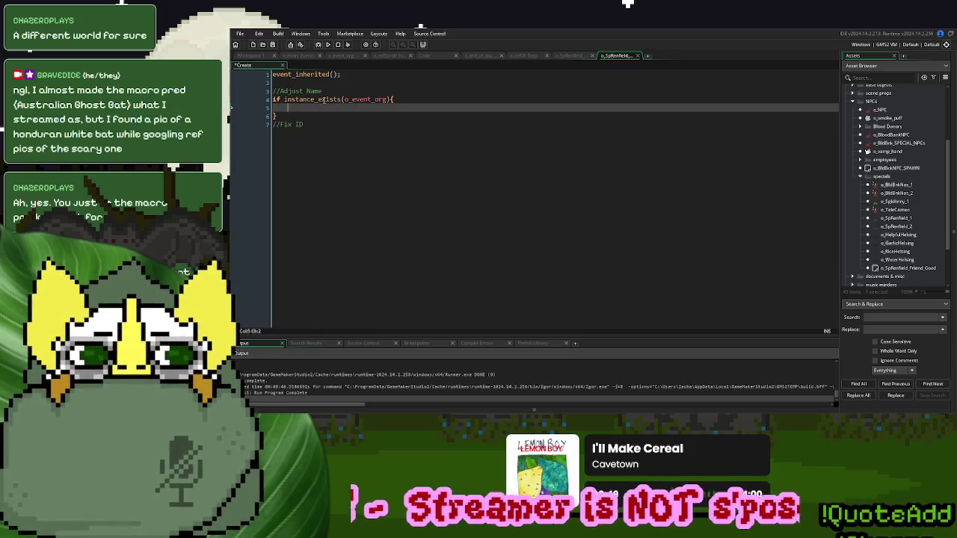
pyautogui.write('//KenFriendName')
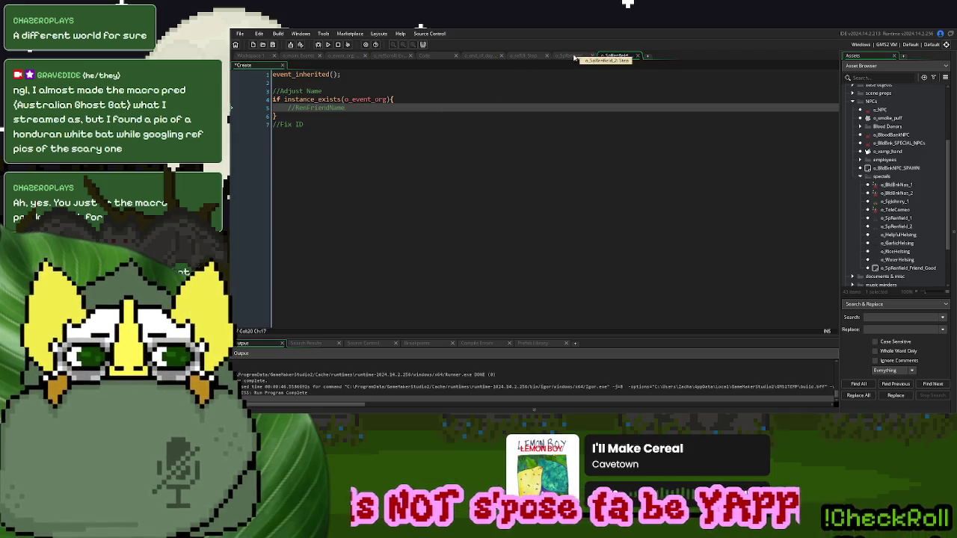
pyautogui.scroll(2, 952, 198)
pyautogui.doubleClick(881, 140)
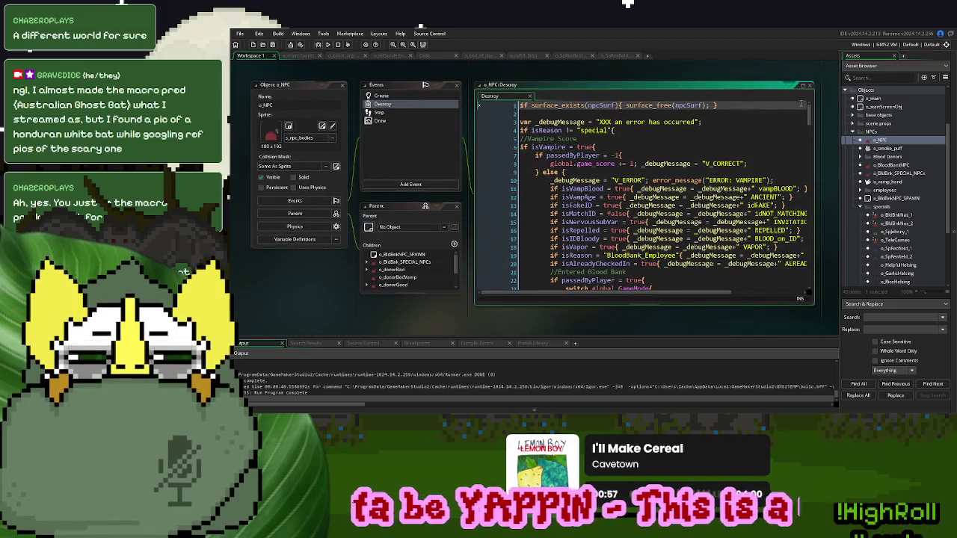
# - Show the o_NPC object's Create event code
pyautogui.moveTo(810, 116)
pyautogui.mouseDown()
pyautogui.moveTo(814, 235)
pyautogui.moveTo(815, 163)
pyautogui.mouseUp()
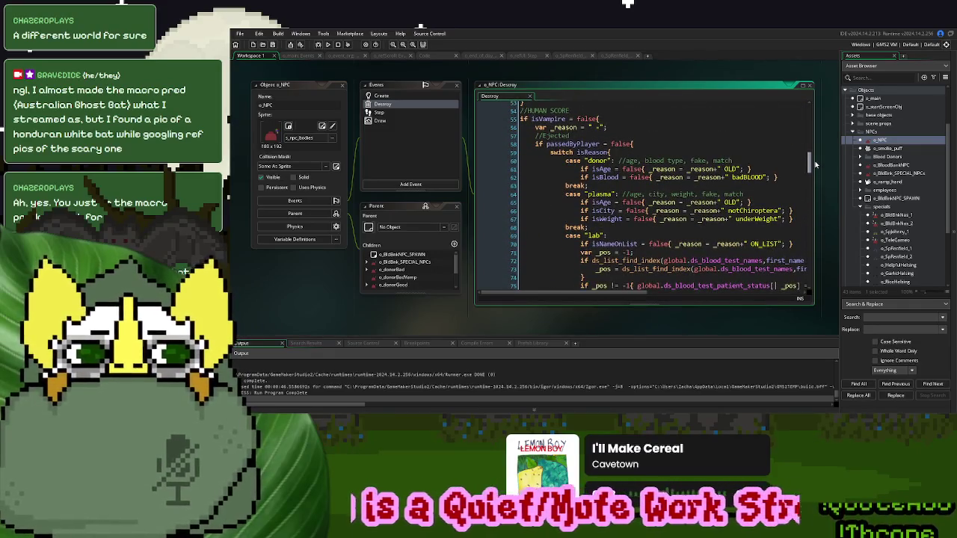
pyautogui.click(409, 95)
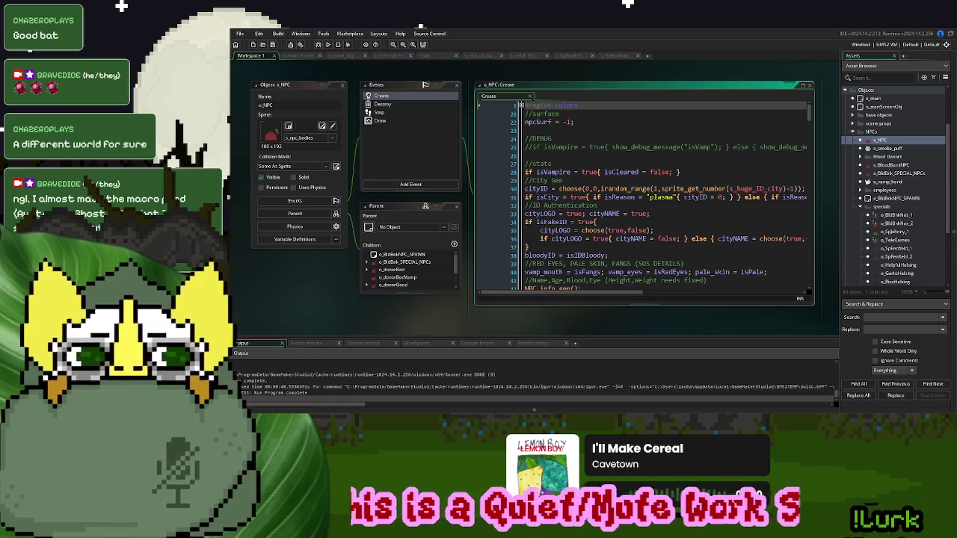
pyautogui.scroll(-1, 641, 195)
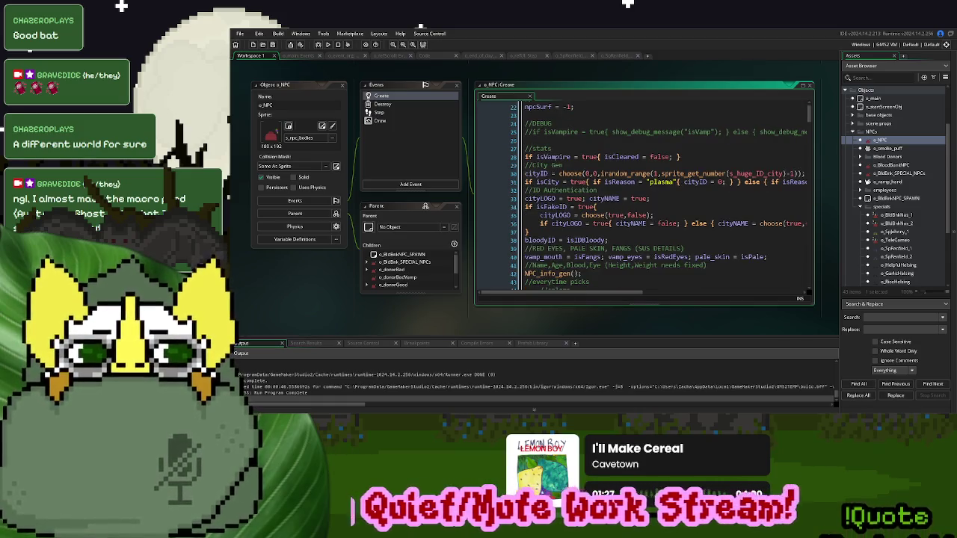
pyautogui.scroll(1, 521, 104)
pyautogui.scroll(-2, 520, 104)
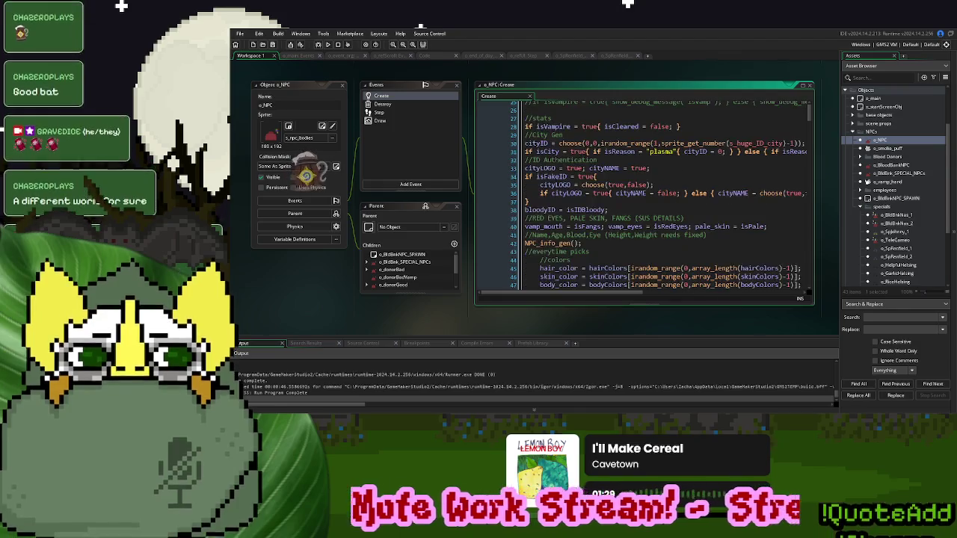
# - In the full code editor, select the isMatchID line that swaps the hair sprite in npcID
pyautogui.click(804, 88)
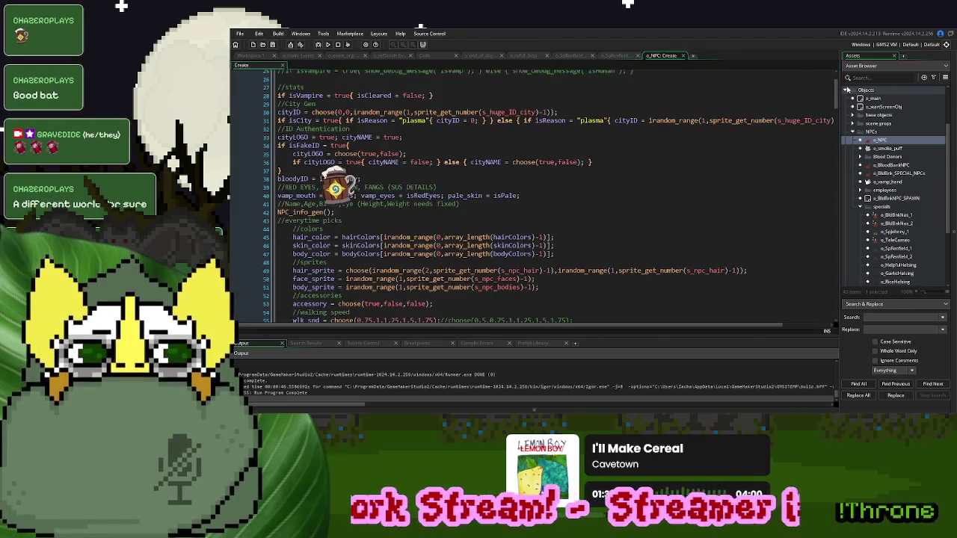
pyautogui.moveTo(837, 85); pyautogui.dragTo(835, 314)
pyautogui.scroll(14, 461, 188)
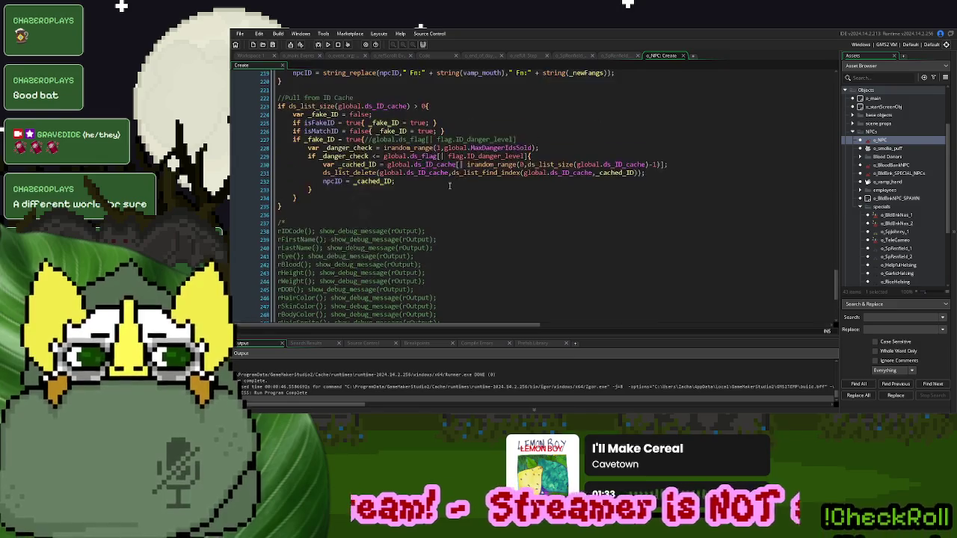
pyautogui.scroll(2, 396, 127)
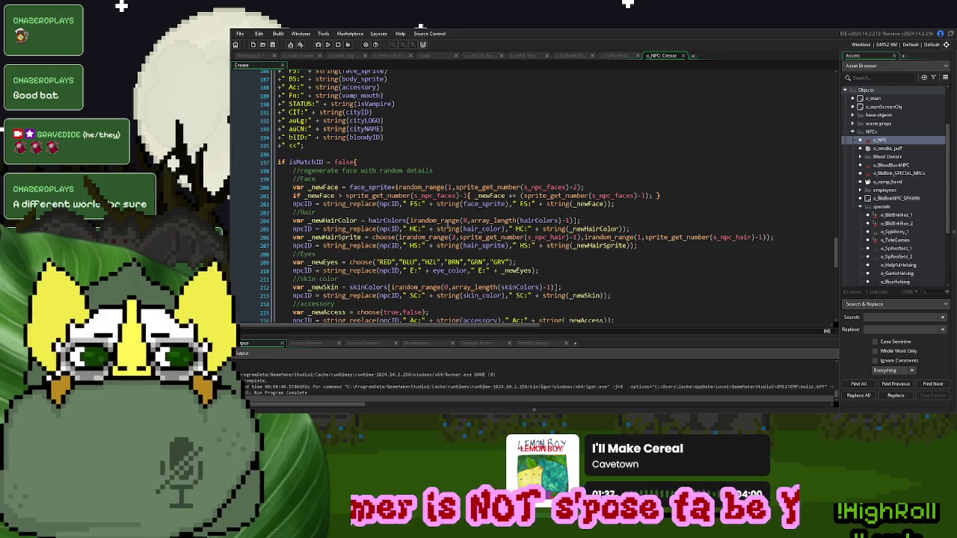
pyautogui.scroll(5, 447, 224)
pyautogui.scroll(-7, 447, 225)
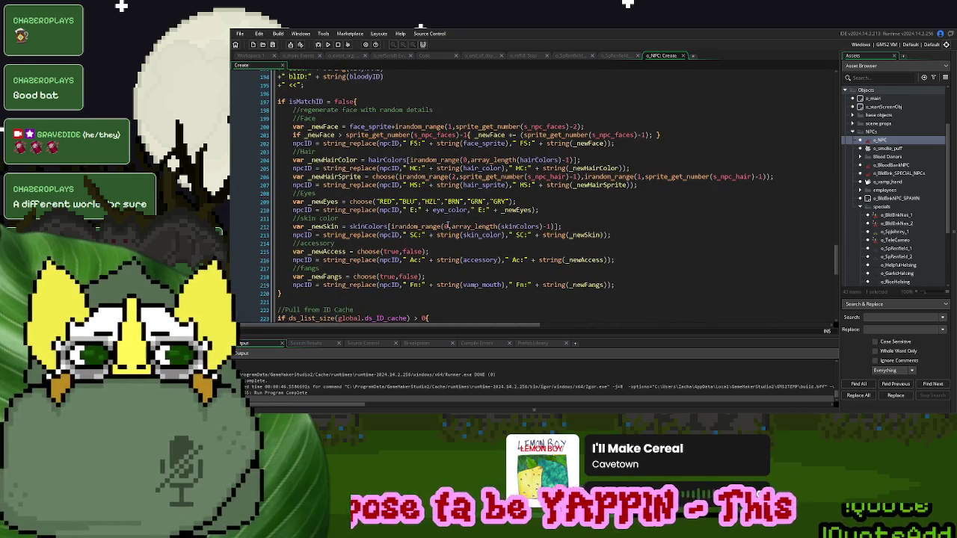
pyautogui.scroll(-1, 447, 226)
pyautogui.moveTo(650, 169); pyautogui.dragTo(231, 170)
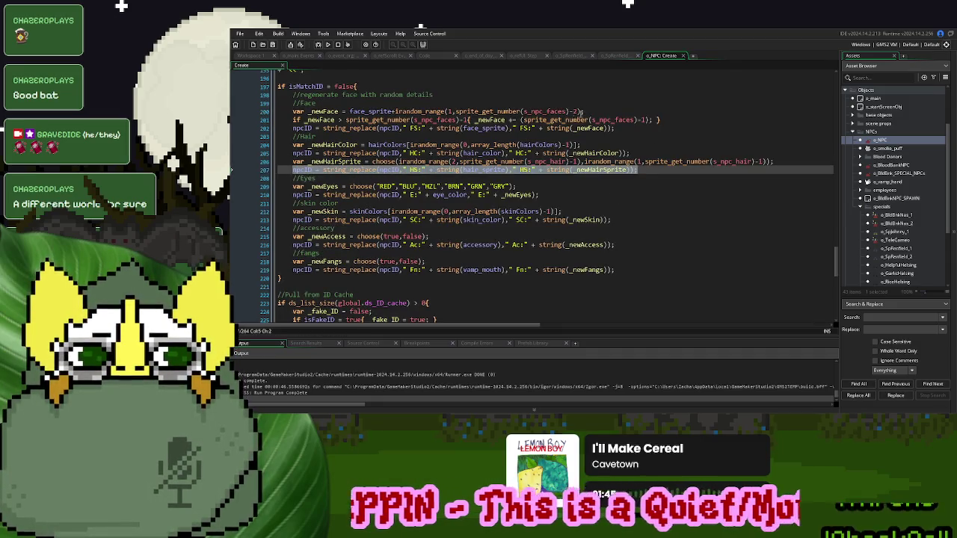
# - Paste the npcID hair line into Renfield's if block and declare var _name = "Wrong Name"
pyautogui.click(615, 56)
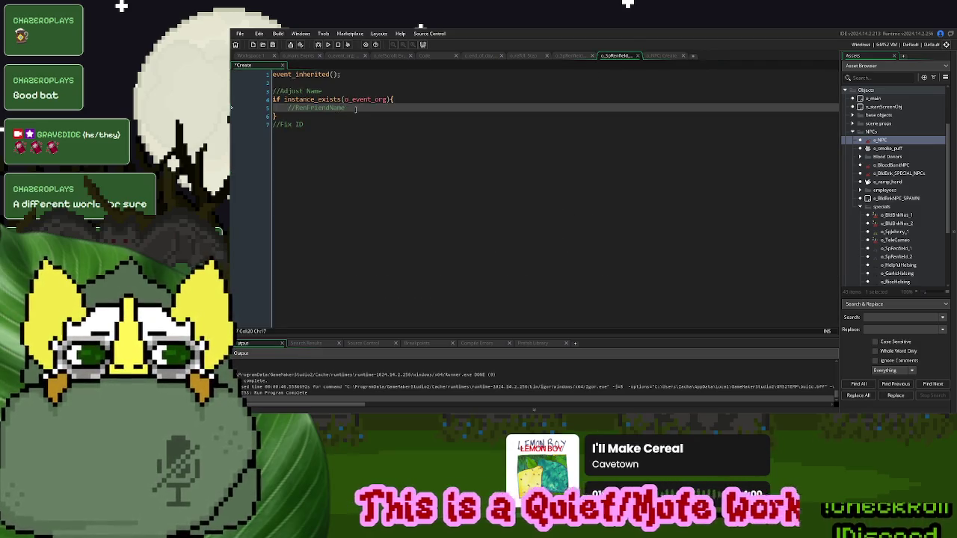
pyautogui.press('Return')
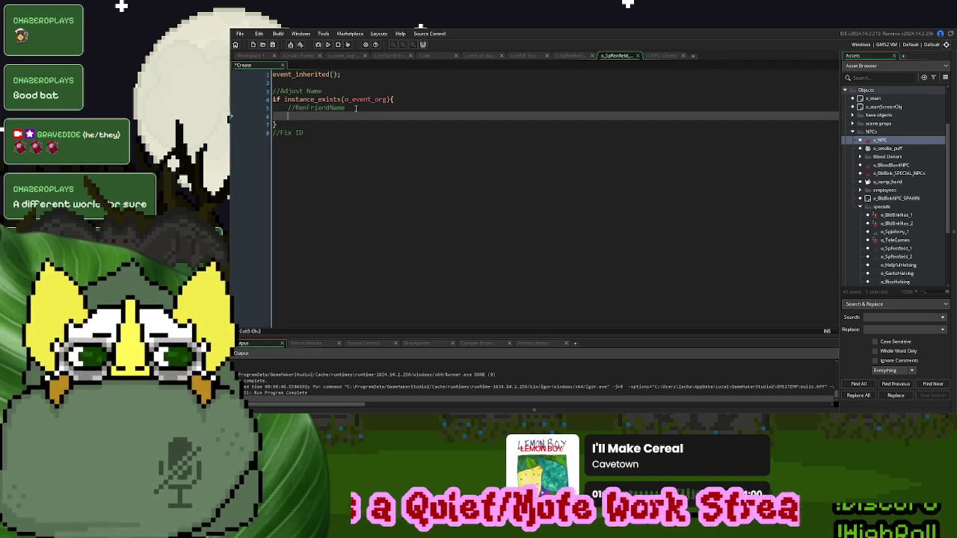
pyautogui.write('npcID = string_replace(npcID," HS:" + string(hair_sprite)," HS:" + string(_newHairSprite));')
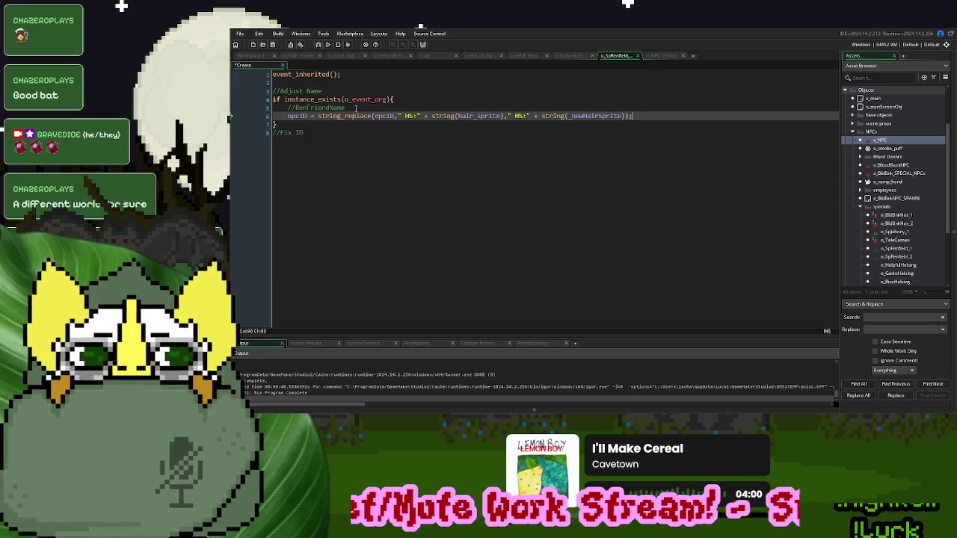
pyautogui.click(345, 90)
pyautogui.press('Return')
pyautogui.write('v')
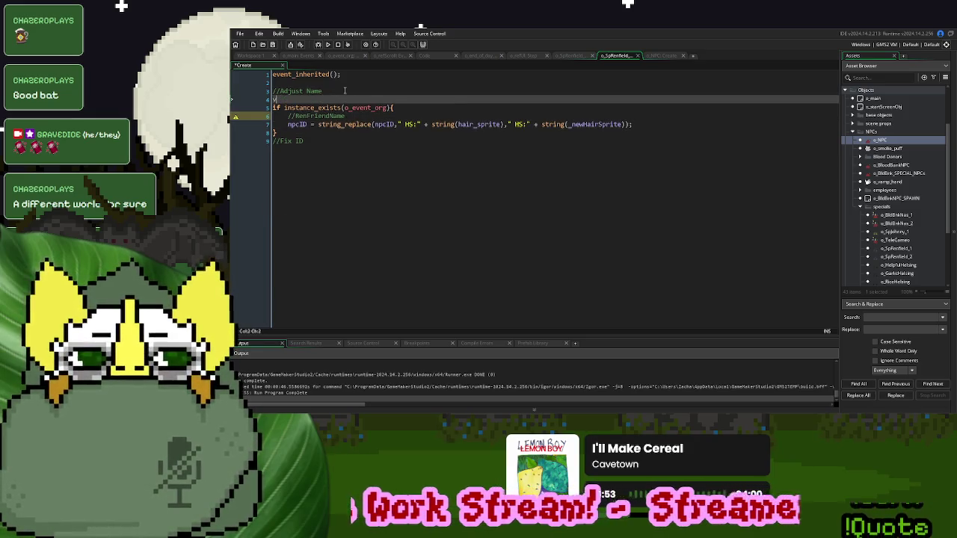
pyautogui.write('ar _name = "')
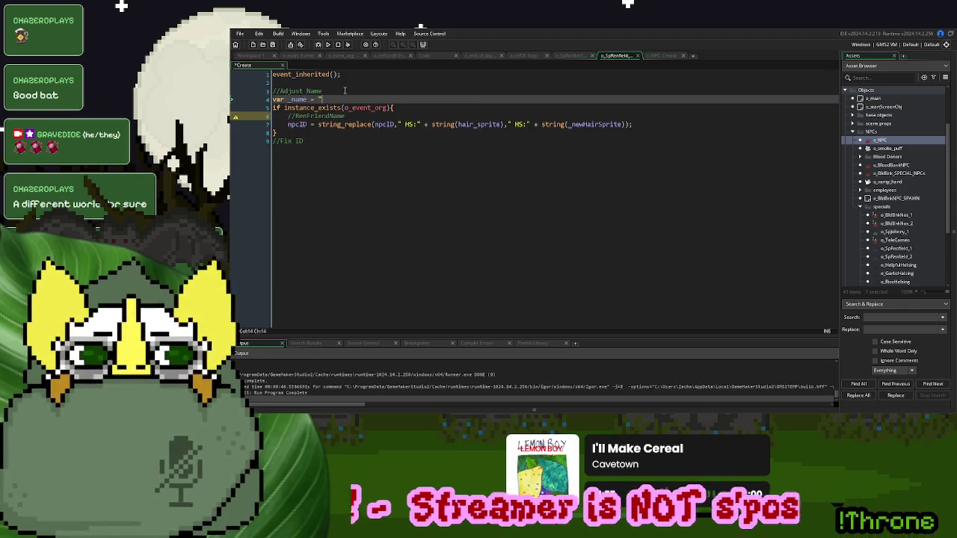
pyautogui.write('Wrong Name";')
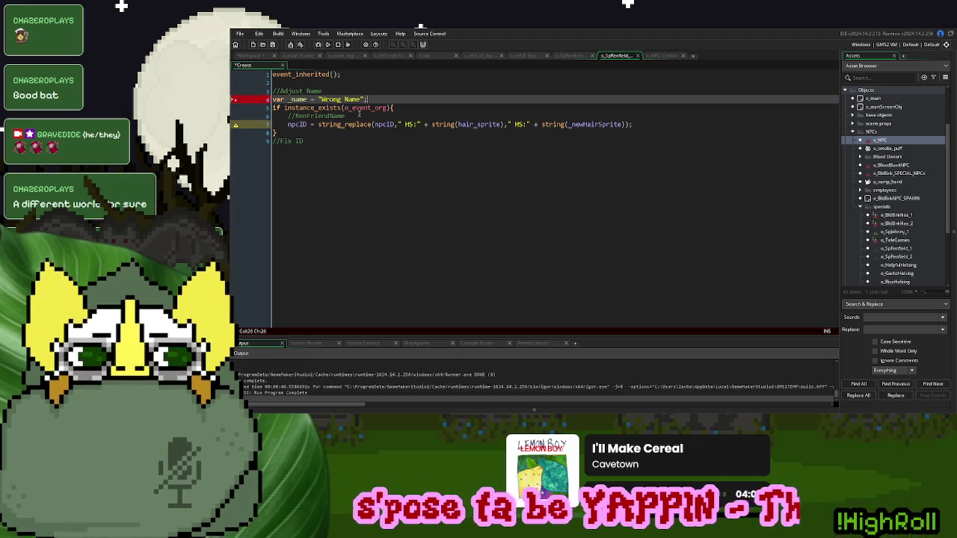
# - Move the npcID replacement line out of the if block to below its closing brace
pyautogui.moveTo(634, 124); pyautogui.dragTo(289, 127)
pyautogui.hotkey('ctrl', 'c')
pyautogui.press('BackSpace')
pyautogui.press('BackSpace')
pyautogui.press('BackSpace')
pyautogui.press('BackSpace')
pyautogui.click(290, 124)
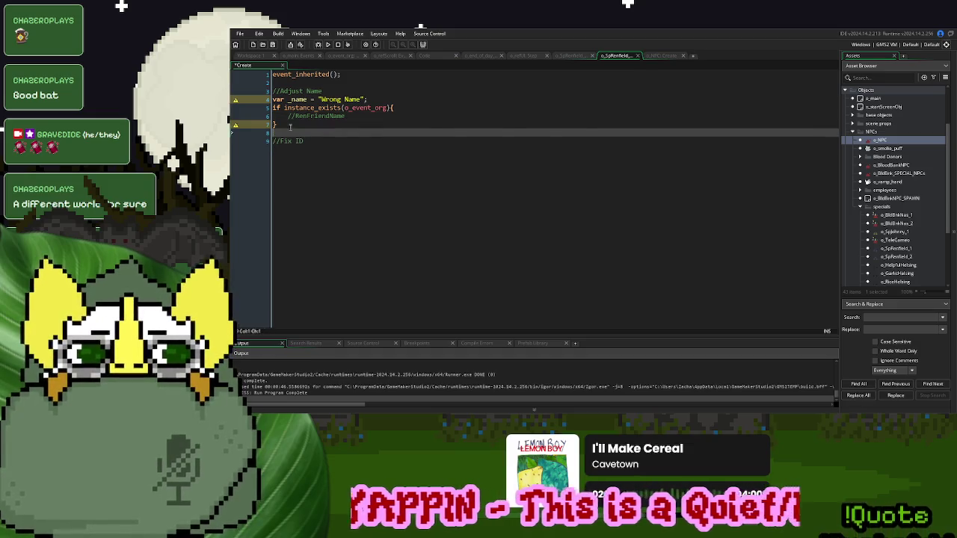
pyautogui.hotkey('ctrl', 'v')
# - Replace the hair sprite value in the npcID replacement with _name
pyautogui.doubleClick(299, 99)
pyautogui.hotkey('ctrl', 'c')
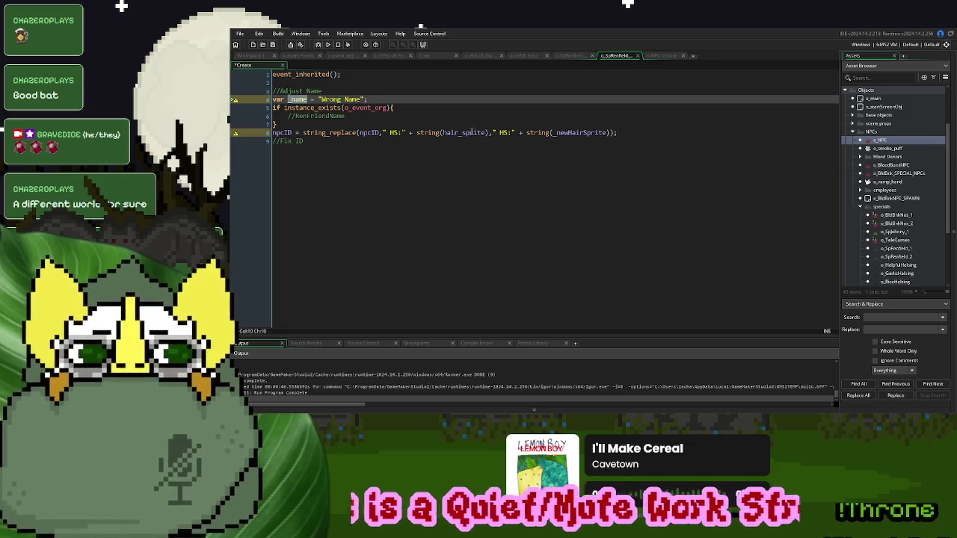
pyautogui.moveTo(492, 133); pyautogui.dragTo(417, 133)
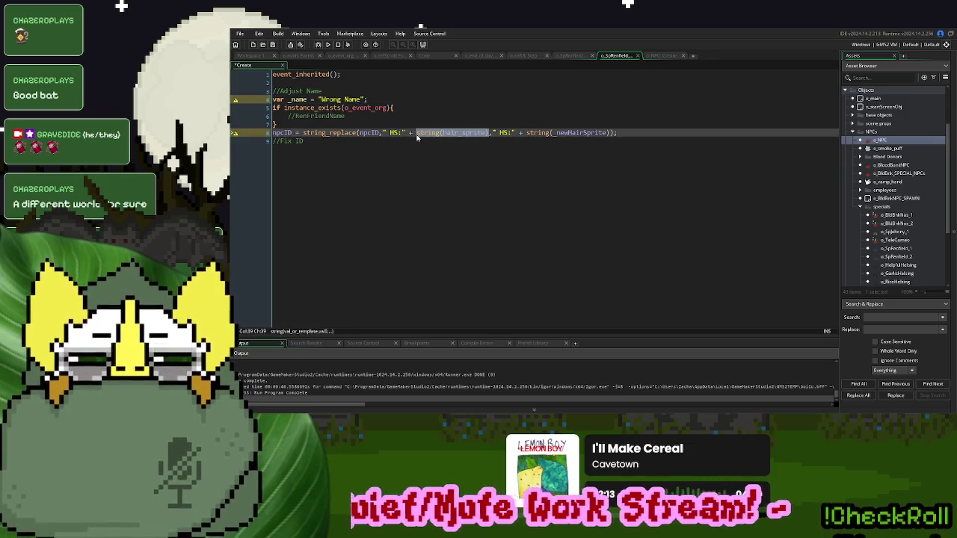
pyautogui.hotkey('ctrl', 'v')
pyautogui.moveTo(557, 133); pyautogui.dragTo(475, 133)
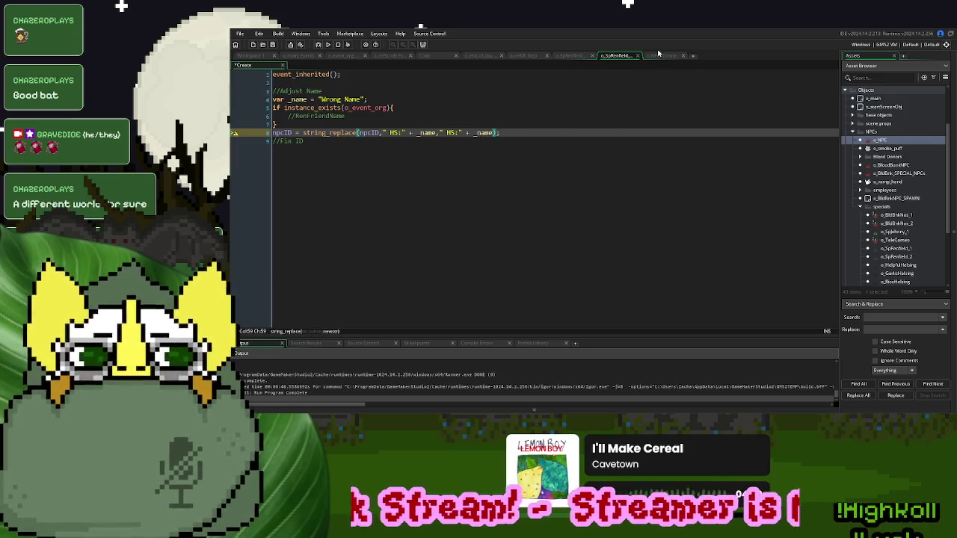
pyautogui.click(658, 56)
pyautogui.scroll(9, 433, 212)
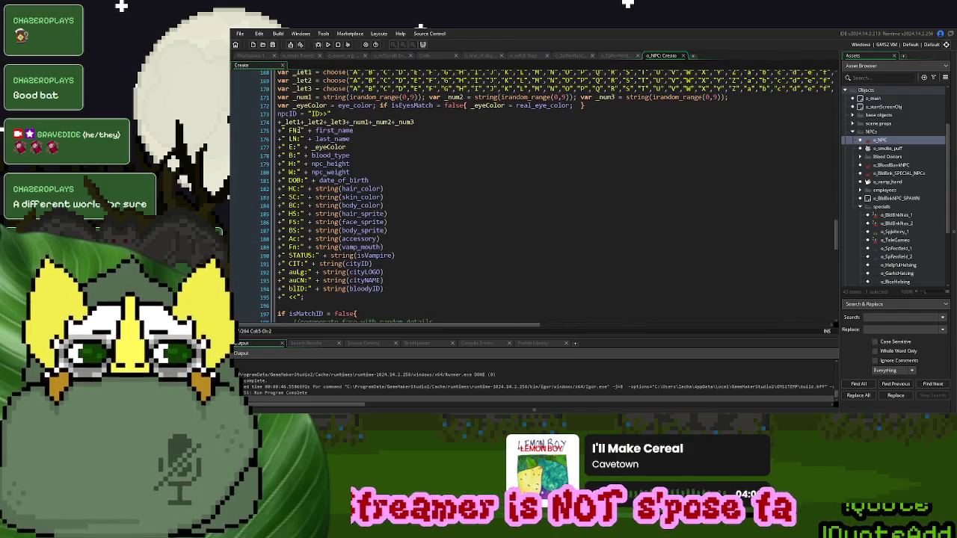
# - In o_event_org, split the name into RenFriendFN = "Fake" and RenFriendLN = "Namington"
pyautogui.click(298, 131)
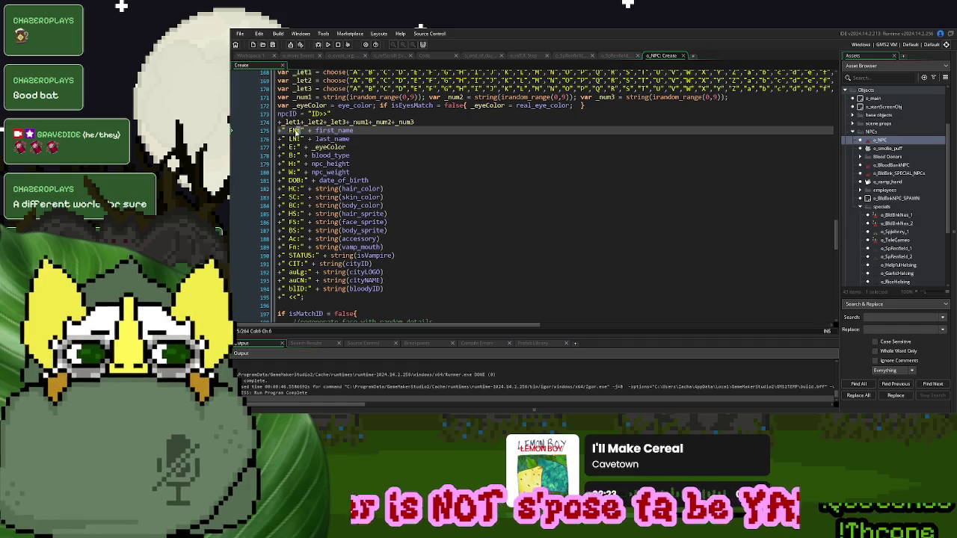
pyautogui.click(332, 113)
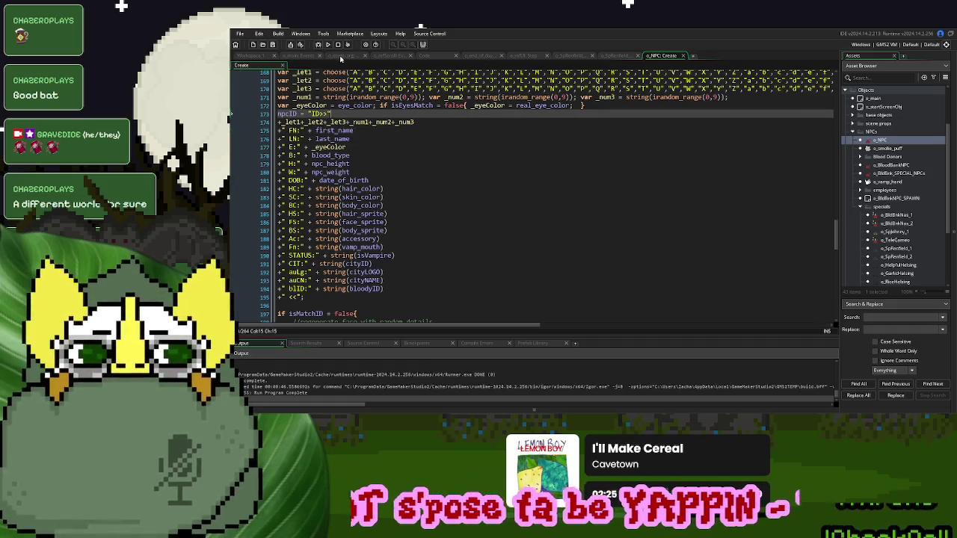
pyautogui.click(343, 56)
pyautogui.press('Right')
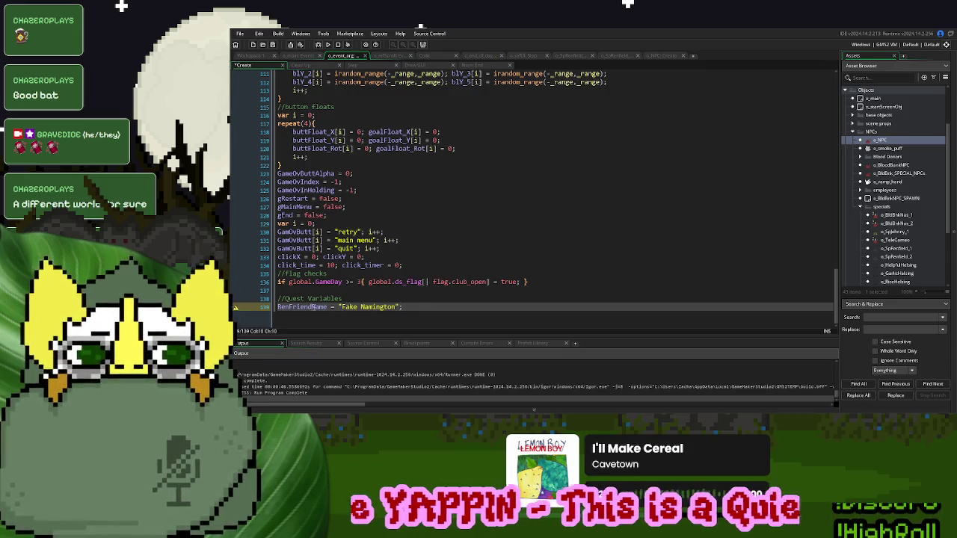
pyautogui.write('N')
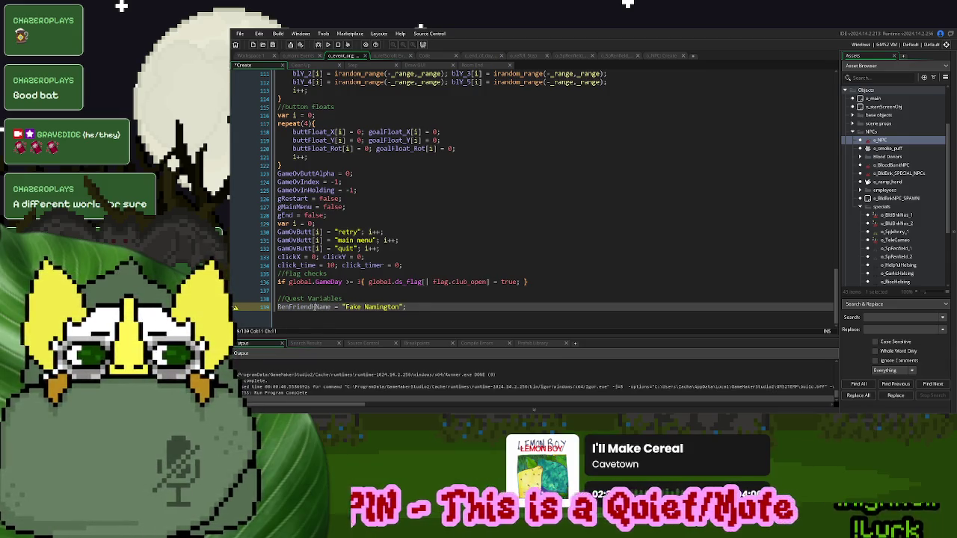
pyautogui.press('Delete')
pyautogui.press('Delete')
pyautogui.press('Delete')
pyautogui.write('F')
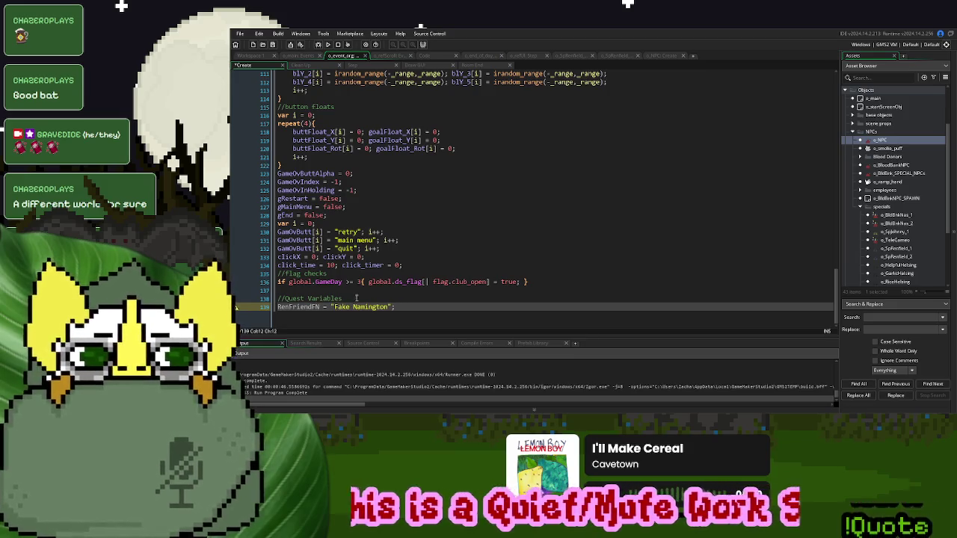
pyautogui.doubleClick(359, 303)
pyautogui.press('BackSpace')
pyautogui.press('BackSpace')
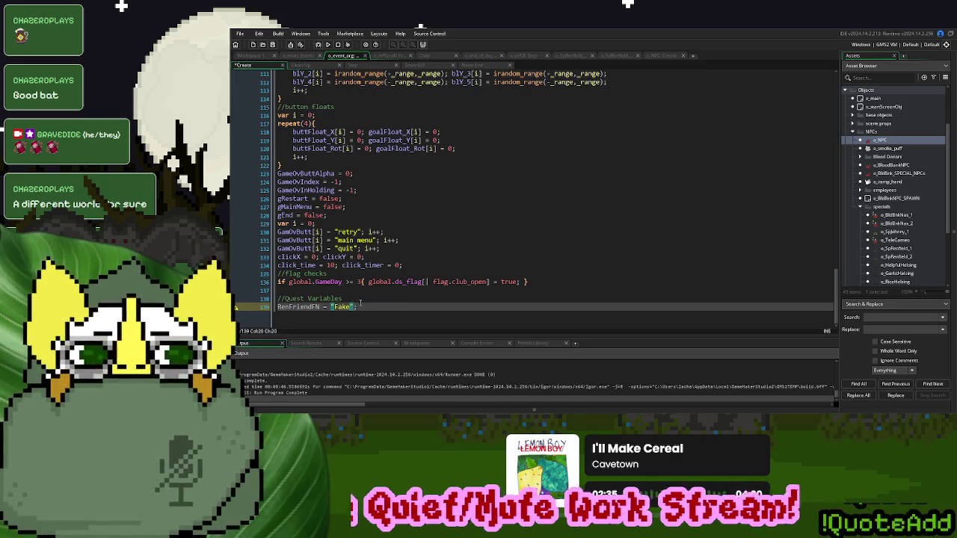
pyautogui.press('Right')
pyautogui.press('Right')
pyautogui.press('Return')
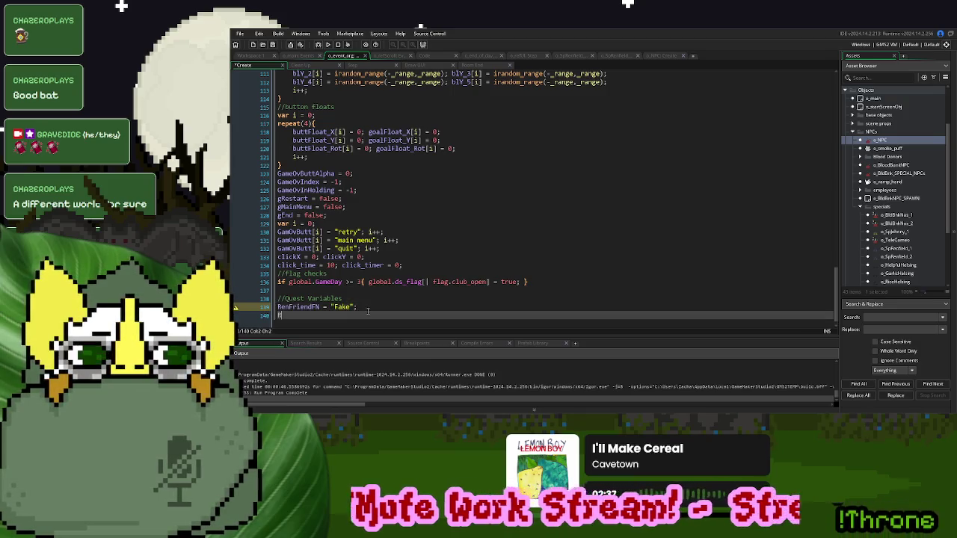
pyautogui.write('enFriendLN = "Namington";')
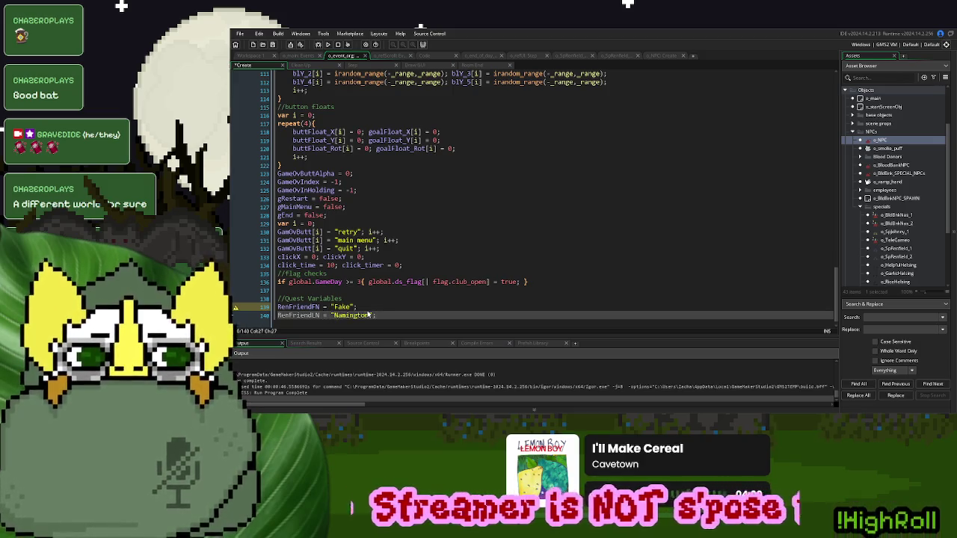
# - Add a //RenFriendLN comment under the friend-name comment in Renfield's Create code
pyautogui.doubleClick(298, 307)
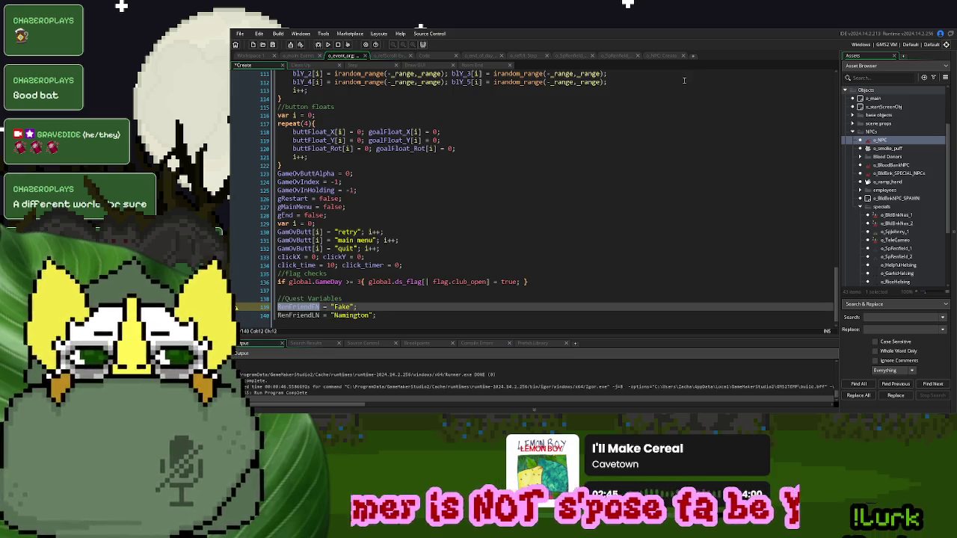
pyautogui.click(663, 56)
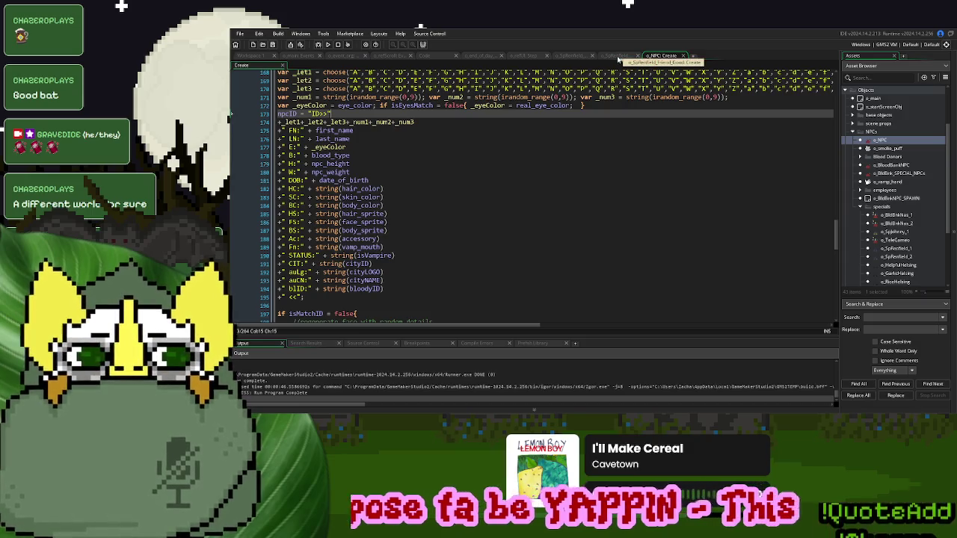
pyautogui.click(617, 56)
pyautogui.click(396, 147)
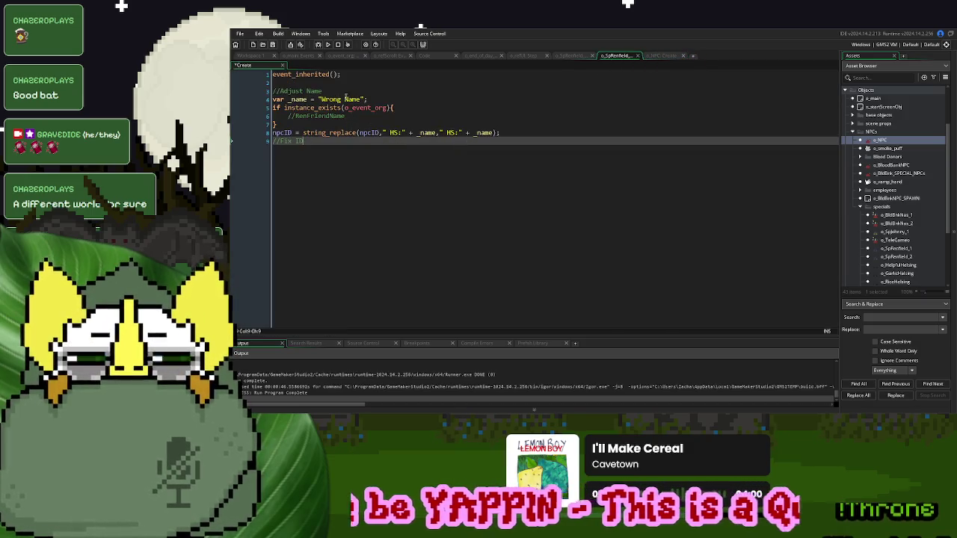
pyautogui.click(343, 116)
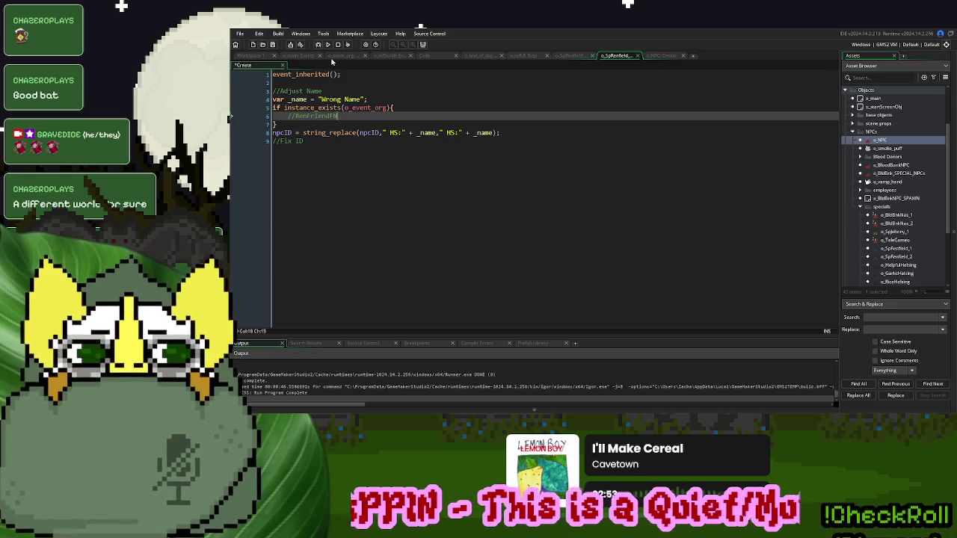
pyautogui.click(336, 57)
pyautogui.doubleClick(303, 316)
pyautogui.hotkey('ctrl', 'c')
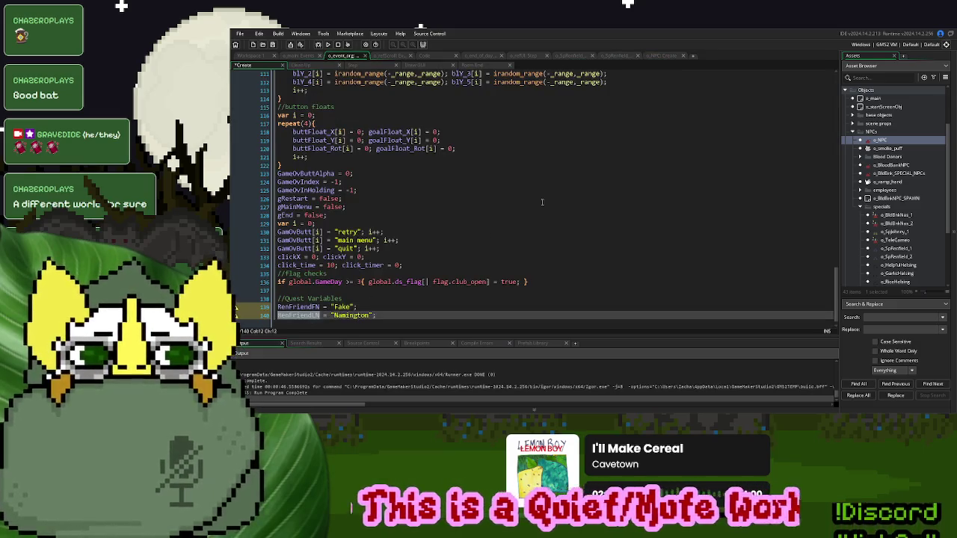
pyautogui.click(622, 56)
pyautogui.press('Return')
pyautogui.write('//')
pyautogui.hotkey('ctrl', 'v')
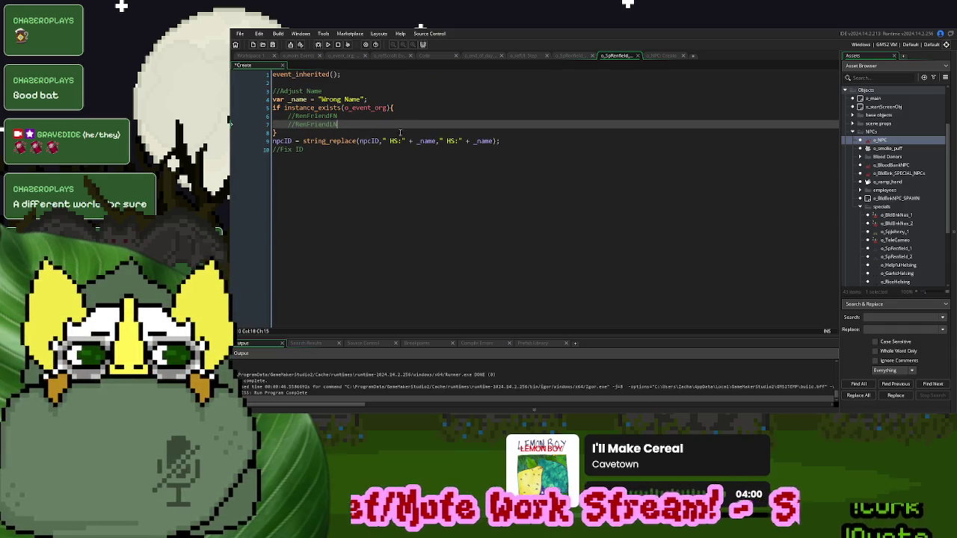
# - Change both HS tags in Renfield's npcID replacement line to FN
pyautogui.click(661, 56)
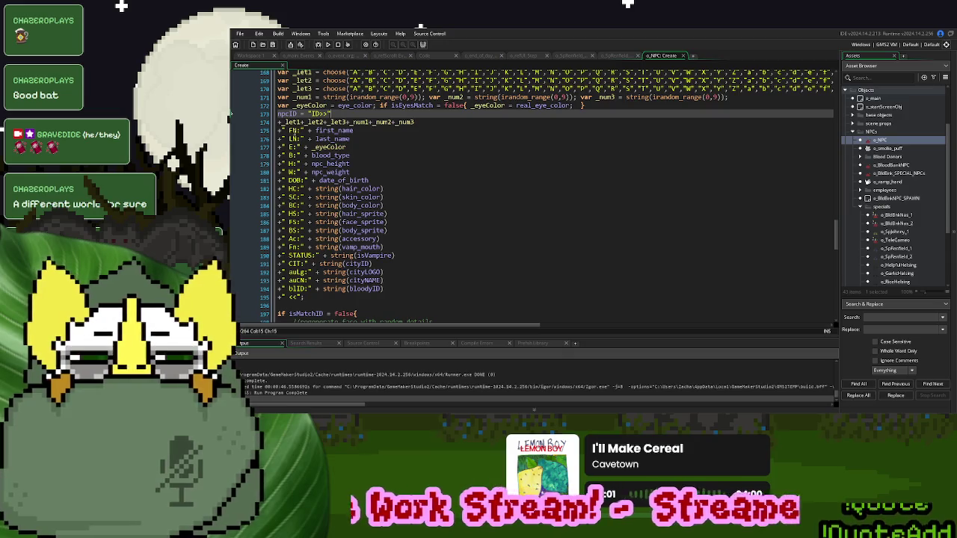
pyautogui.doubleClick(294, 130)
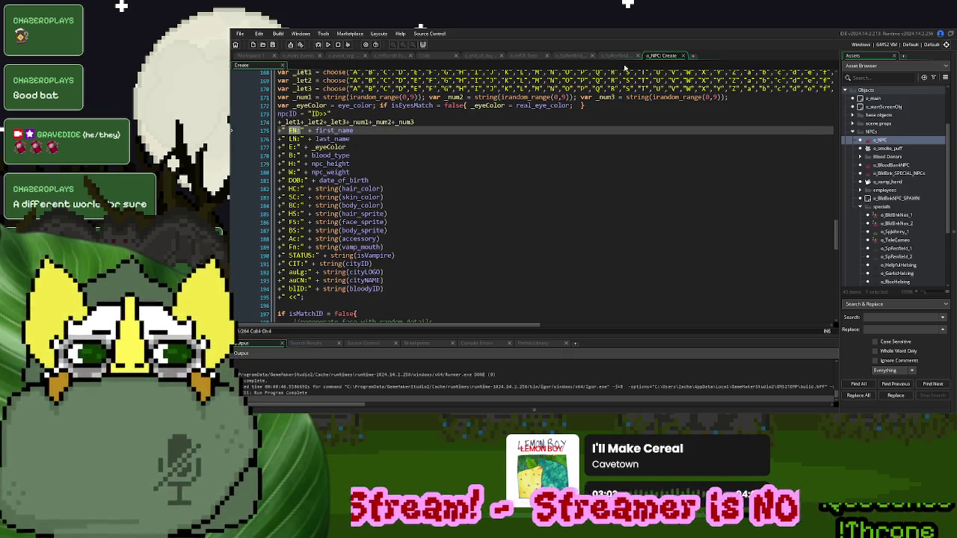
pyautogui.click(619, 58)
pyautogui.click(401, 141)
pyautogui.moveTo(401, 141); pyautogui.dragTo(390, 142)
pyautogui.write('FN:')
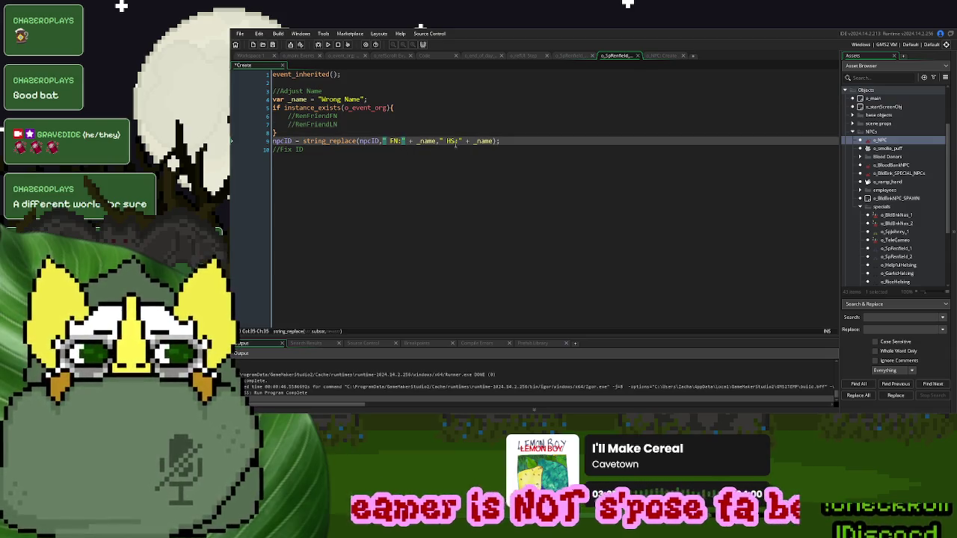
pyautogui.moveTo(456, 142); pyautogui.dragTo(447, 141)
pyautogui.write('FN:')
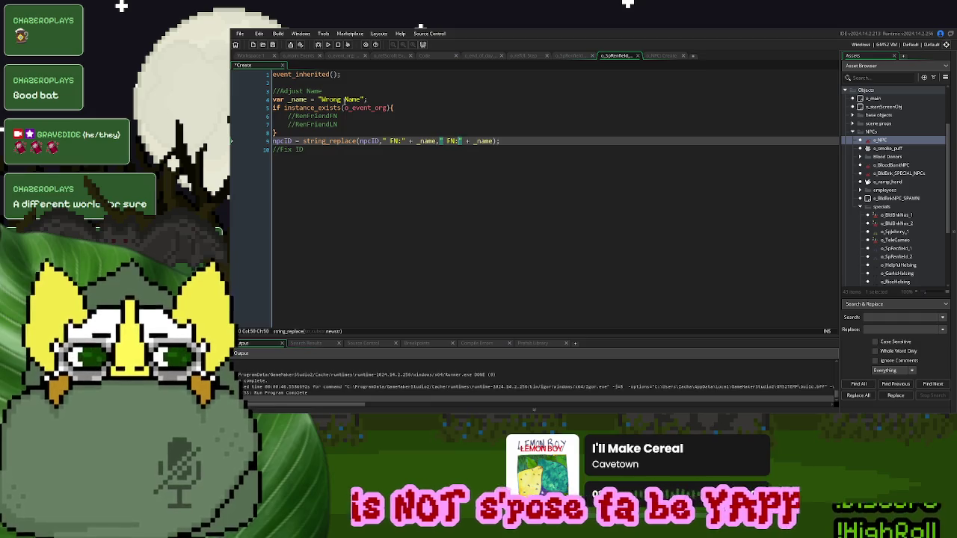
# - Rename _name to _FN = "Wrong" and add var _LN = "Name"
pyautogui.click(368, 98)
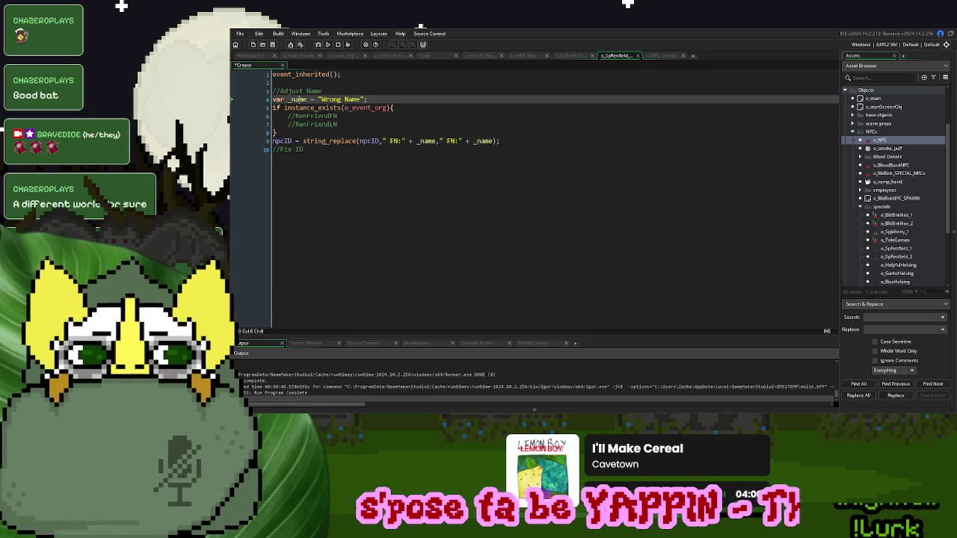
pyautogui.doubleClick(298, 100)
pyautogui.write('_FN')
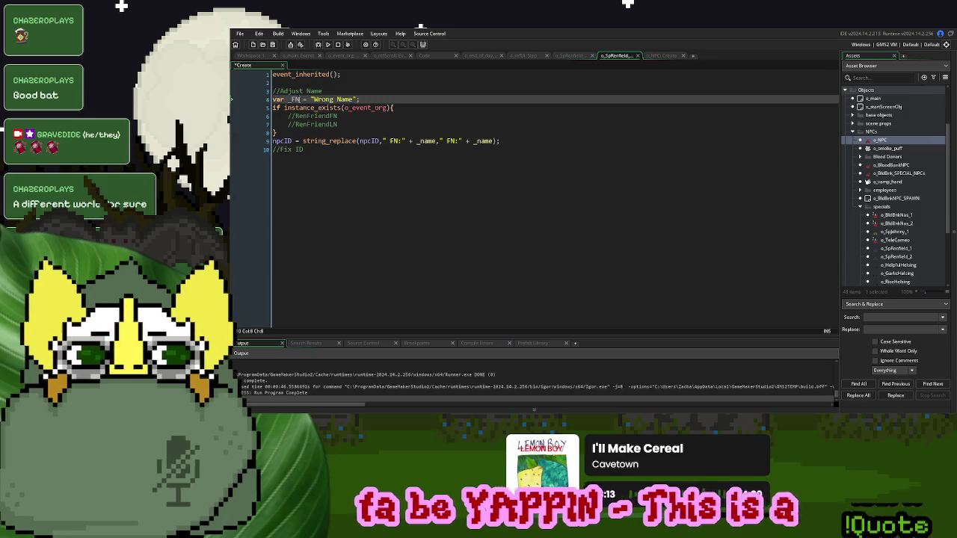
pyautogui.doubleClick(345, 99)
pyautogui.press('BackSpace')
pyautogui.press('BackSpace')
pyautogui.write('var _LN = "Name"')
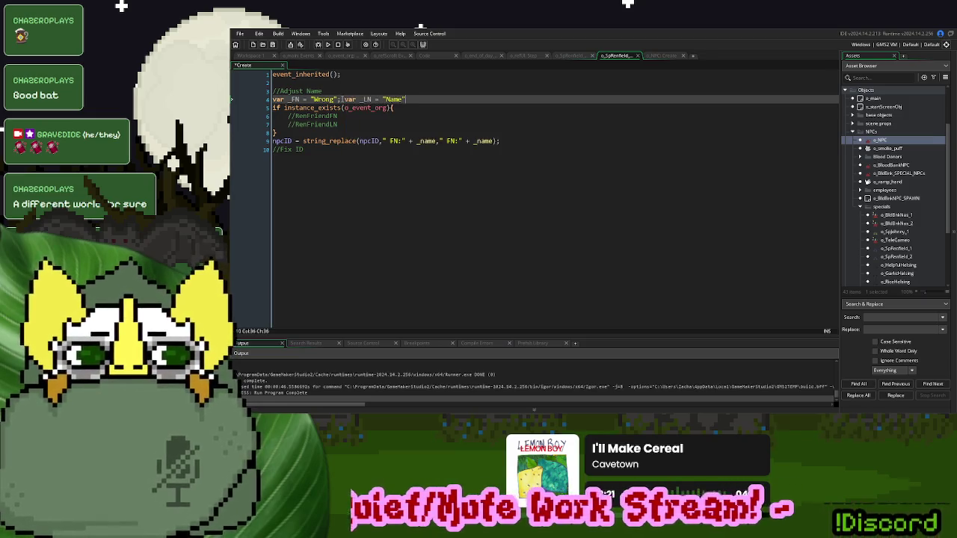
# - Replace both _name arguments in the npcID replacement line with _FN
pyautogui.doubleClick(294, 98)
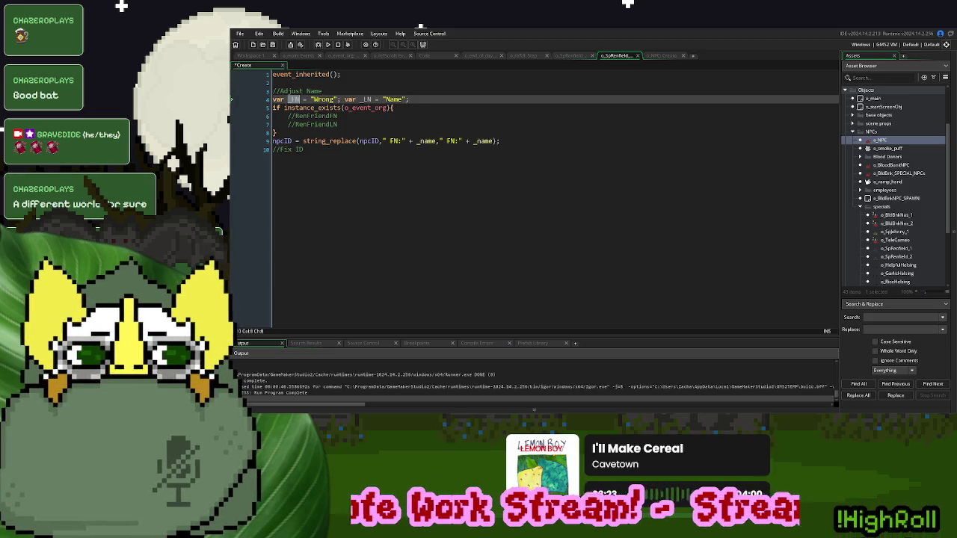
pyautogui.hotkey('ctrl', 'c')
pyautogui.doubleClick(426, 141)
pyautogui.hotkey('ctrl', 'v')
pyautogui.doubleClick(478, 140)
pyautogui.hotkey('ctrl', 'v')
pyautogui.write(')')
# - Duplicate the npcID replacement line and make the copy swap the LN tag with _LN
pyautogui.moveTo(486, 140); pyautogui.dragTo(492, 132)
pyautogui.hotkey('ctrl', 'c')
pyautogui.press('End')
pyautogui.hotkey('ctrl', 'v')
pyautogui.click(663, 56)
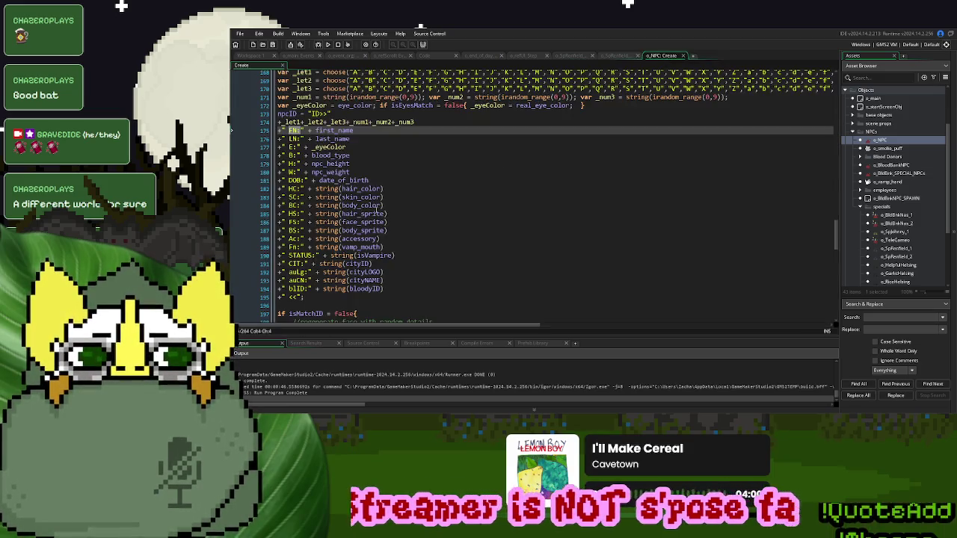
pyautogui.doubleClick(293, 139)
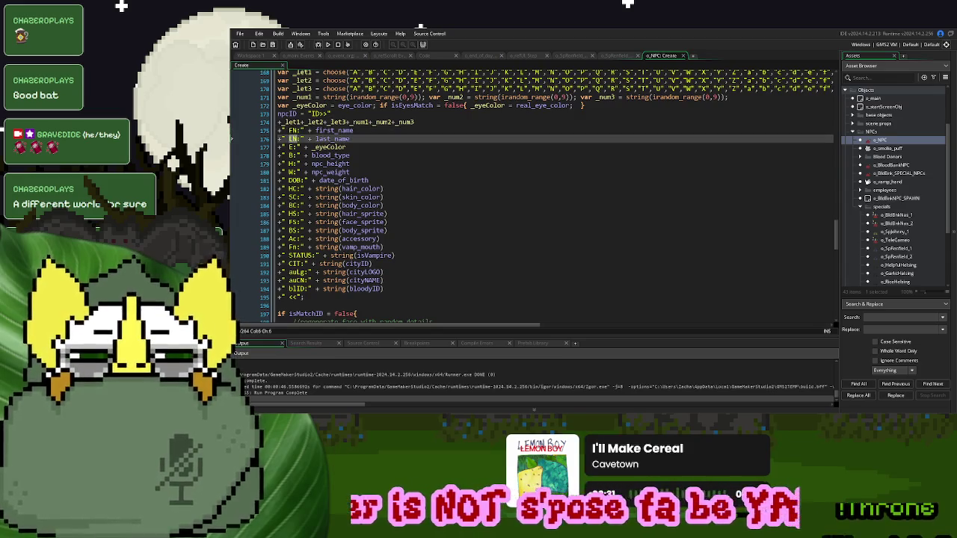
pyautogui.click(616, 55)
pyautogui.doubleClick(393, 148)
pyautogui.write('LN')
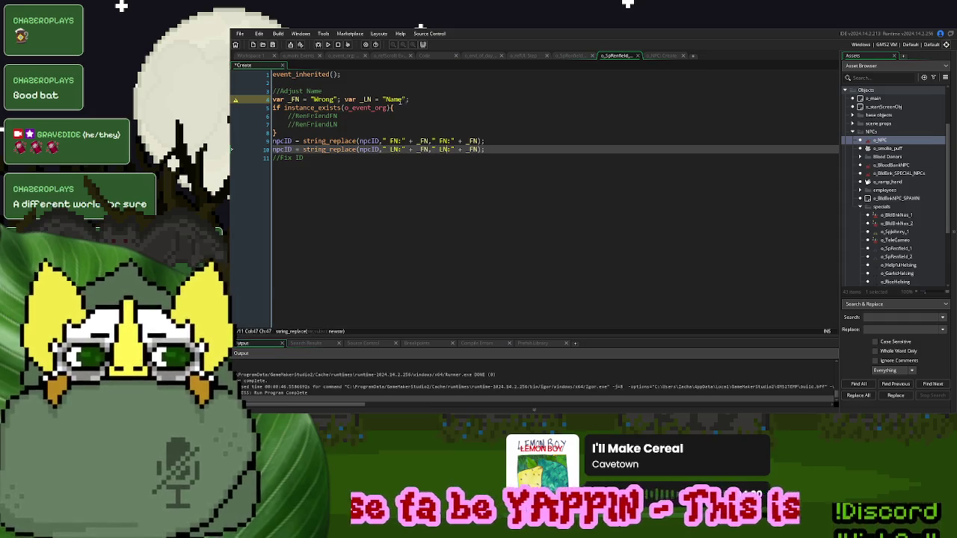
pyautogui.doubleClick(366, 99)
pyautogui.doubleClick(423, 149)
pyautogui.hotkey('ctrl', 'v')
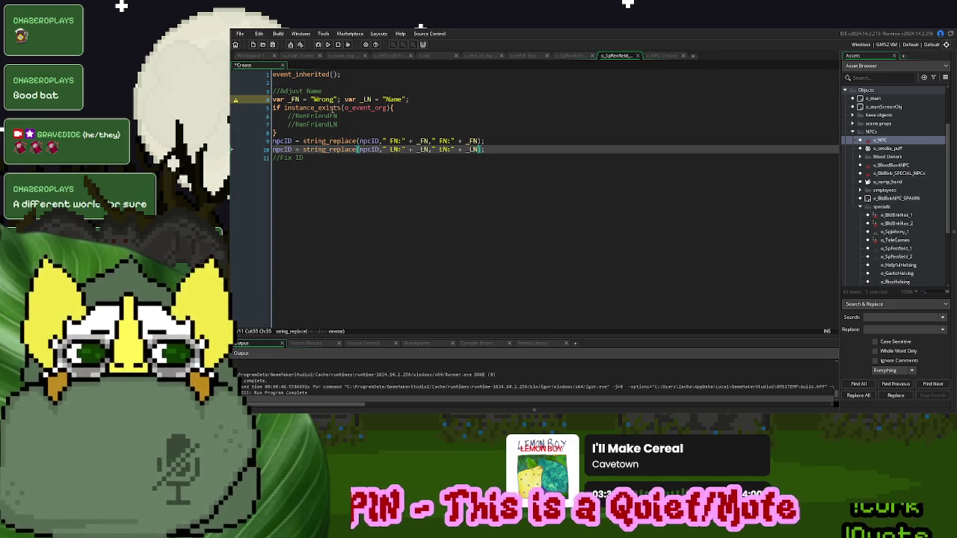
# - Select the _FN = "Wrong" assignment for reuse inside the if block
pyautogui.moveTo(344, 117); pyautogui.dragTo(296, 120)
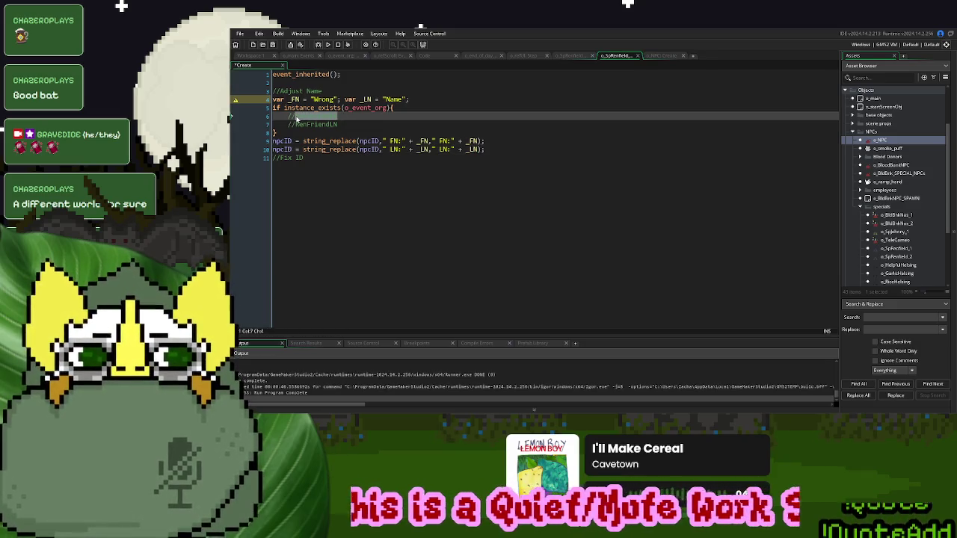
pyautogui.press('End')
pyautogui.moveTo(340, 98); pyautogui.dragTo(288, 100)
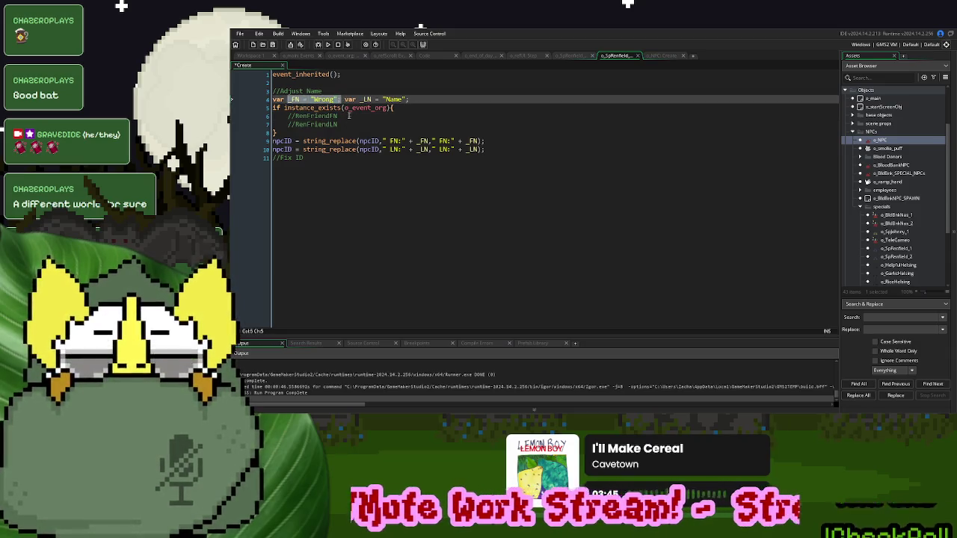
# - Inside the if block, add _FN = o_event_org.RenFriendFN
pyautogui.click(286, 116)
pyautogui.hotkey('ctrl', 'v')
pyautogui.press('Return')
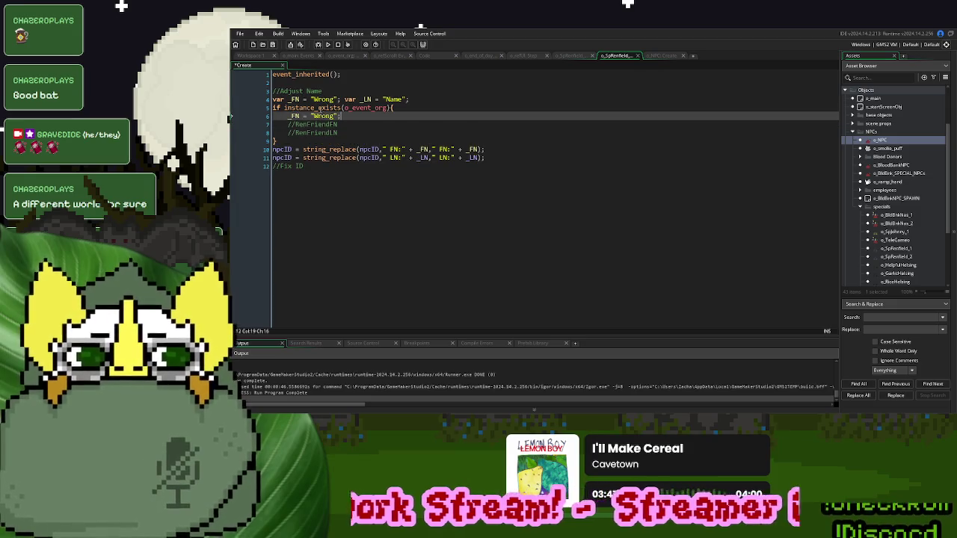
pyautogui.hotkey('ctrl', 'c')
pyautogui.doubleClick(323, 116)
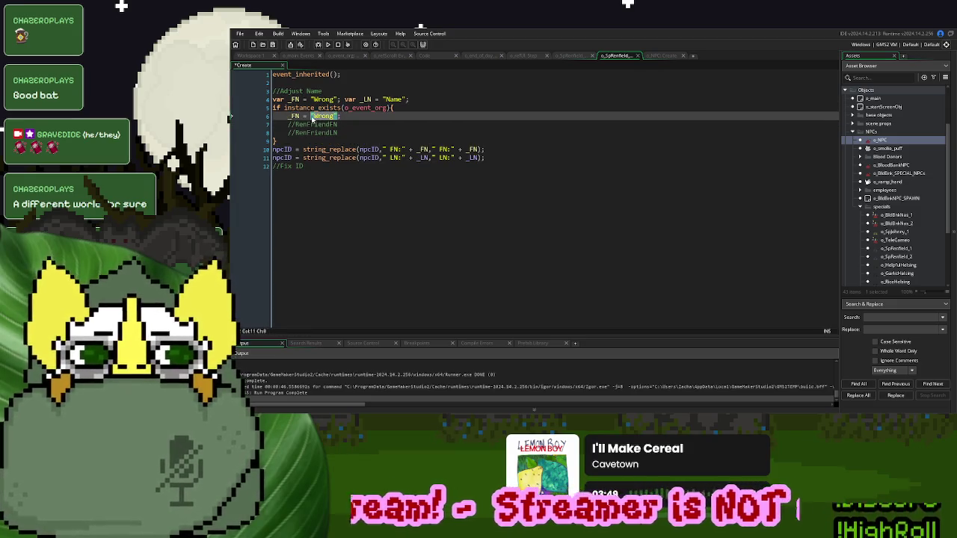
pyautogui.hotkey('ctrl', 'v')
pyautogui.doubleClick(312, 124)
pyautogui.hotkey('ctrl', 'c')
pyautogui.press('Up')
pyautogui.press('End')
pyautogui.press('Left')
pyautogui.write('.')
pyautogui.hotkey('ctrl', 'v')
# - Duplicate it as _LN = o_event_org.RenFriendLN and delete the two RenFriend comment lines
pyautogui.hotkey('shift', 'Up')
pyautogui.hotkey('shift', 'Home')
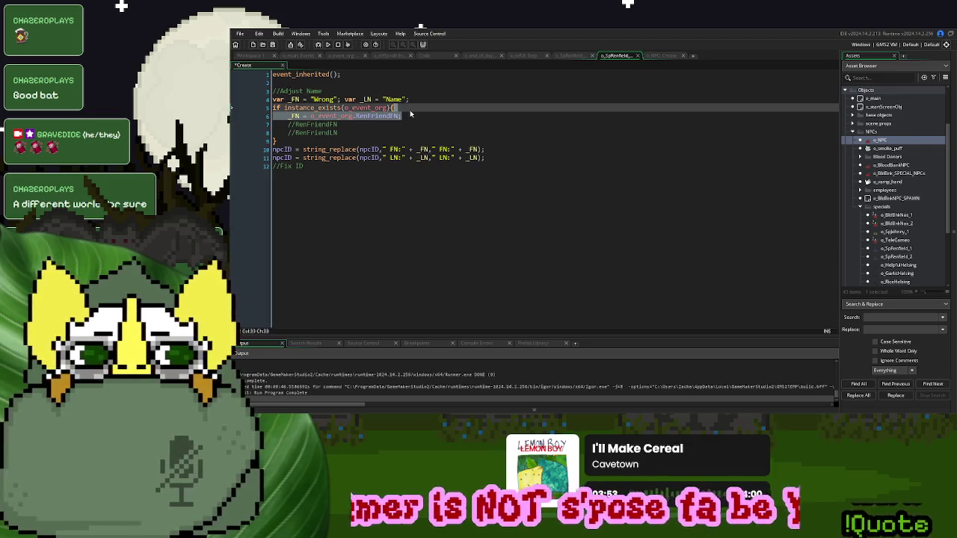
pyautogui.hotkey('ctrl', 'd')
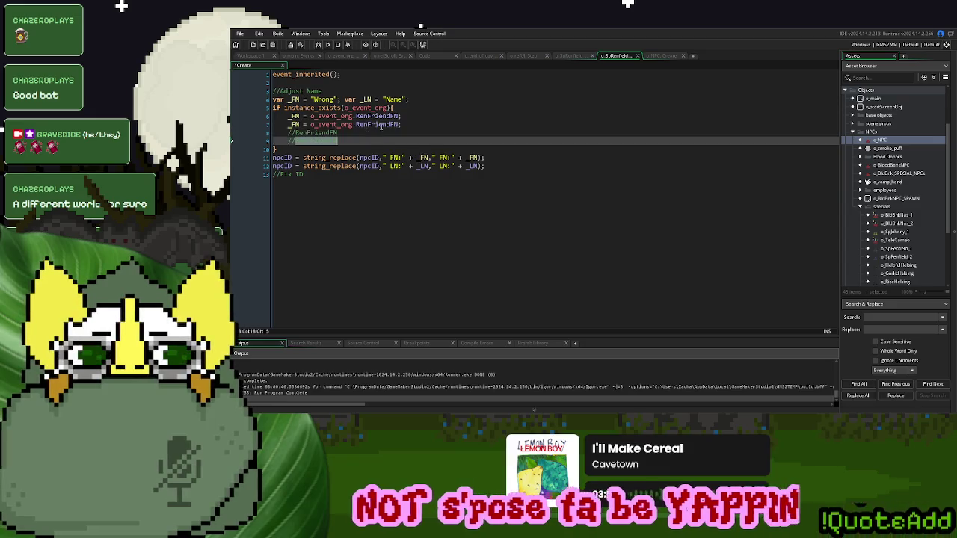
pyautogui.press('Home')
pyautogui.hotkey('ctrl', 'Right')
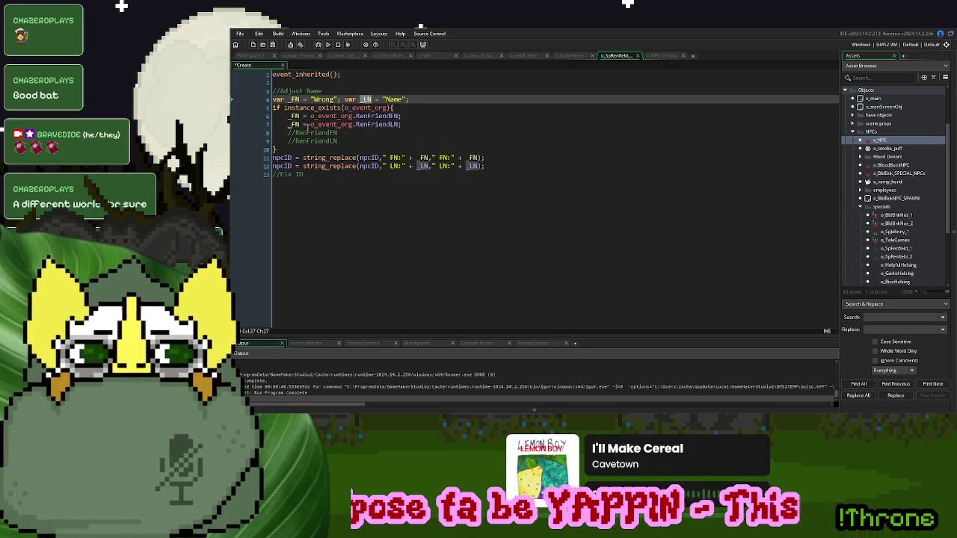
pyautogui.press('BackSpace')
pyautogui.press('BackSpace')
pyautogui.write('LN')
pyautogui.moveTo(231, 142); pyautogui.dragTo(450, 125)
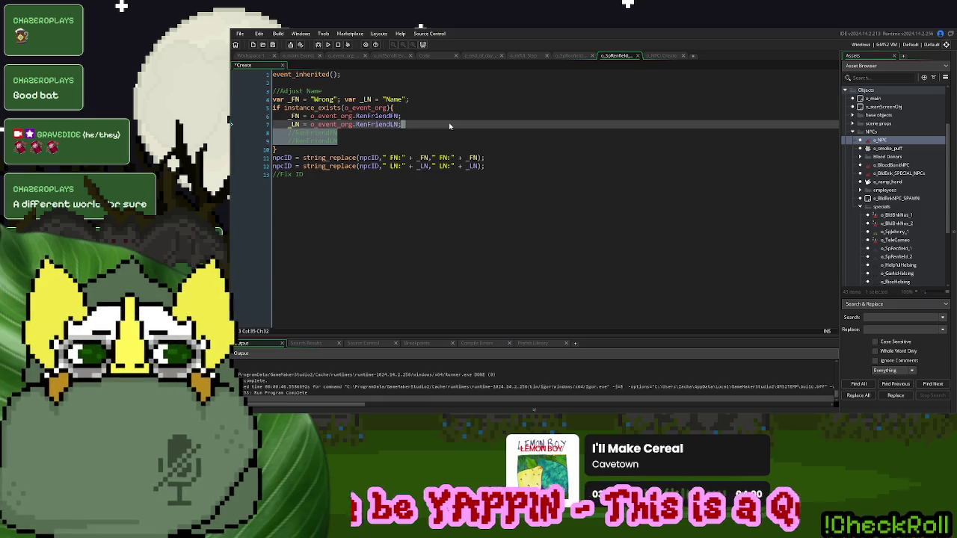
pyautogui.press('BackSpace')
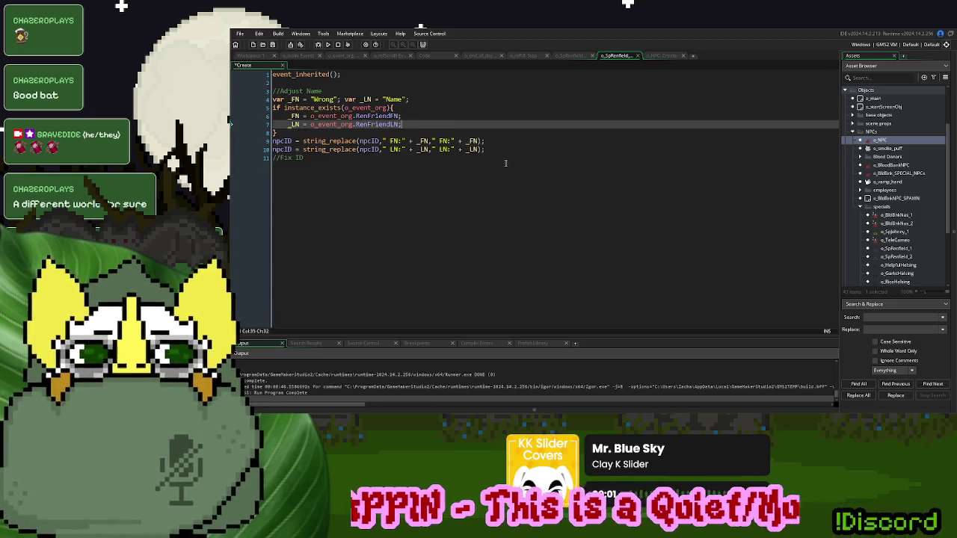
pyautogui.moveTo(484, 150); pyautogui.dragTo(275, 147)
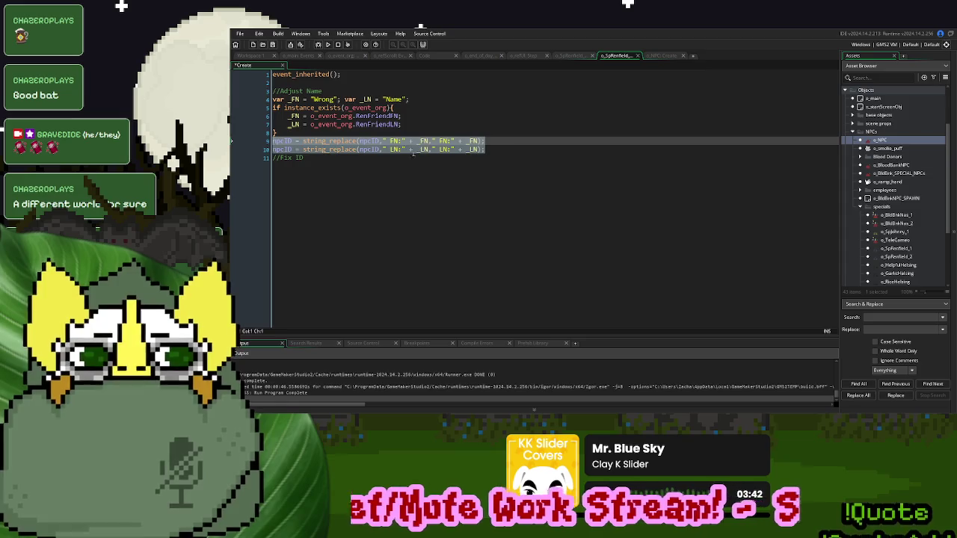
# - Move the two npcID lines below the Fix ID comment and remove the extra blank line
pyautogui.click(536, 152)
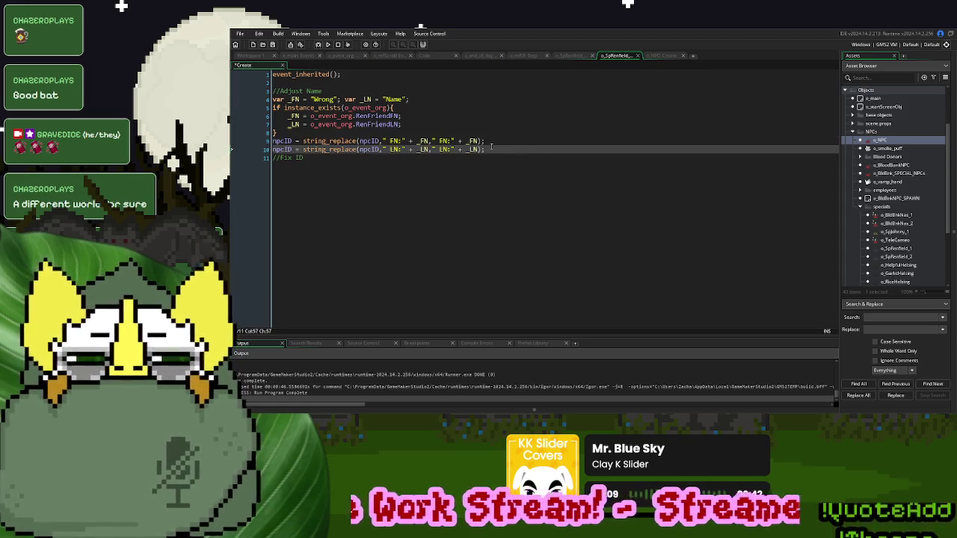
pyautogui.moveTo(491, 150); pyautogui.dragTo(272, 141)
pyautogui.press('BackSpace')
pyautogui.click(329, 164)
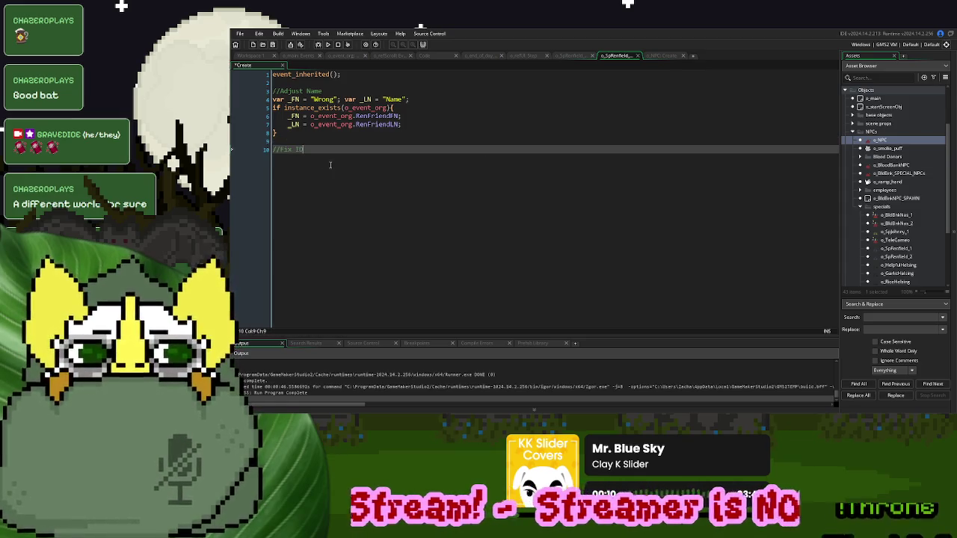
pyautogui.hotkey('ctrl', 'z')
pyautogui.click(313, 147)
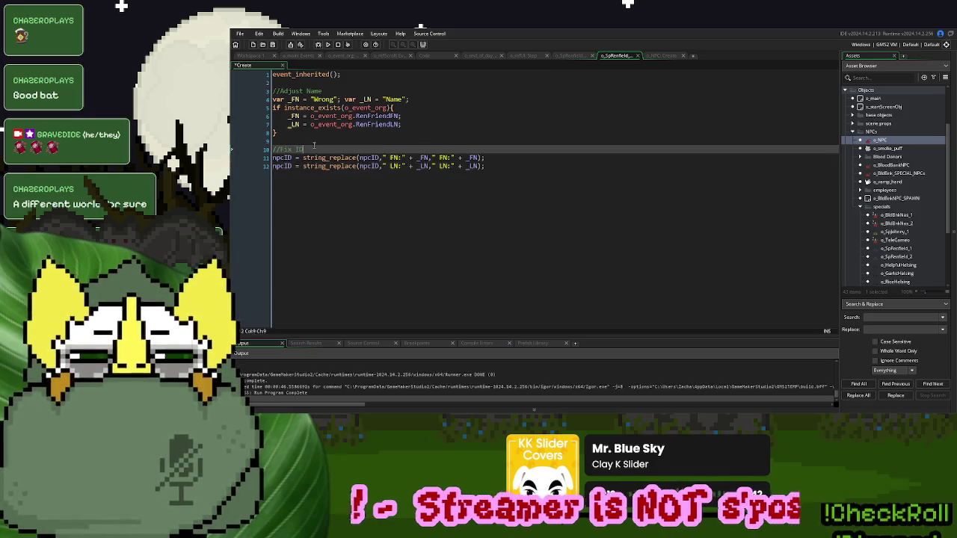
pyautogui.press('Up')
pyautogui.press('BackSpace')
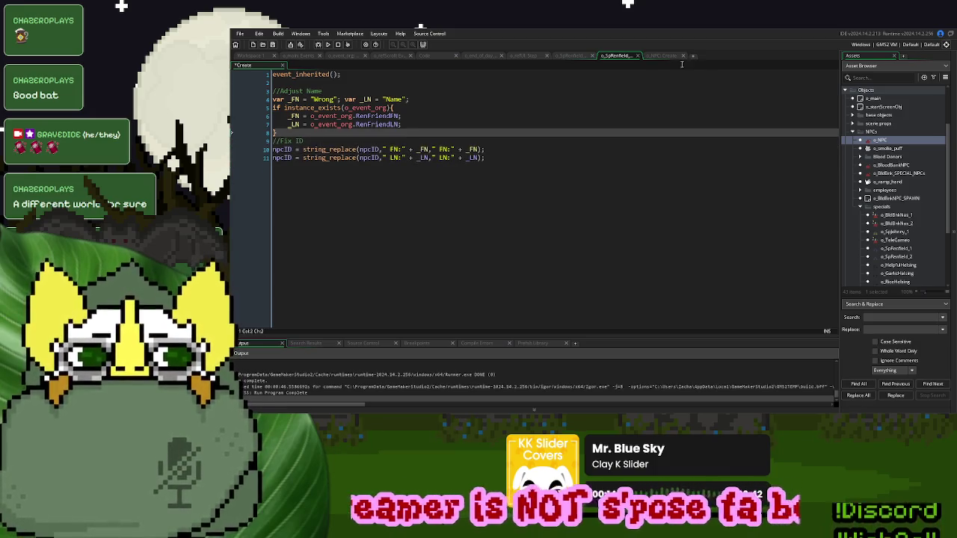
# - Replace every _FN in Renfield's Create code with first_name copied from o_NPC's Create code
pyautogui.click(663, 56)
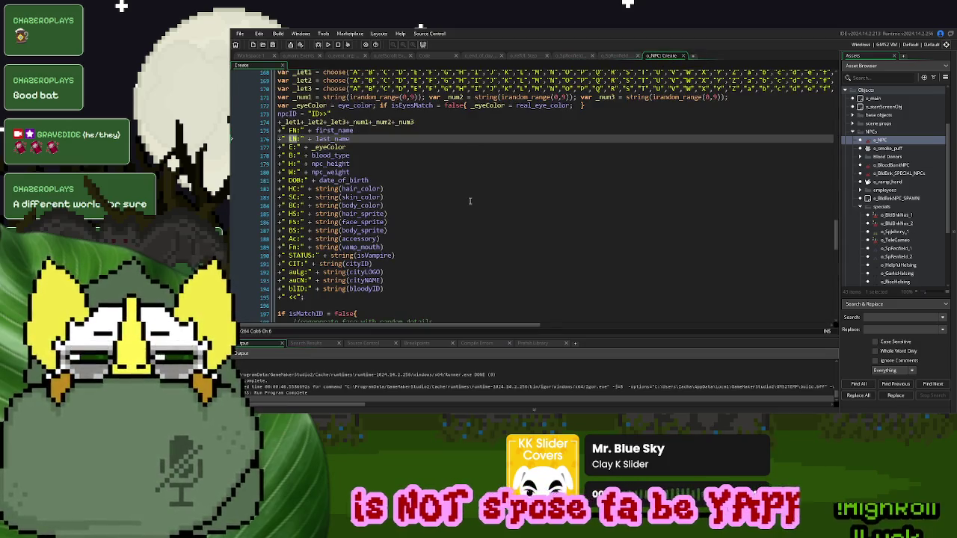
pyautogui.scroll(5, 471, 200)
pyautogui.scroll(-3, 470, 195)
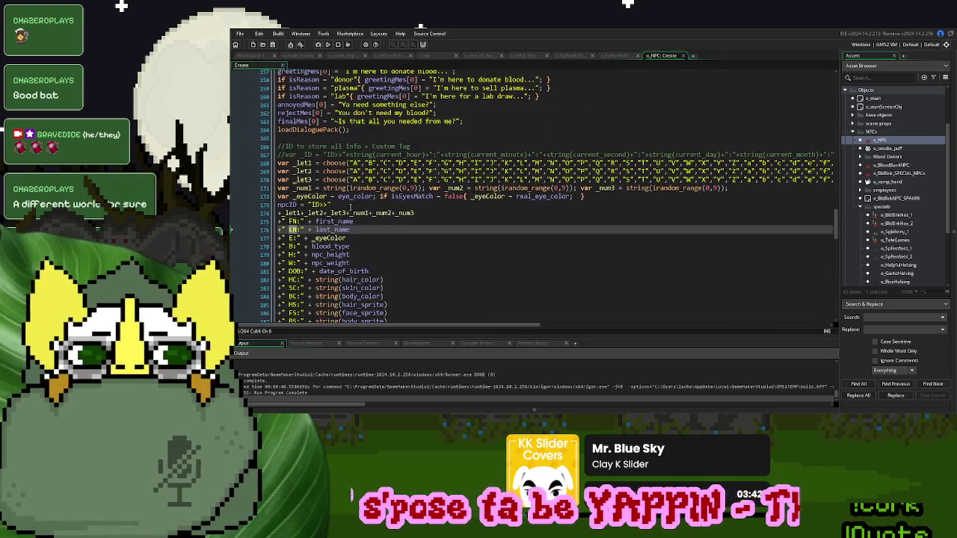
pyautogui.doubleClick(336, 222)
pyautogui.click(611, 57)
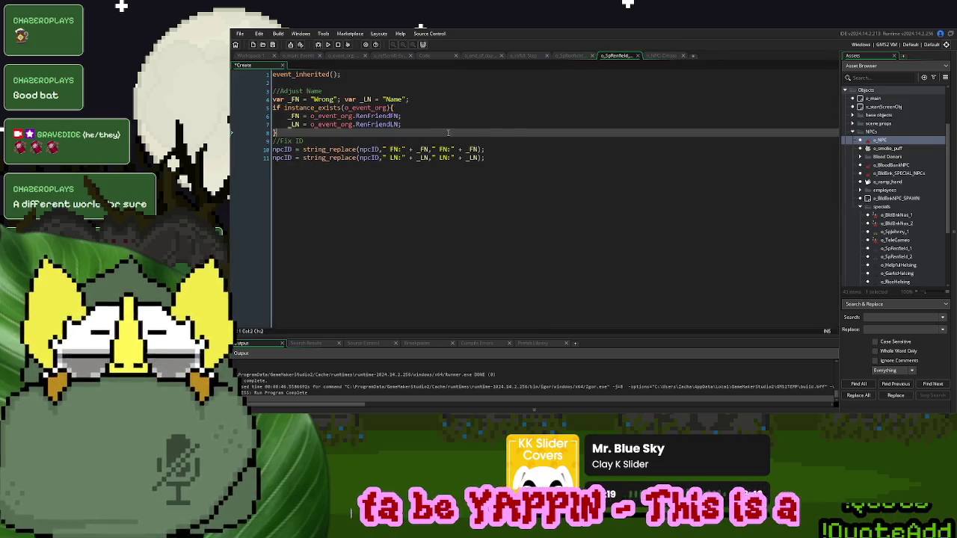
pyautogui.doubleClick(296, 116)
pyautogui.hotkey('ctrl', 'v')
pyautogui.doubleClick(424, 149)
pyautogui.hotkey('ctrl', 'v')
pyautogui.doubleClick(497, 149)
pyautogui.hotkey('ctrl', 'v')
pyautogui.doubleClick(296, 99)
pyautogui.hotkey('ctrl', 'v')
# - Replace every _LN in the declaration, if block and npcID line with last_name
pyautogui.click(659, 56)
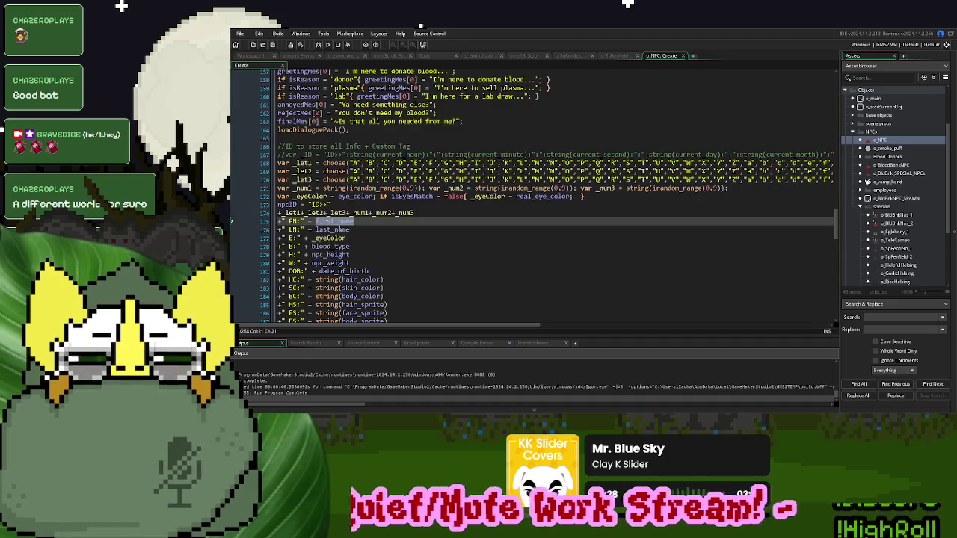
pyautogui.doubleClick(347, 229)
pyautogui.click(606, 57)
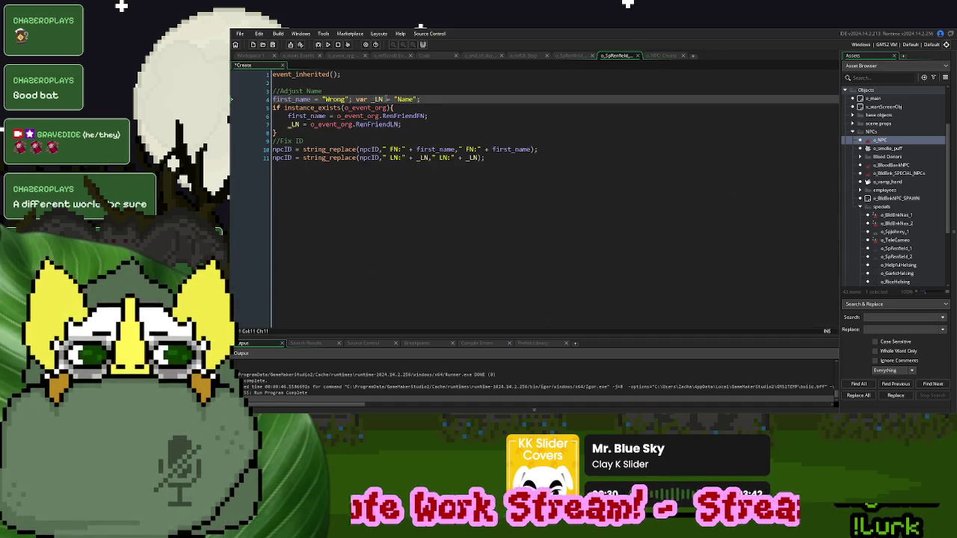
pyautogui.moveTo(384, 98); pyautogui.dragTo(356, 98)
pyautogui.hotkey('ctrl', 'v')
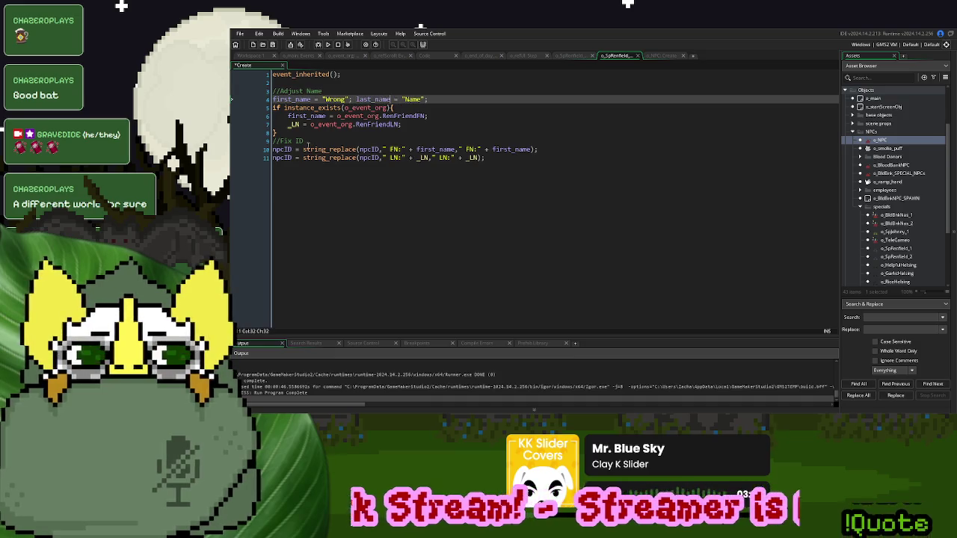
pyautogui.click(290, 124)
pyautogui.doubleClick(292, 124)
pyautogui.hotkey('ctrl', 'v')
pyautogui.doubleClick(426, 158)
pyautogui.hotkey('ctrl', 'v')
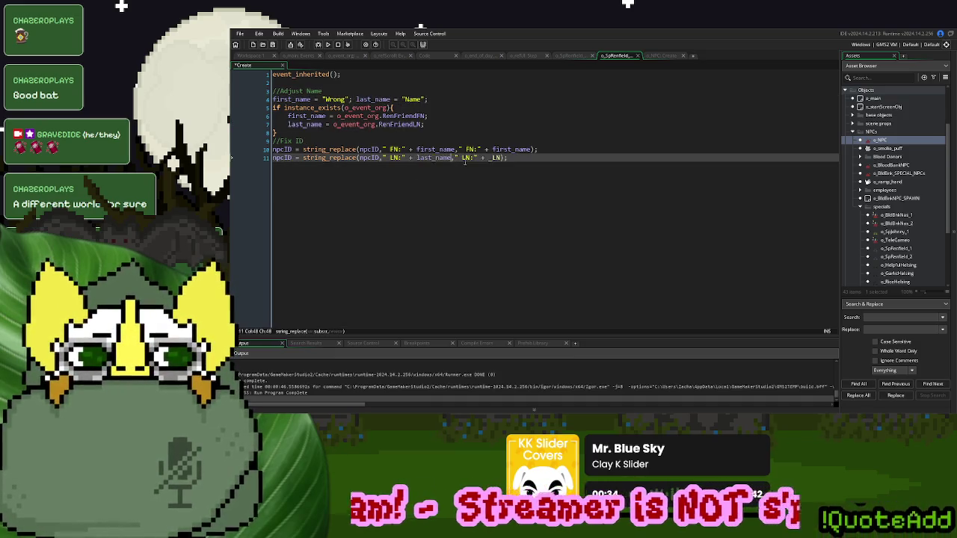
pyautogui.doubleClick(495, 158)
pyautogui.hotkey('ctrl', 'v')
# - Compare the name fields with o_NPC's ID string, then return to the object workspace
pyautogui.click(661, 55)
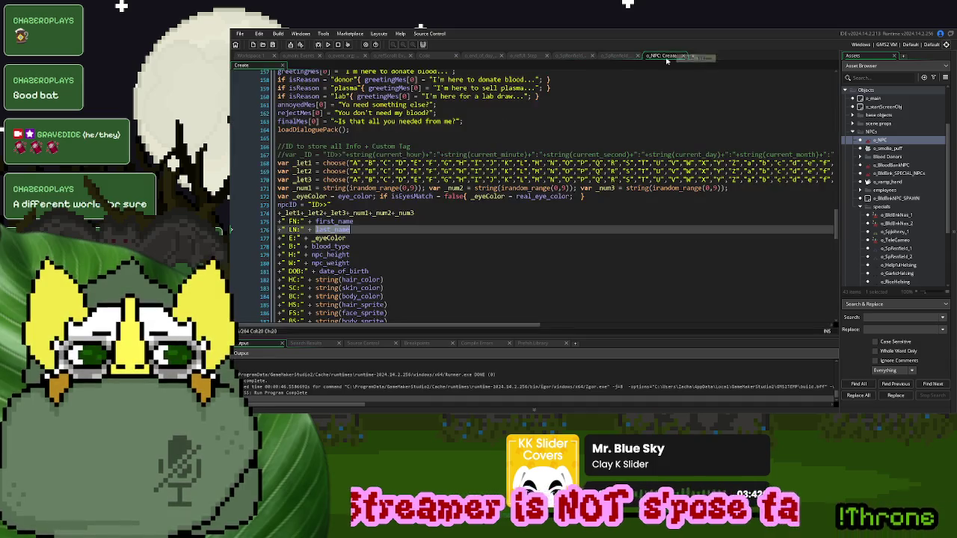
pyautogui.click(493, 213)
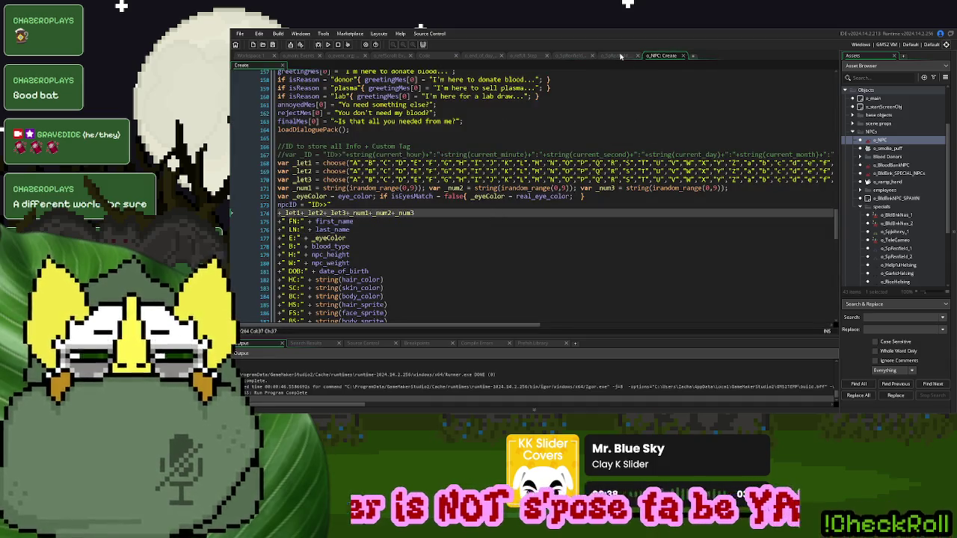
pyautogui.click(620, 56)
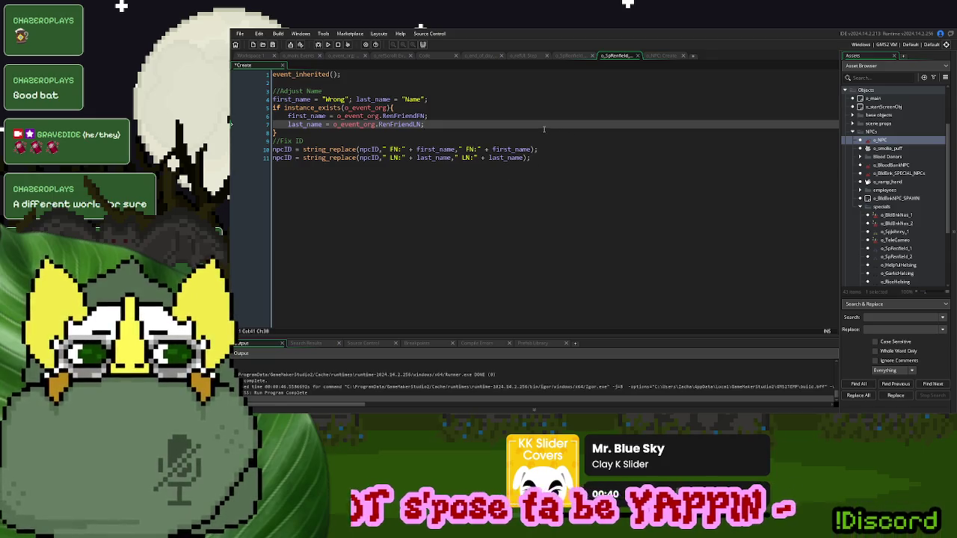
pyautogui.click(571, 57)
pyautogui.click(607, 57)
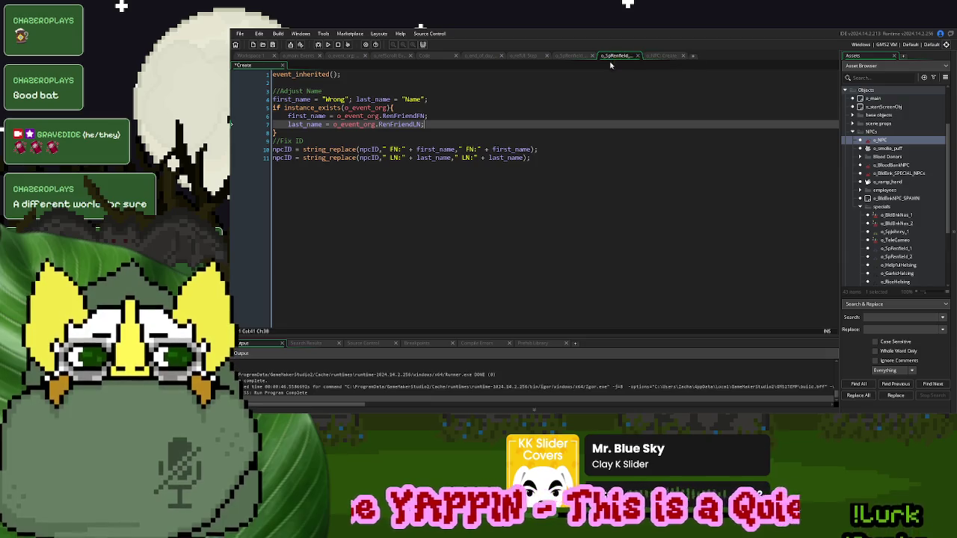
pyautogui.click(250, 57)
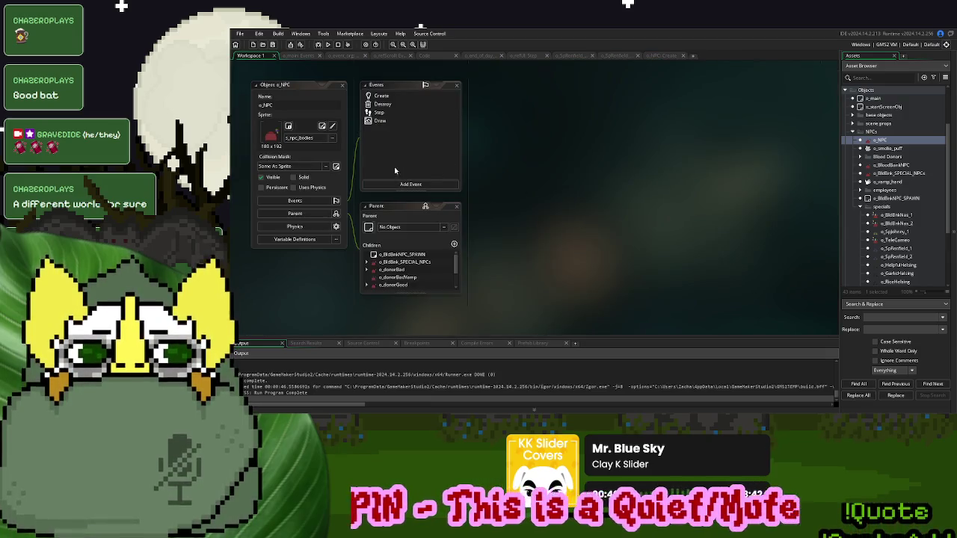
# - Open o_SpRenfield_Friend_Good and assign it the s_npc_bodies sprite from the NPC sprites folder
pyautogui.scroll(5, 496, 200)
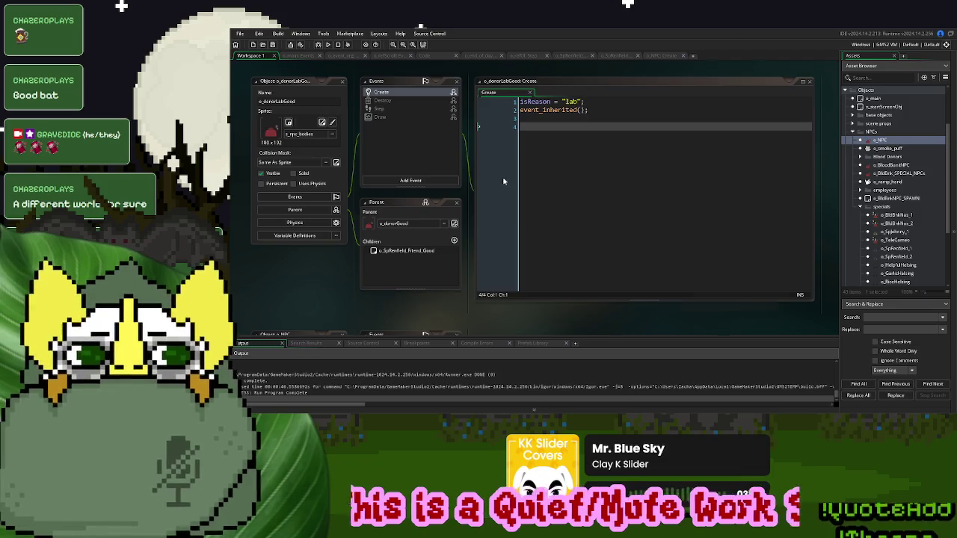
pyautogui.doubleClick(404, 250)
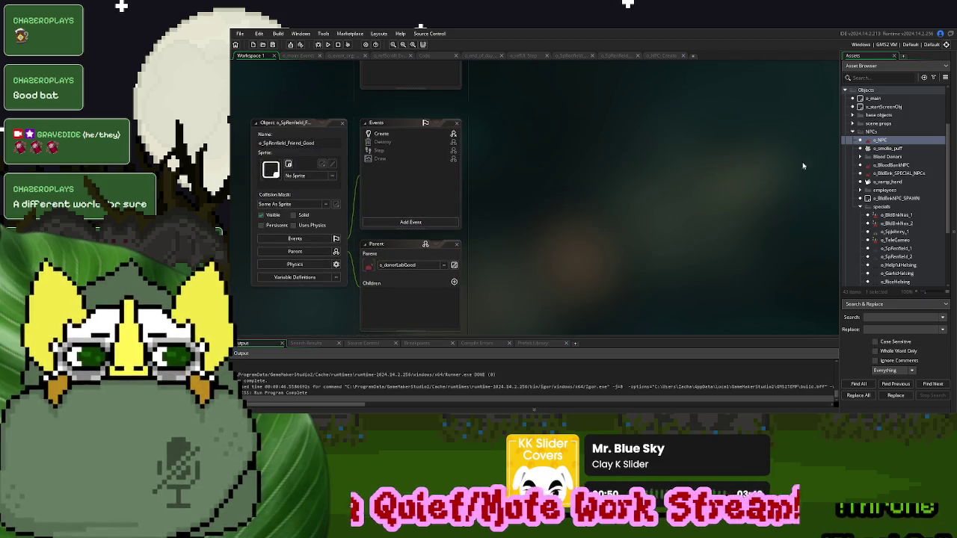
pyautogui.scroll(1, 872, 174)
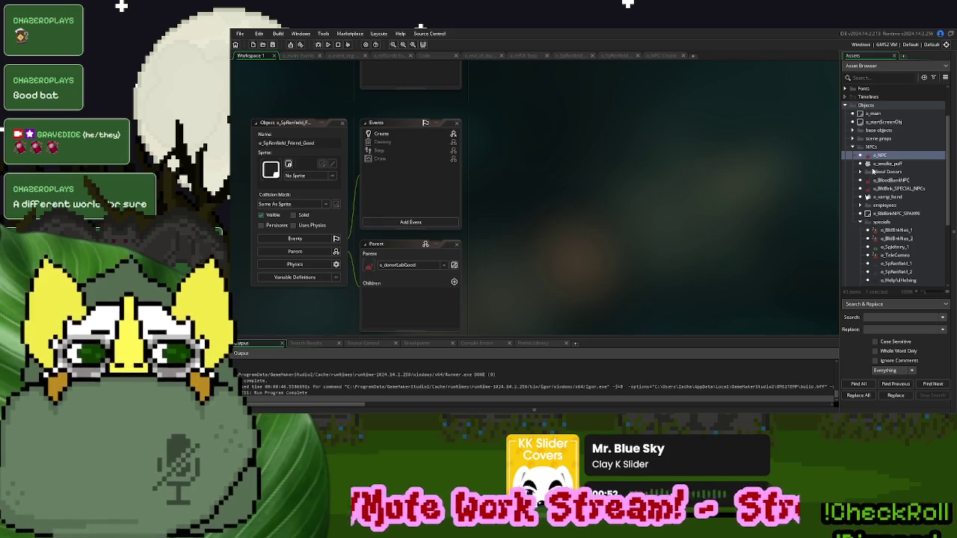
pyautogui.scroll(-2, 872, 171)
pyautogui.scroll(-3, 861, 223)
pyautogui.scroll(5, 862, 222)
pyautogui.click(845, 89)
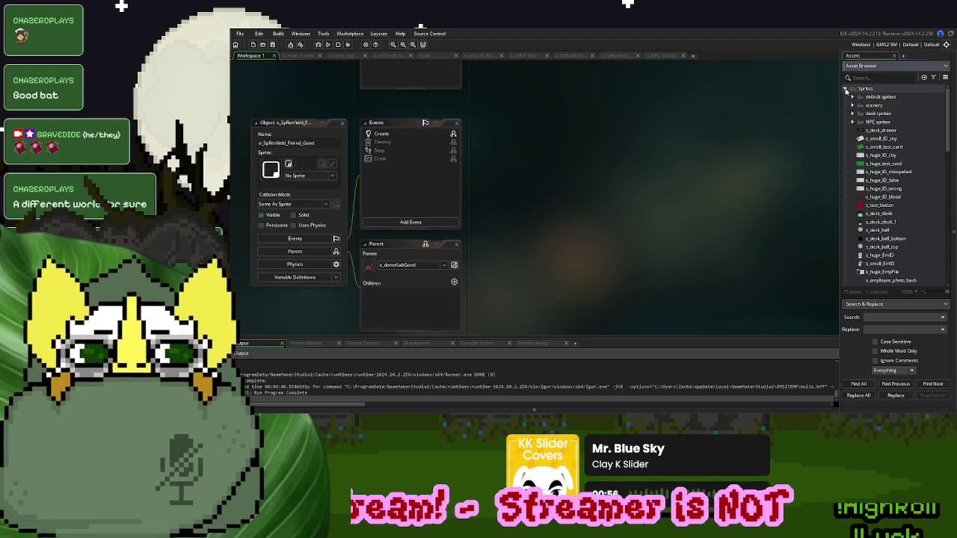
pyautogui.click(853, 123)
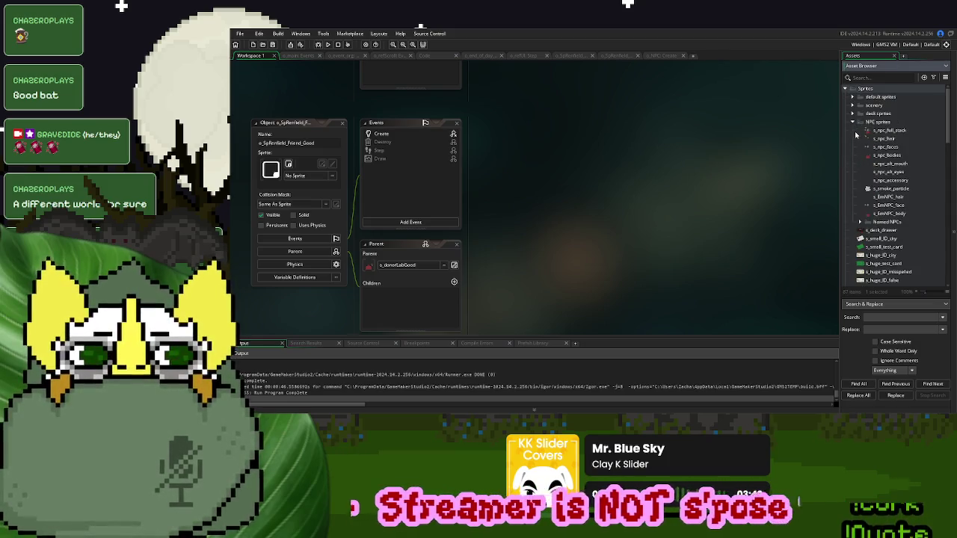
pyautogui.moveTo(883, 156)
pyautogui.mouseDown()
pyautogui.moveTo(899, 158)
pyautogui.moveTo(304, 173)
pyautogui.mouseUp()
pyautogui.click(308, 143)
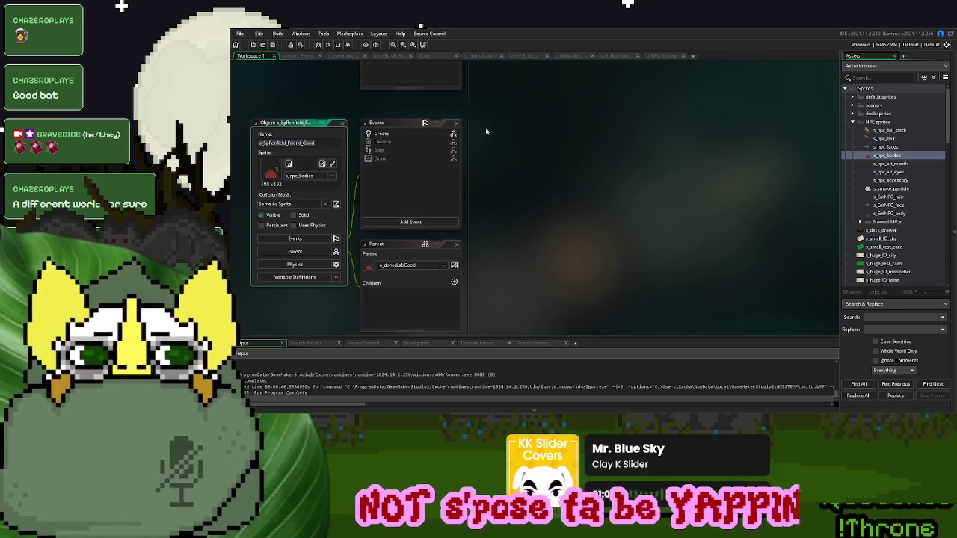
pyautogui.click(420, 56)
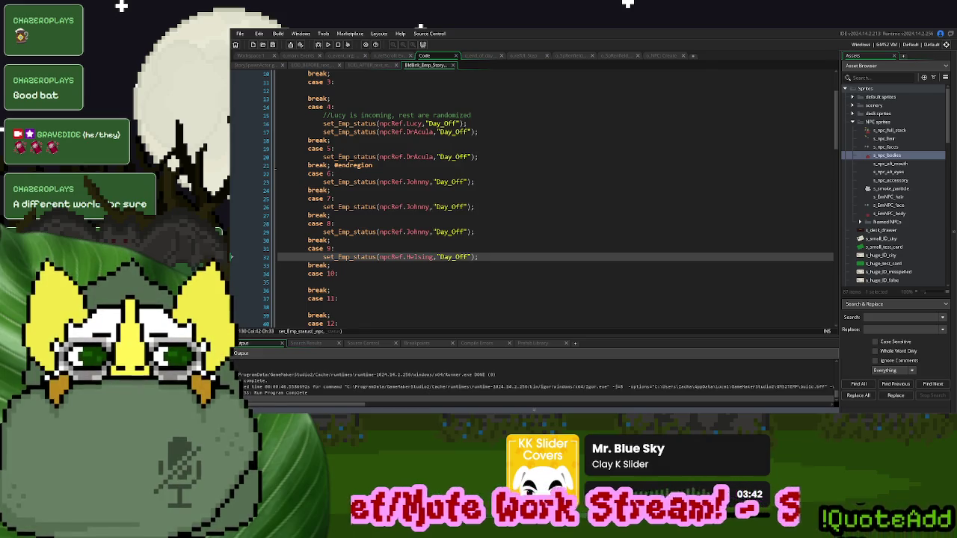
# - Change case 8's Day_Off line from Johnny to Renfield using autocomplete
pyautogui.click(342, 264)
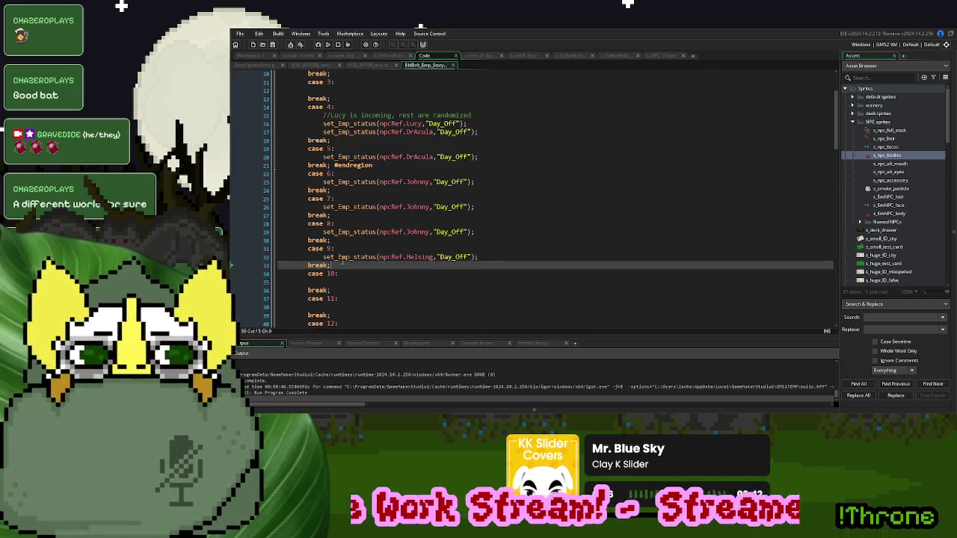
pyautogui.click(495, 257)
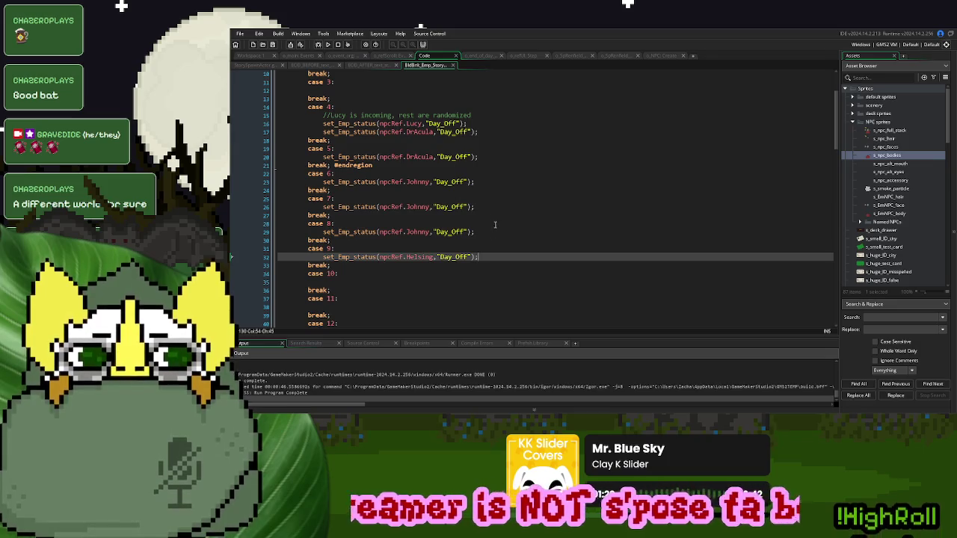
pyautogui.scroll(3, 495, 225)
pyautogui.scroll(-4, 493, 216)
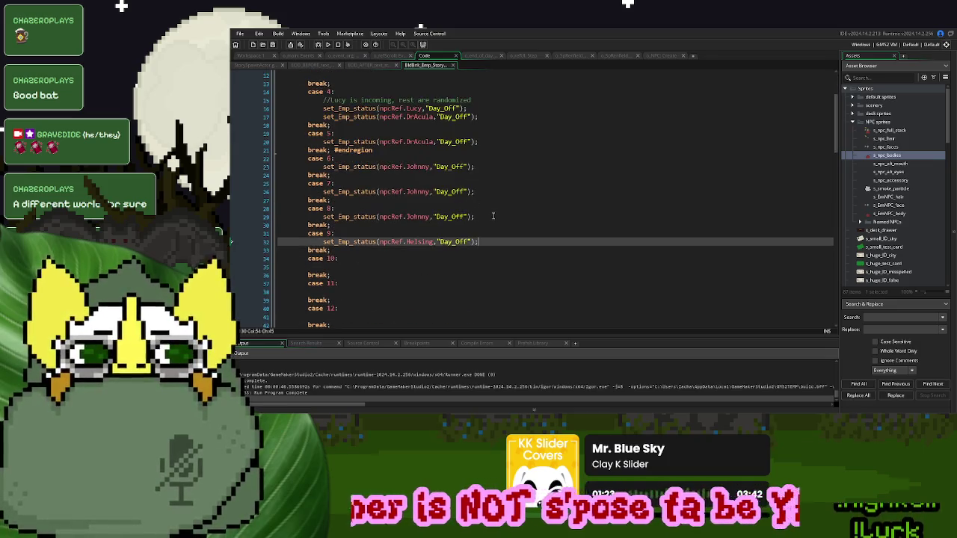
pyautogui.click(254, 65)
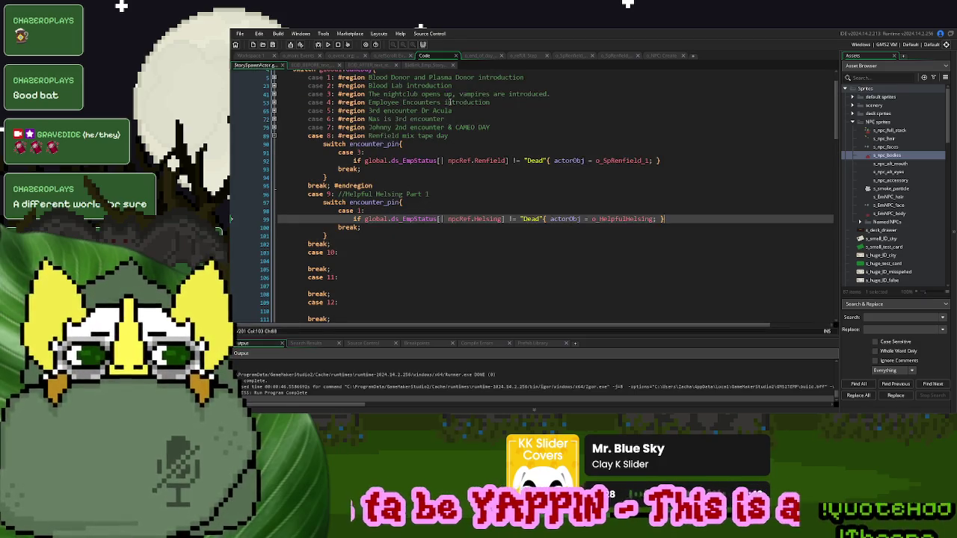
pyautogui.click(426, 66)
pyautogui.doubleClick(416, 216)
pyautogui.write('ren')
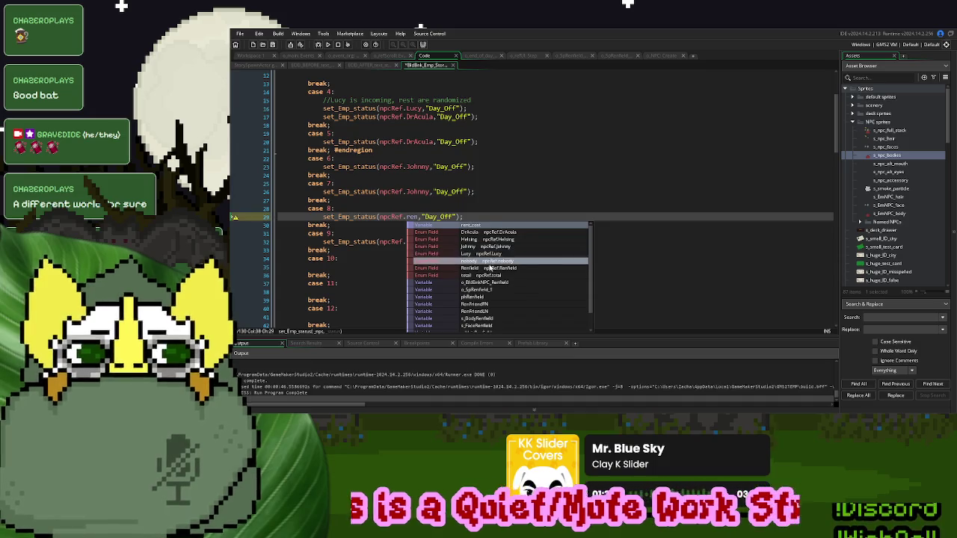
pyautogui.click(478, 268)
pyautogui.click(258, 66)
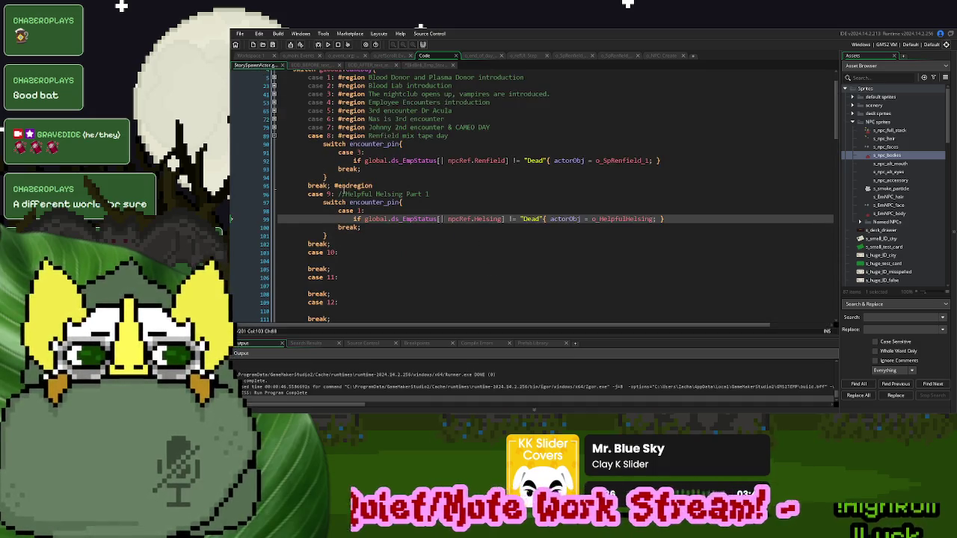
pyautogui.click(427, 65)
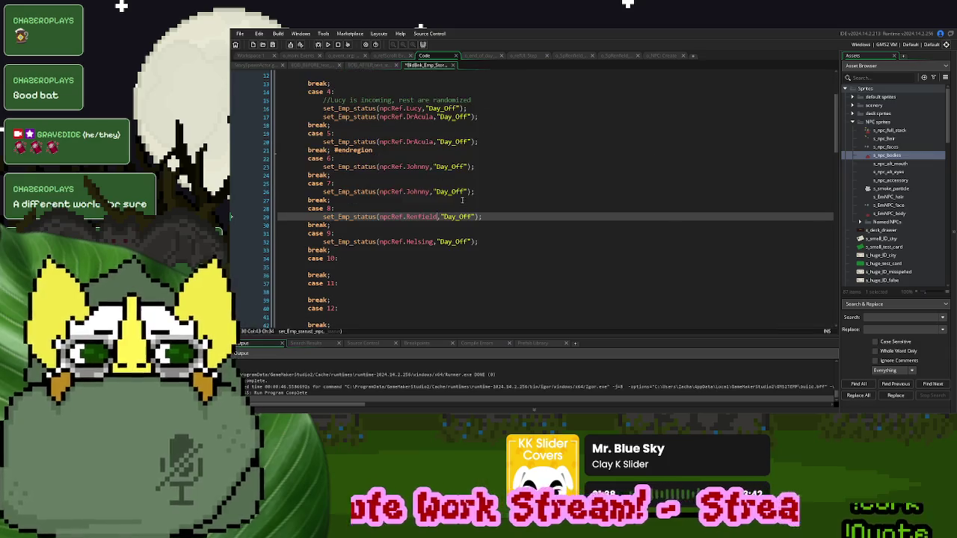
# - Add a Renfield Day_Off line under Helsing's in case 9
pyautogui.click(493, 242)
pyautogui.press('Return')
pyautogui.write('set_Emp_status(npcRef.Renfield,"Day_Off");')
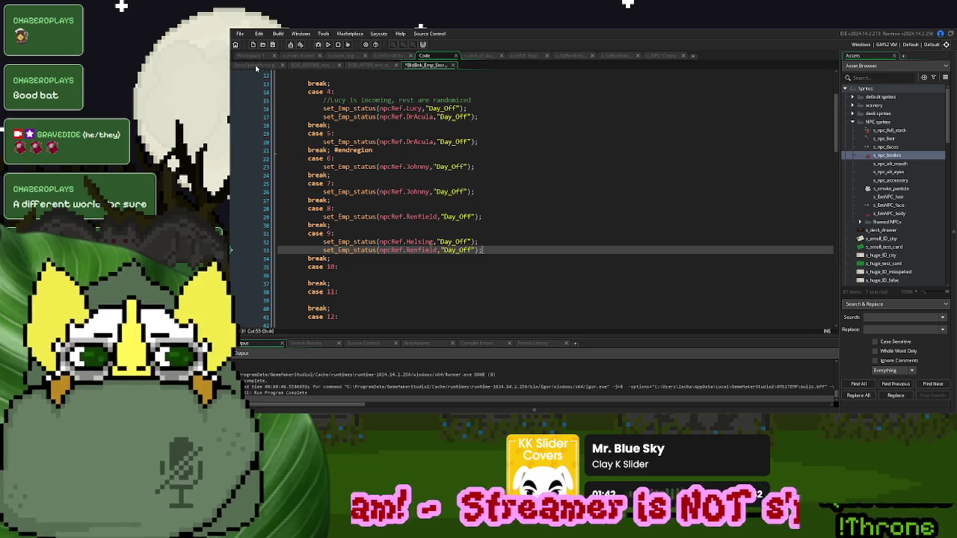
pyautogui.click(258, 66)
pyautogui.click(459, 237)
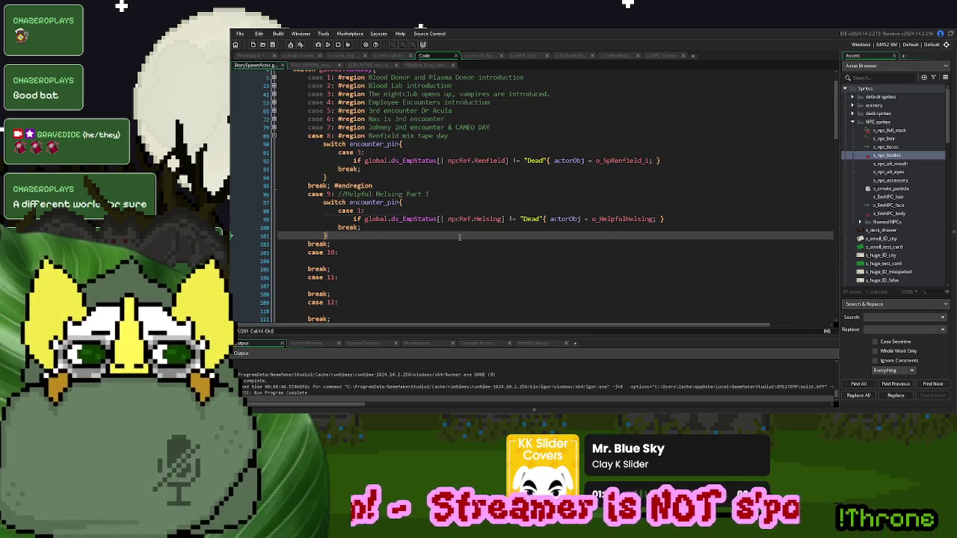
# - Add a case 3 to the encounter_pin switch spawning o_SpRenfield_2 after Renfield's status check
pyautogui.click(371, 226)
pyautogui.press('Return')
pyautogui.write('case 3:')
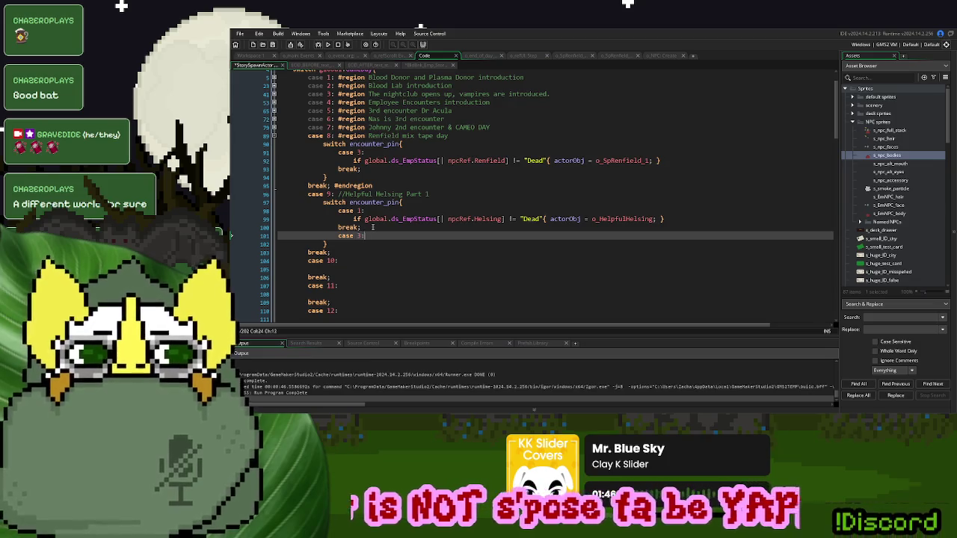
pyautogui.press('Return')
pyautogui.hotkey('ctrl', 'v')
pyautogui.click(648, 244)
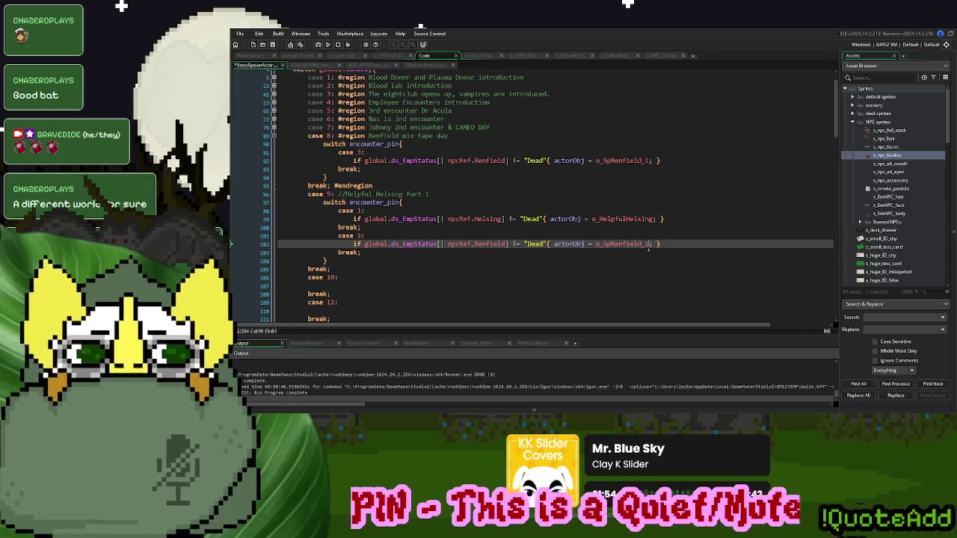
pyautogui.press('BackSpace')
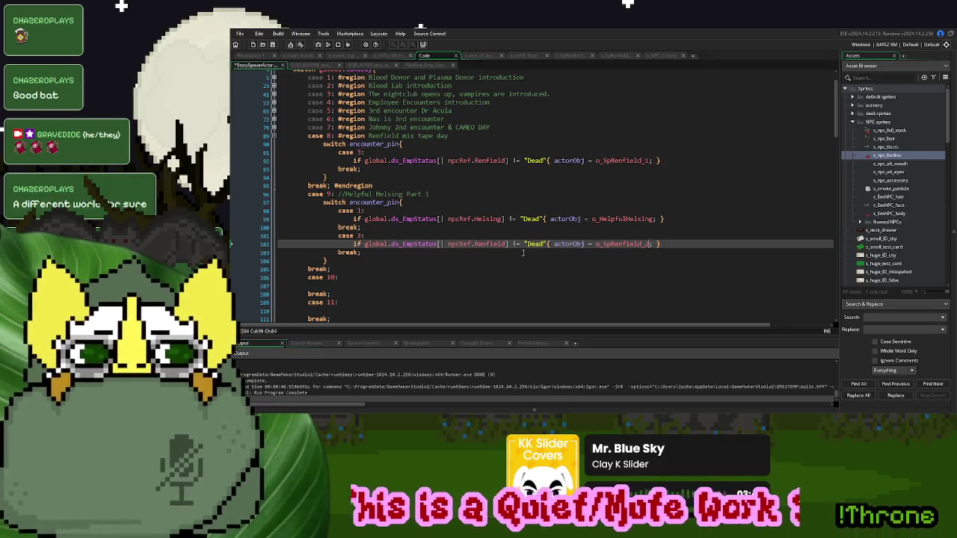
# - Duplicate the case 3 block below itself and relabel the copy as case 4
pyautogui.click(417, 253)
pyautogui.moveTo(367, 252); pyautogui.dragTo(334, 238)
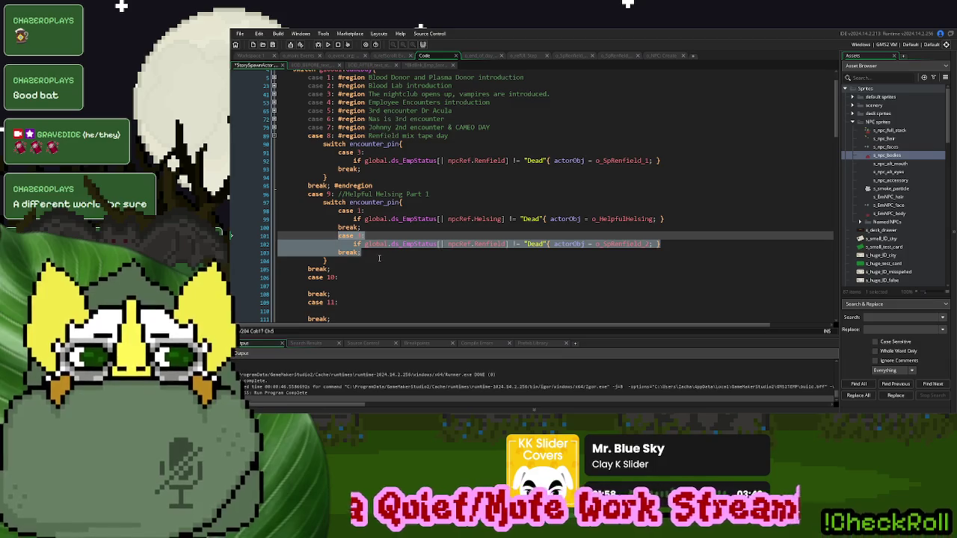
pyautogui.hotkey('ctrl', 'c')
pyautogui.press('Right')
pyautogui.press('Return')
pyautogui.hotkey('ctrl', 'v')
pyautogui.doubleClick(360, 260)
pyautogui.press('BackSpace')
pyautogui.write('4')
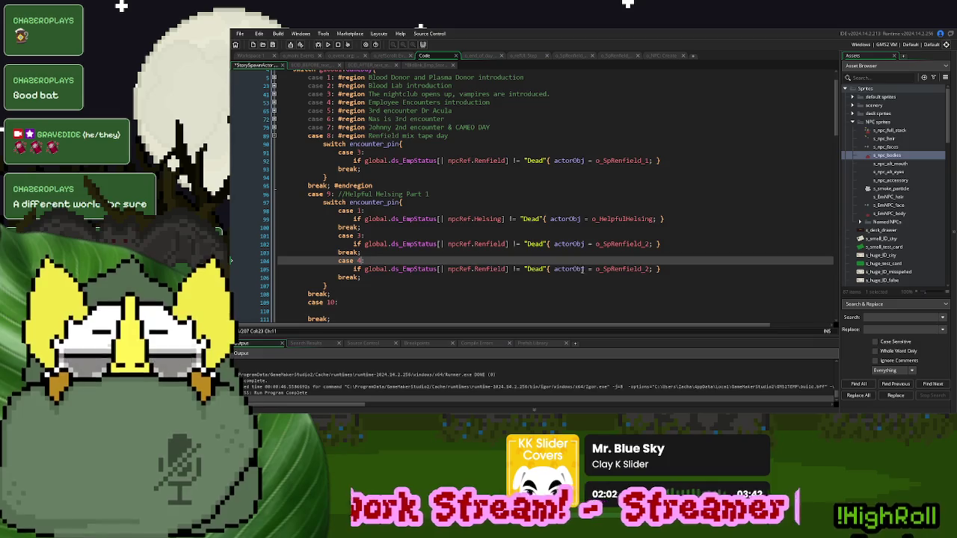
# - Make the case 4 block spawn o_SpRenfield_Friend_Good instead of o_SpRenfield_2
pyautogui.doubleClick(582, 269)
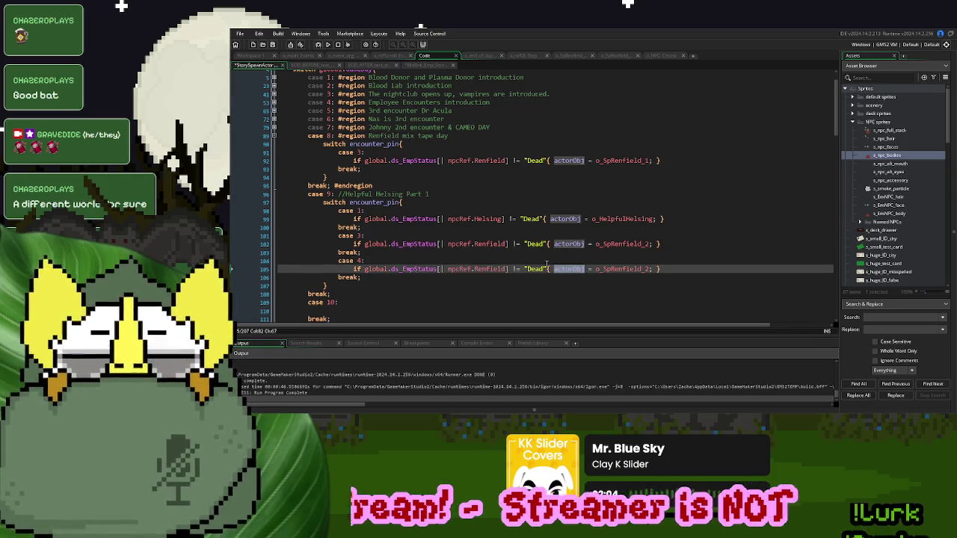
pyautogui.press('End')
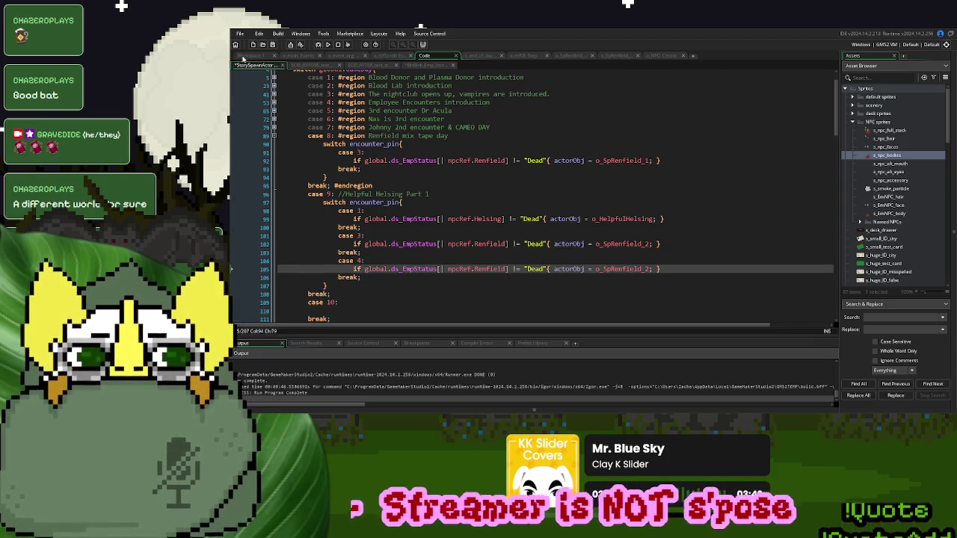
pyautogui.click(243, 58)
pyautogui.click(305, 144)
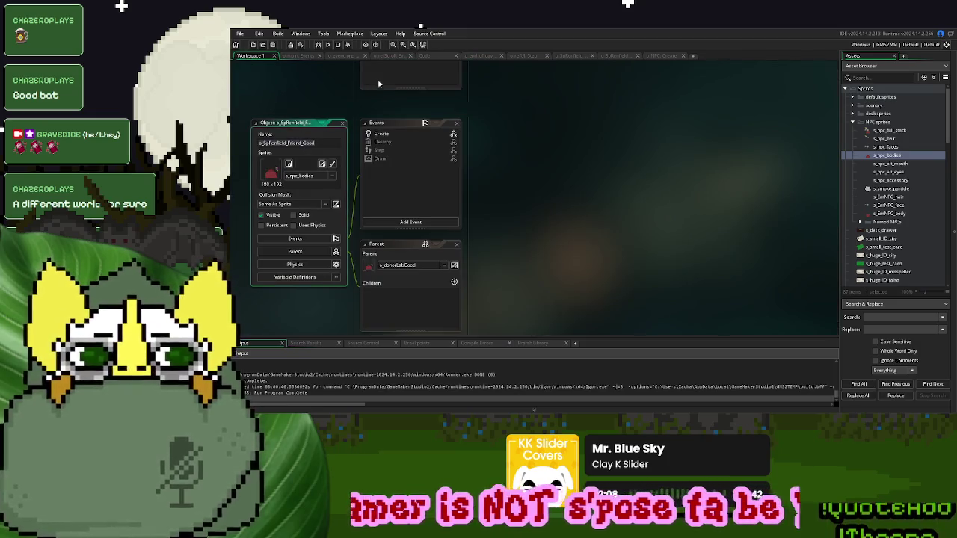
pyautogui.click(416, 57)
pyautogui.doubleClick(634, 270)
pyautogui.hotkey('ctrl', 'v')
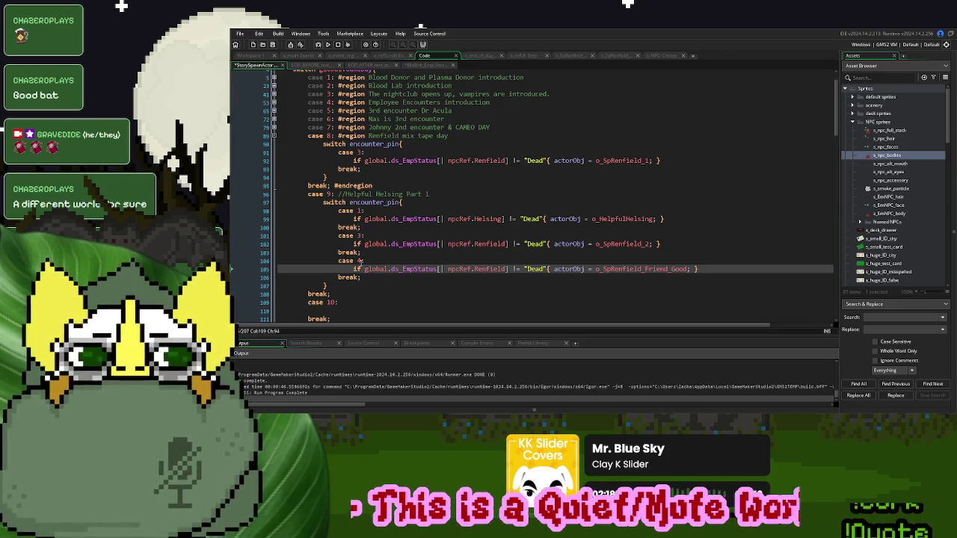
# - Edit the case 4 label, ending it with a colon and comment marker
pyautogui.click(359, 261)
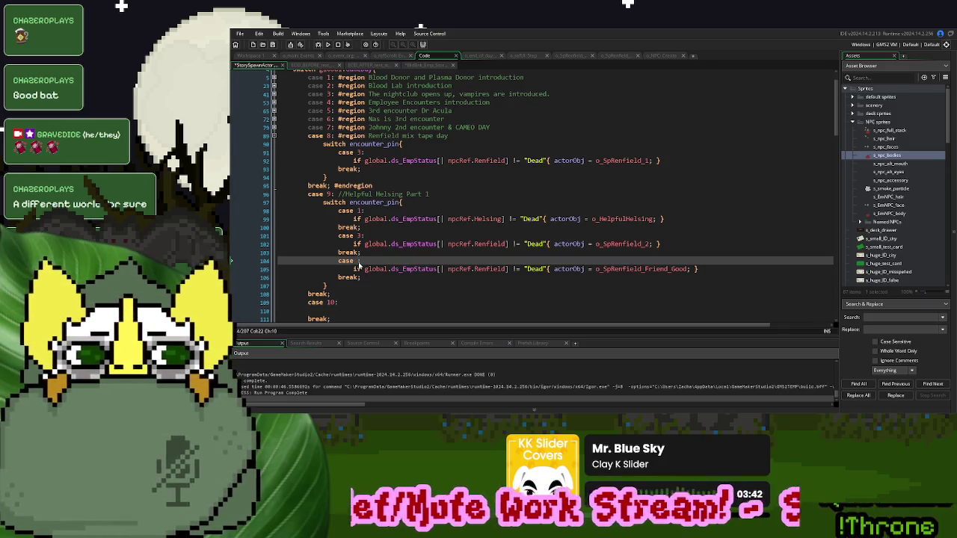
pyautogui.hotkey('shift', 'Left')
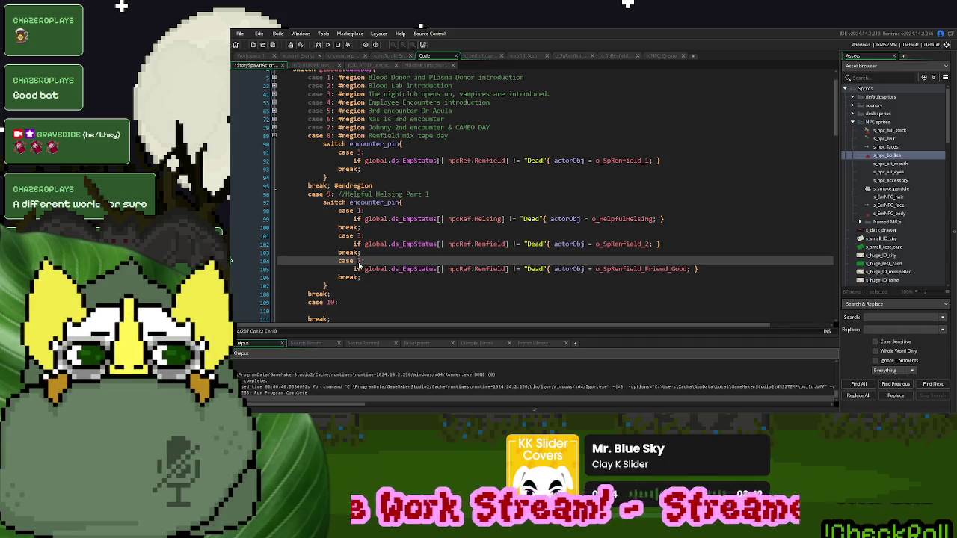
pyautogui.write('47')
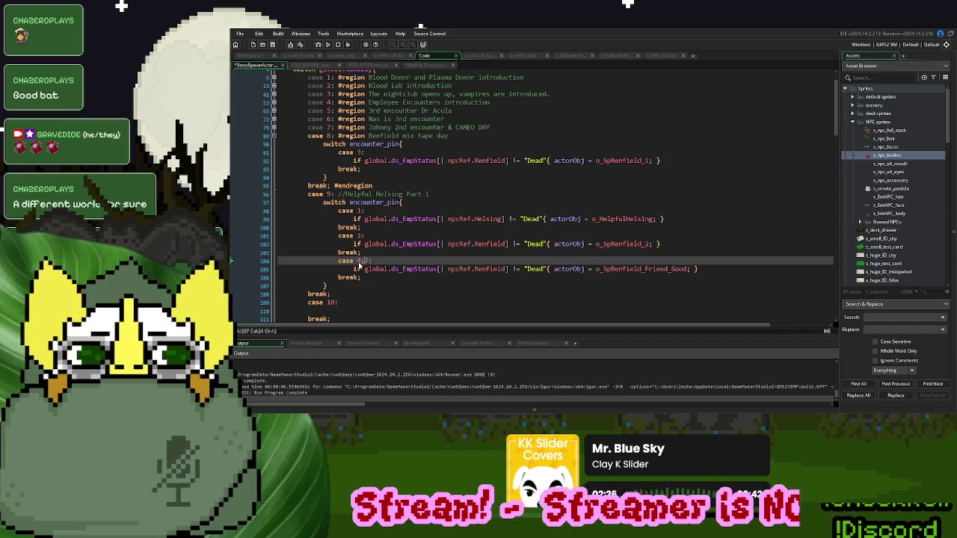
pyautogui.press('BackSpace')
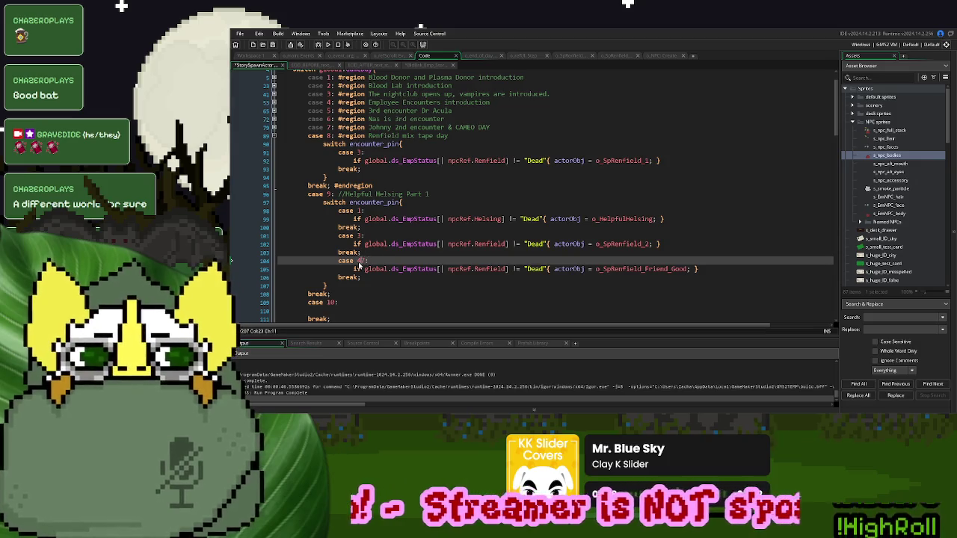
pyautogui.write('://:')
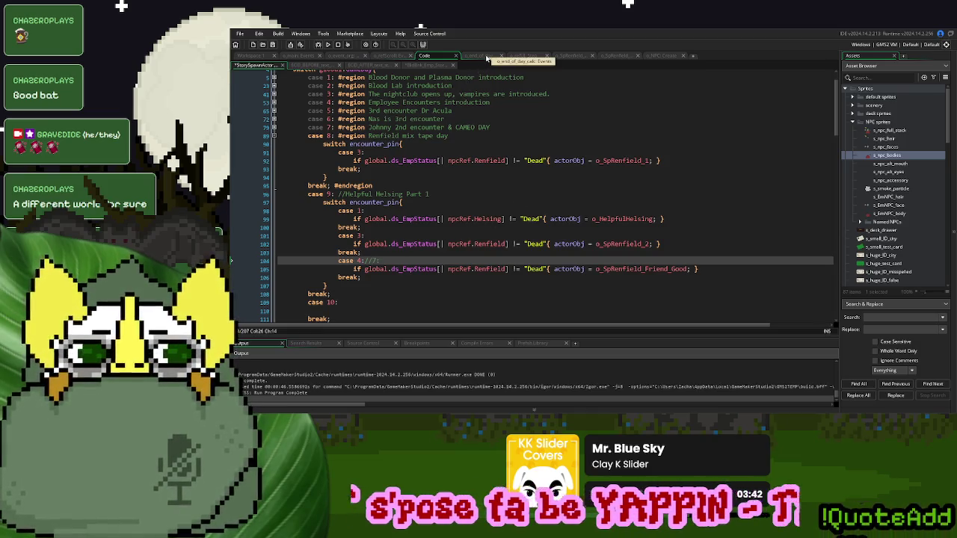
pyautogui.click(486, 57)
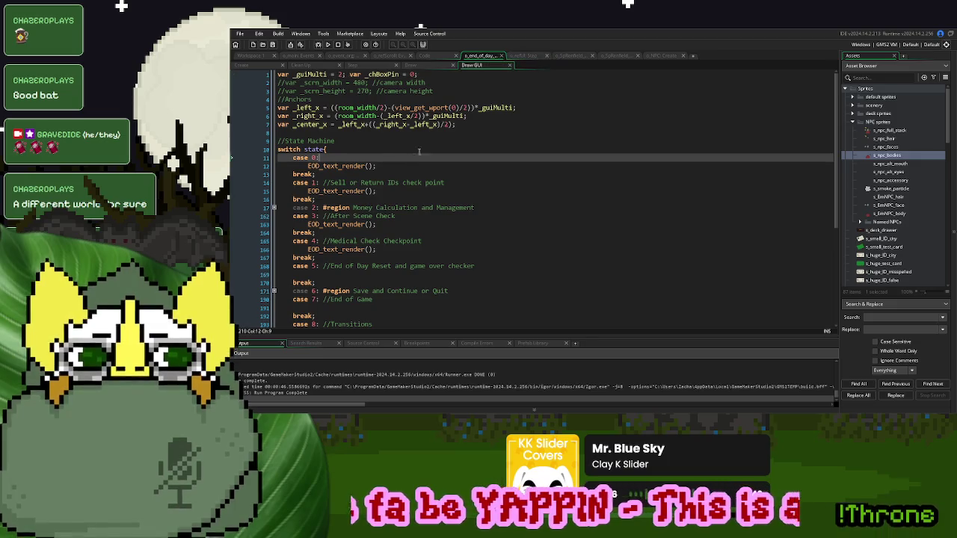
# - Recheck the encounter_pin switch and end-of-day code, then show o_event_org's Step code
pyautogui.click(439, 57)
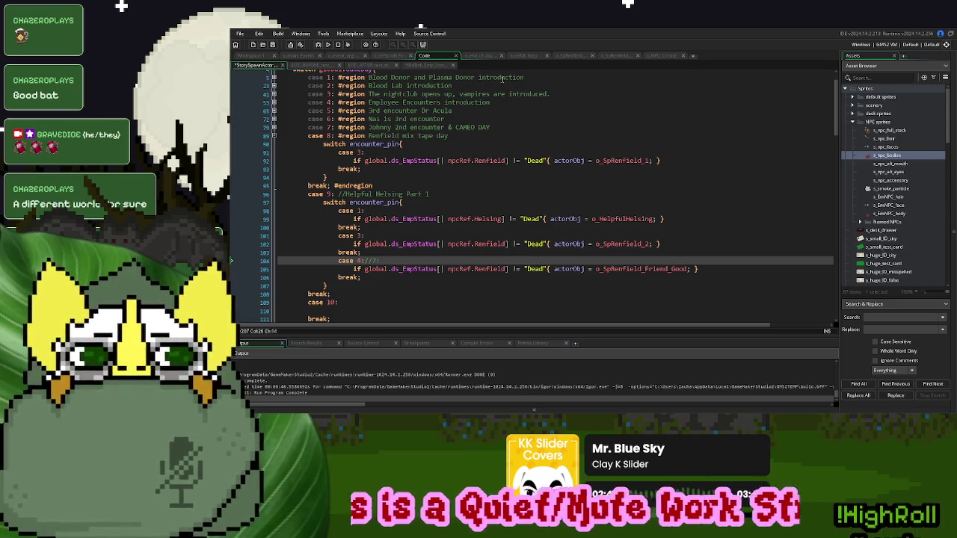
pyautogui.click(481, 56)
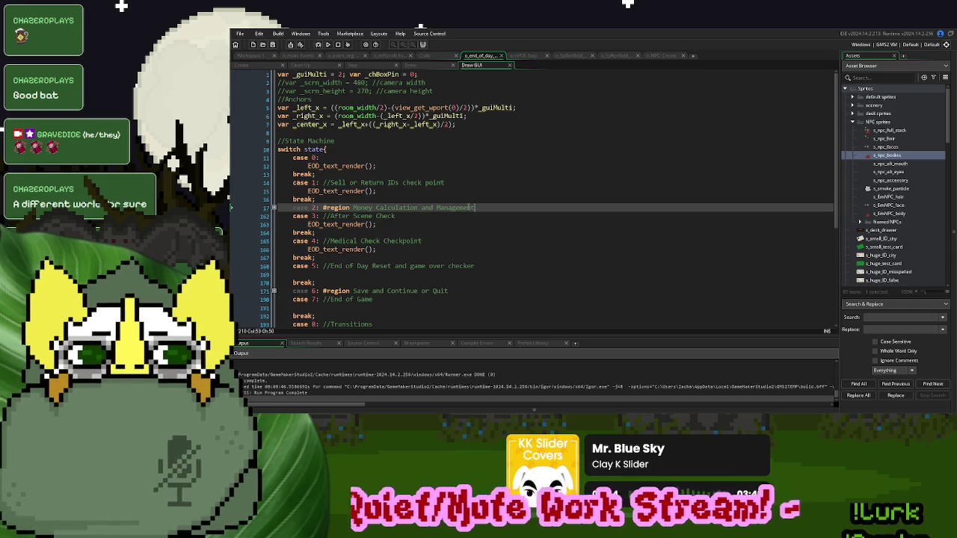
pyautogui.click(437, 57)
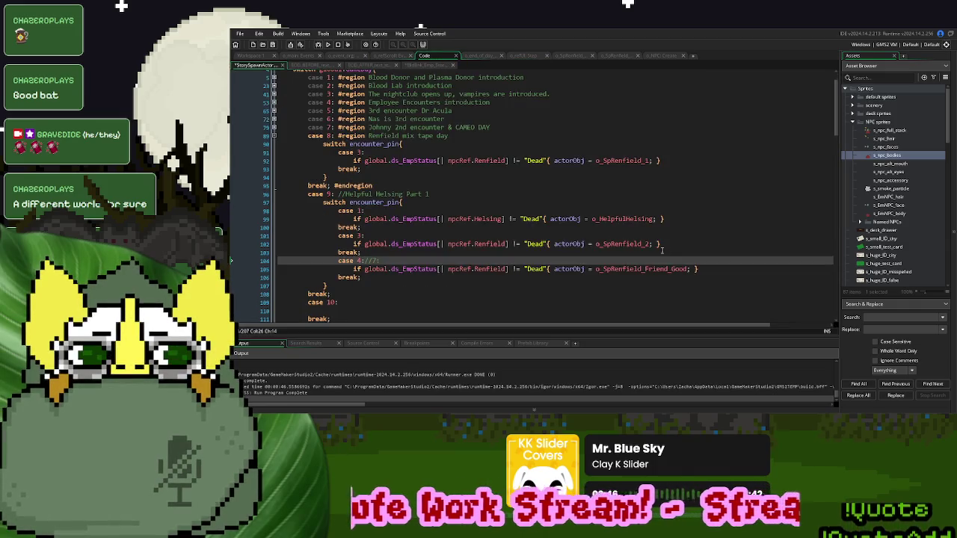
pyautogui.click(317, 203)
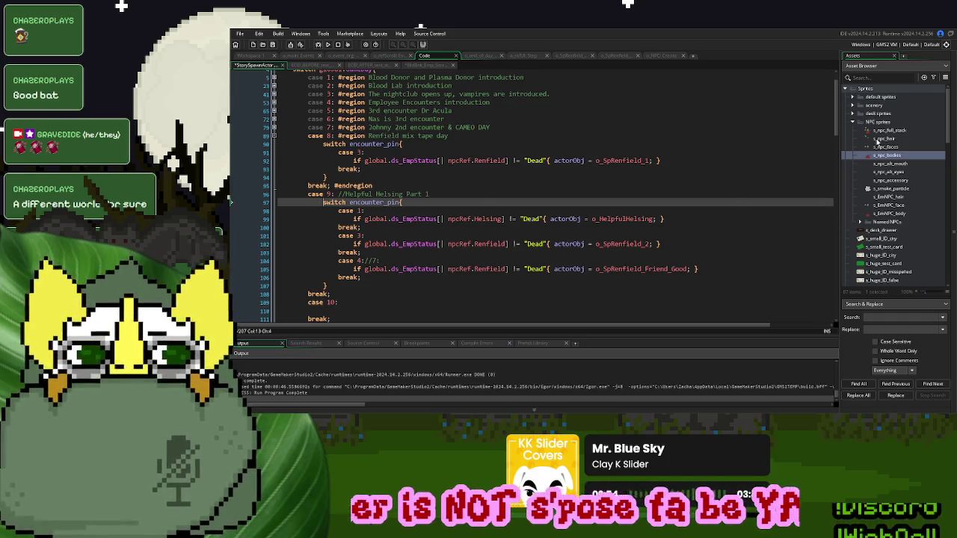
pyautogui.click(358, 58)
pyautogui.click(356, 67)
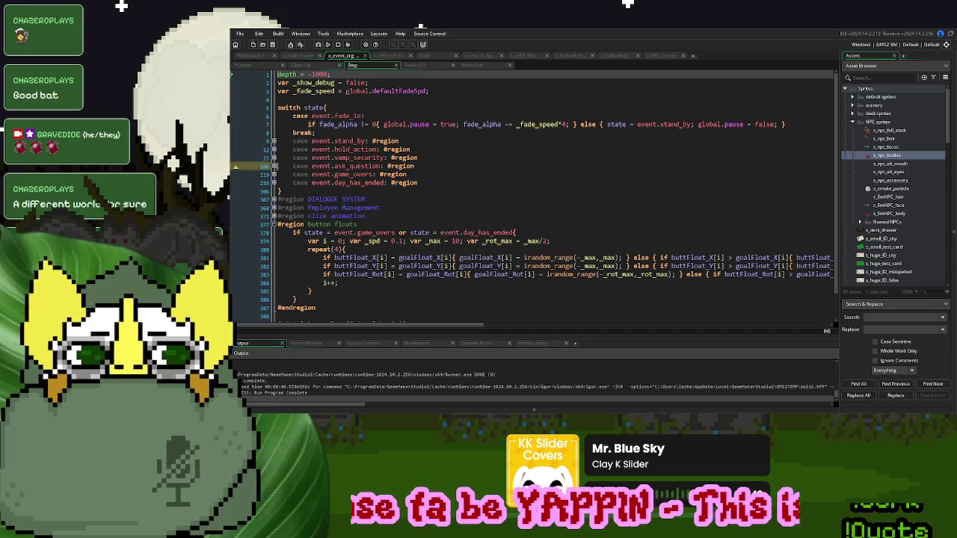
# - Delete the o_InspectionMode reset line inside the ask_question region and collapse it
pyautogui.click(274, 166)
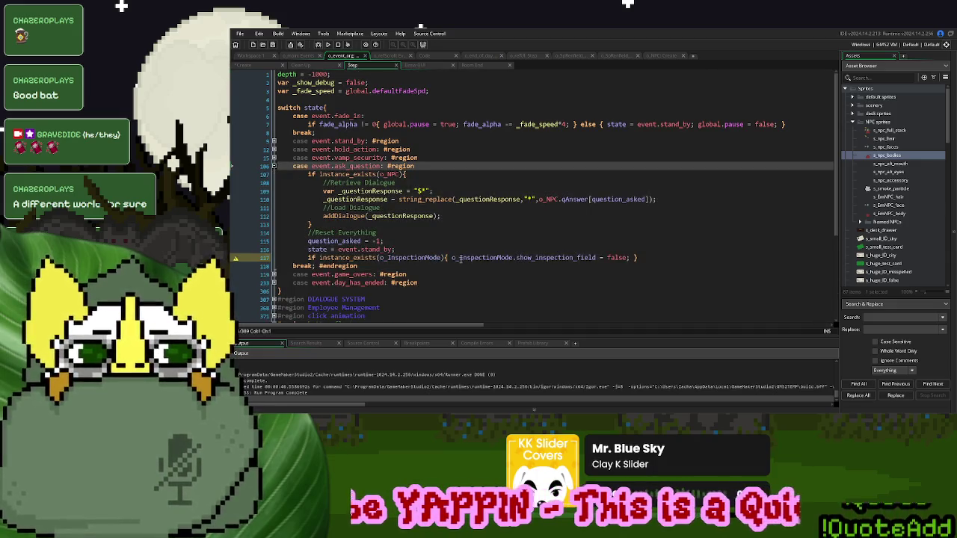
pyautogui.moveTo(641, 257); pyautogui.dragTo(545, 247)
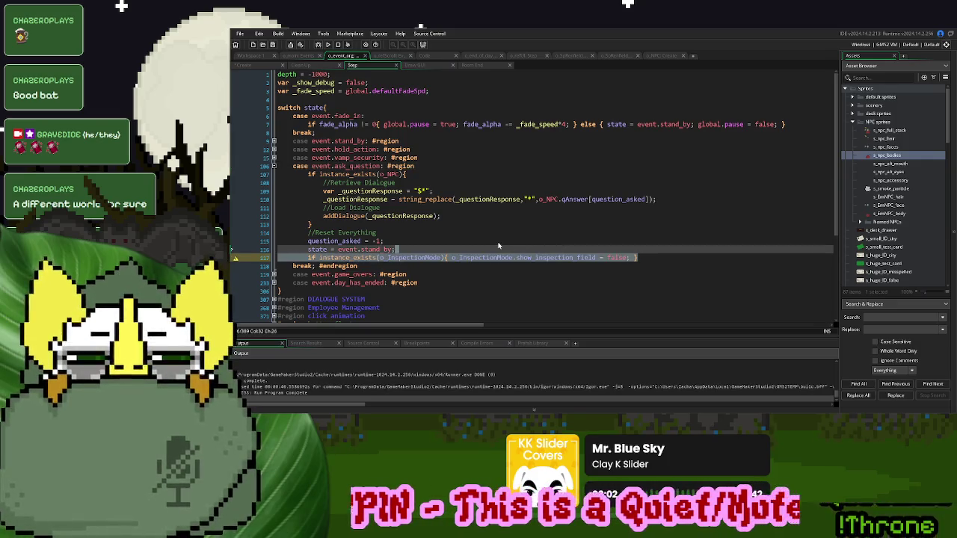
pyautogui.press('BackSpace')
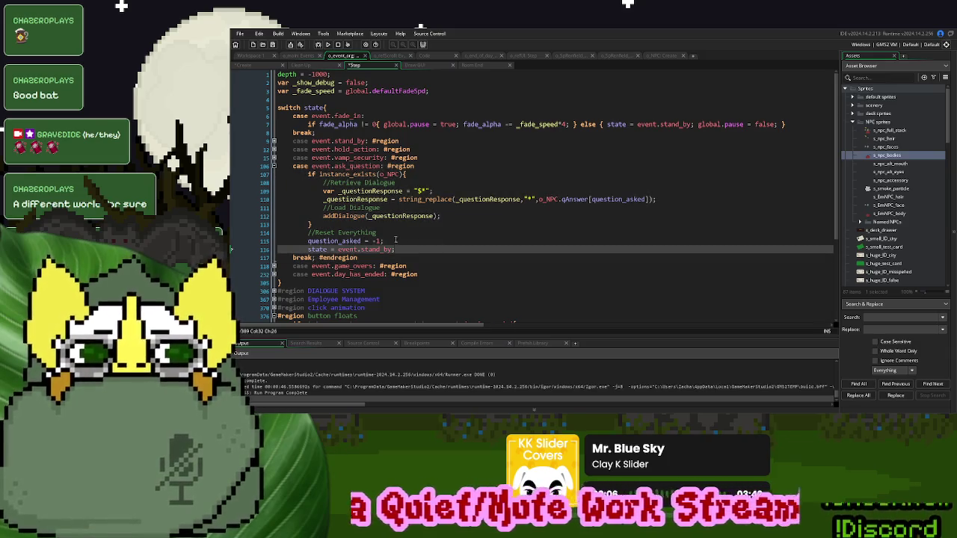
pyautogui.click(274, 165)
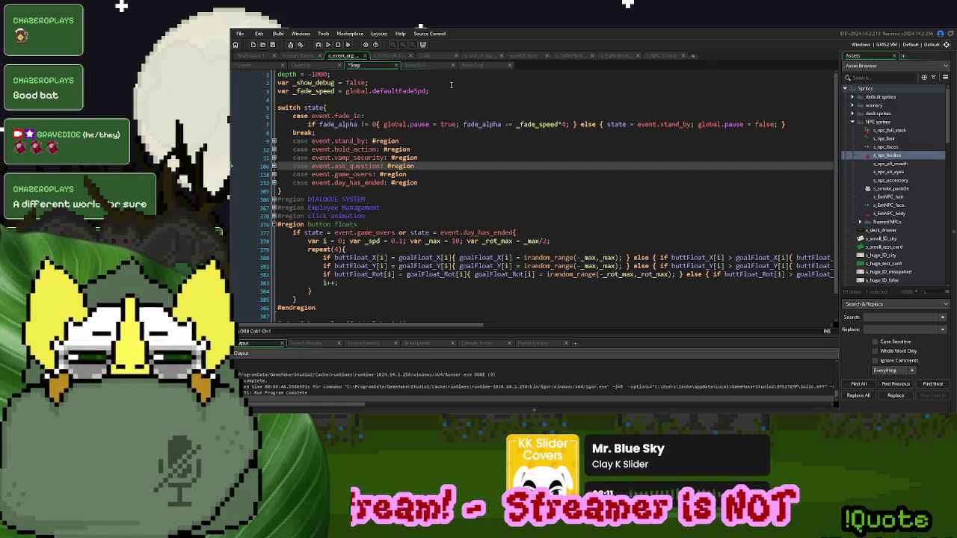
pyautogui.click(261, 66)
pyautogui.click(375, 68)
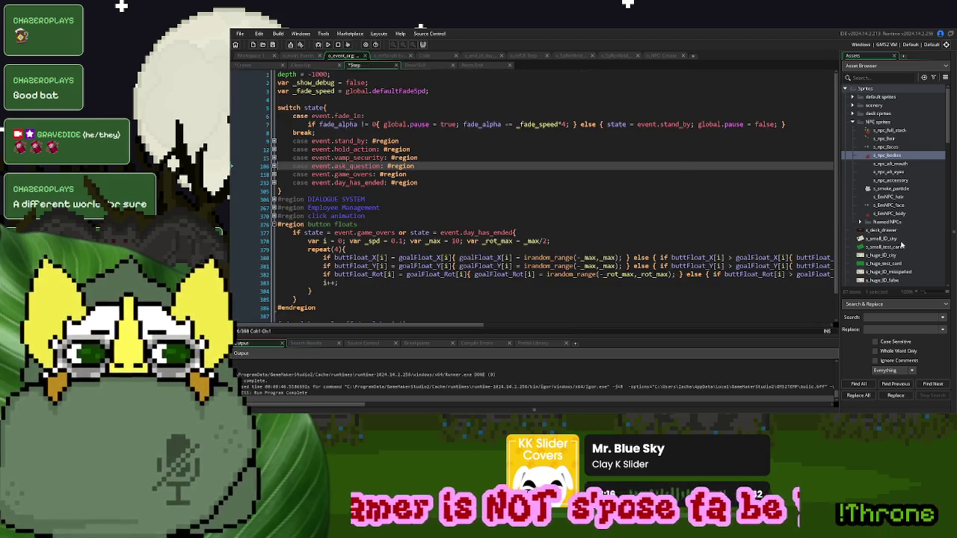
# - Collapse the sprite folders and open o_event_planner from Objects > base objects
pyautogui.click(853, 123)
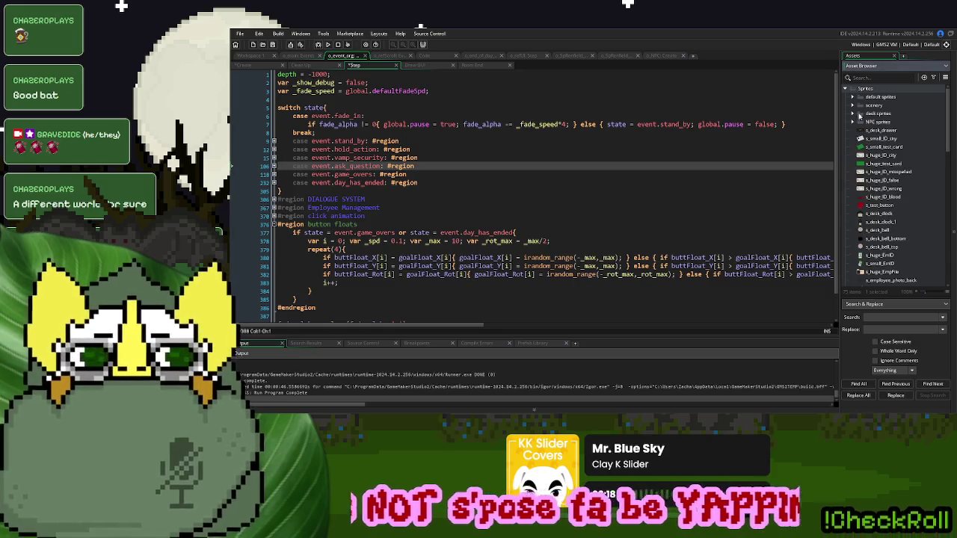
pyautogui.click(853, 114)
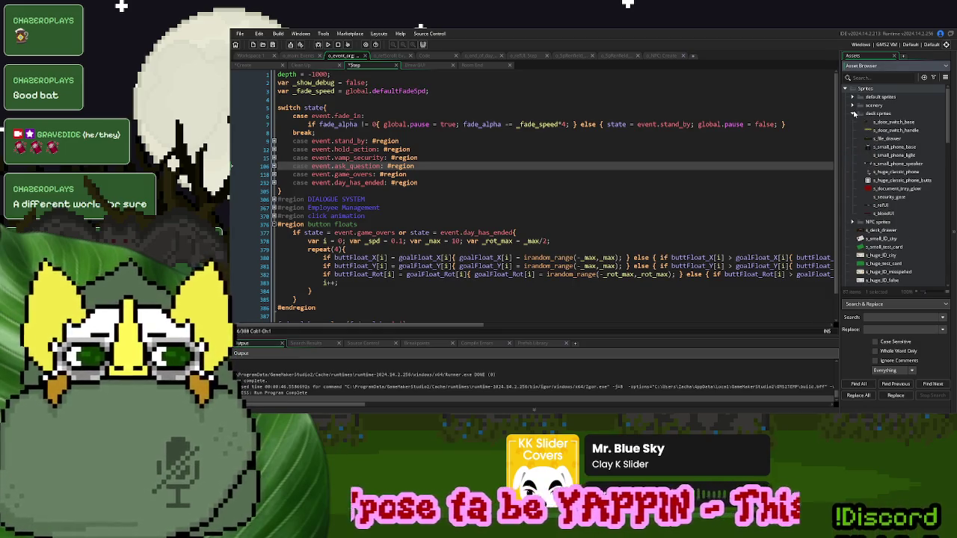
pyautogui.click(854, 114)
pyautogui.click(855, 105)
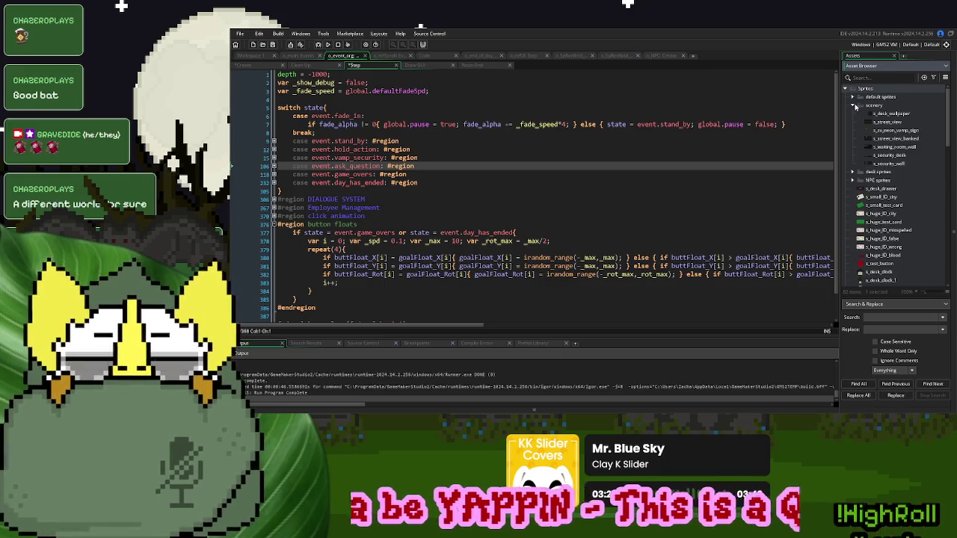
pyautogui.click(846, 89)
pyautogui.click(854, 186)
pyautogui.doubleClick(888, 213)
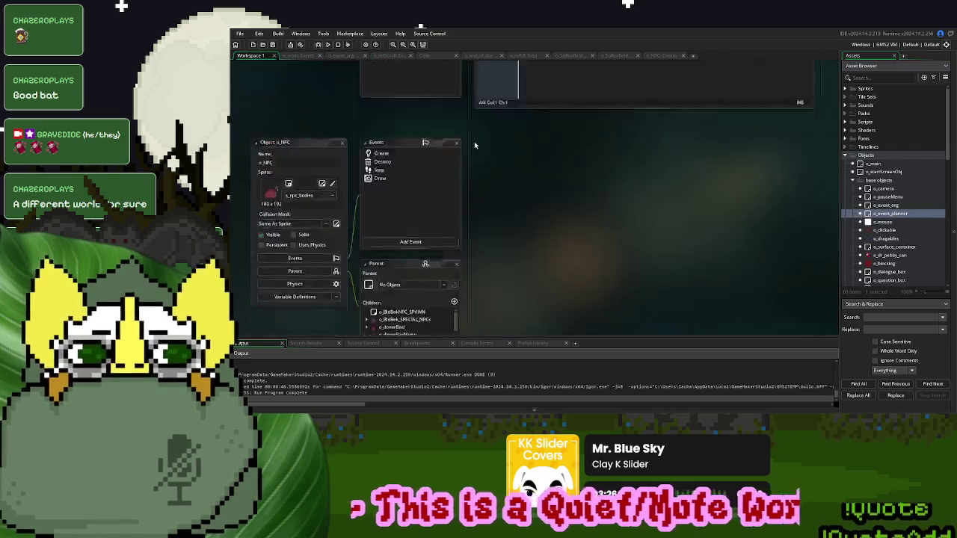
# - Delete the BldBnkCountDown line from o_event_planner's Create code
pyautogui.doubleClick(419, 125)
pyautogui.click(639, 217)
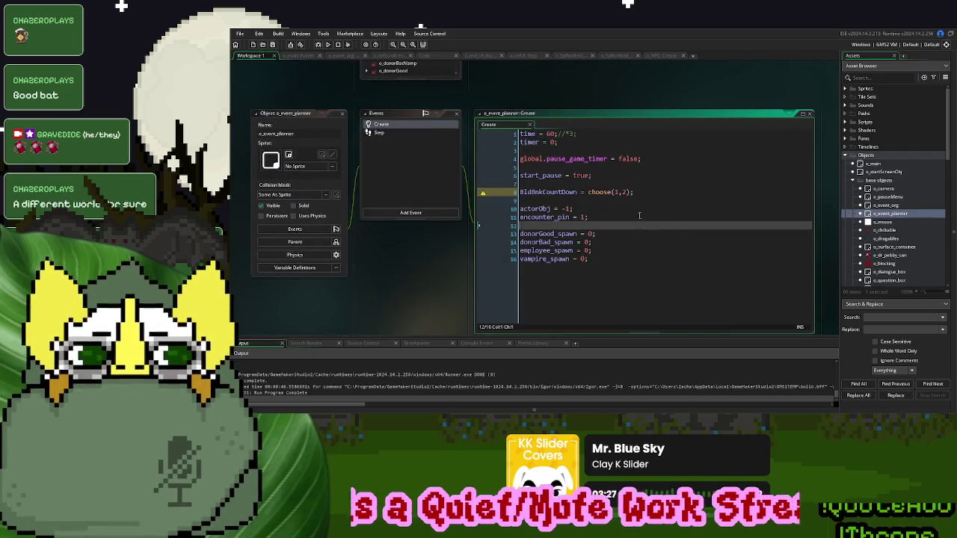
pyautogui.click(641, 193)
pyautogui.moveTo(644, 193); pyautogui.dragTo(520, 195)
pyautogui.press('Delete')
pyautogui.press('Delete')
pyautogui.press('Delete')
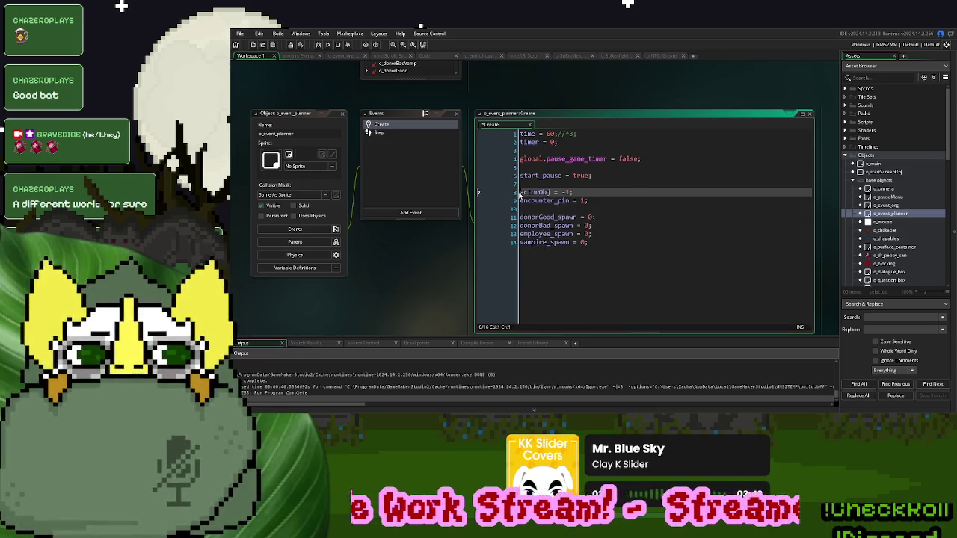
# - Add 'event_trig = false;' at the end of the Create code
pyautogui.click(640, 266)
pyautogui.press('Return')
pyautogui.press('Return')
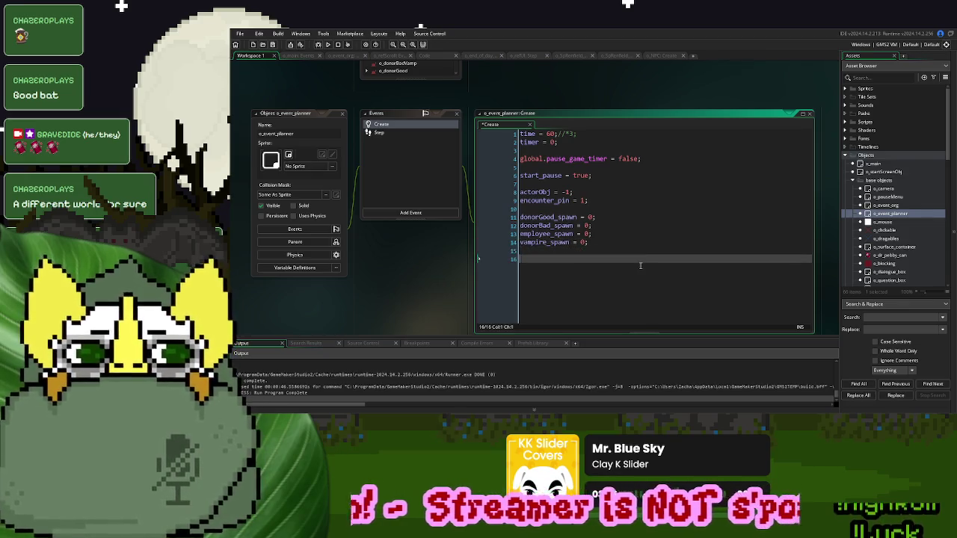
pyautogui.write('event')
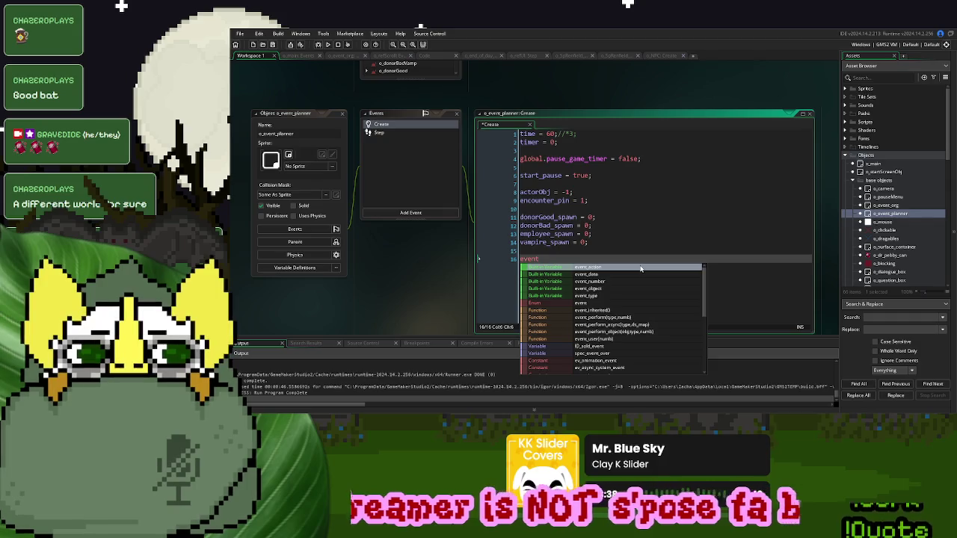
pyautogui.write('_')
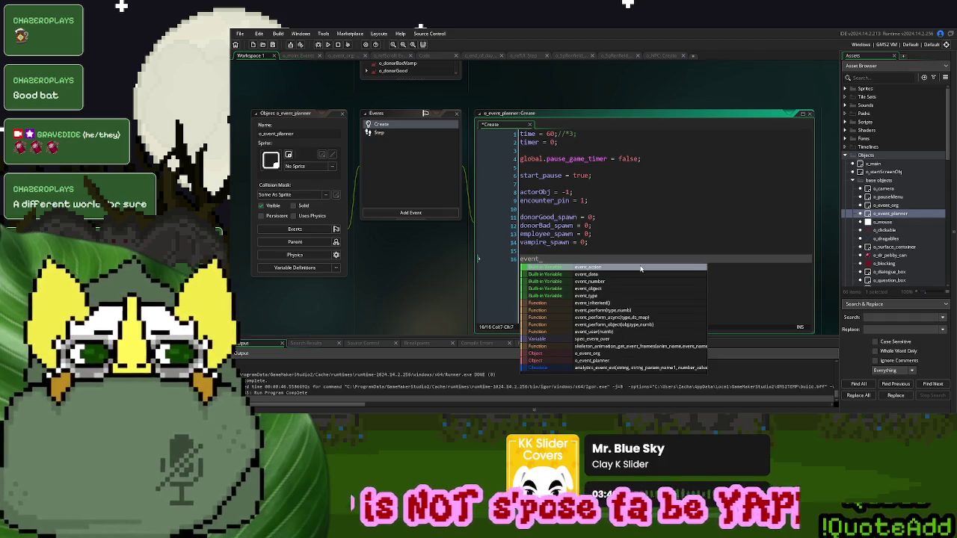
pyautogui.write('trig = false;')
pyautogui.click(542, 258)
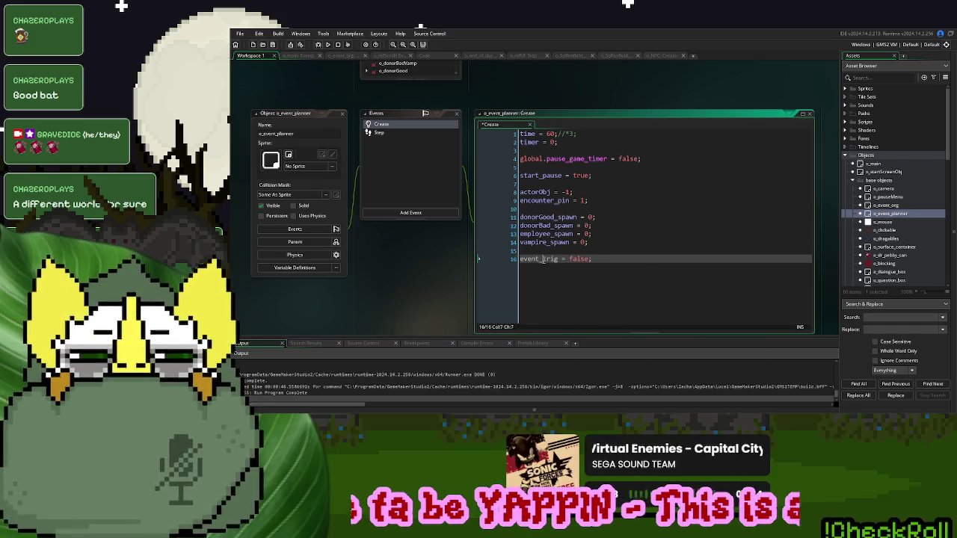
pyautogui.hotkey('ctrl', 'Tab')
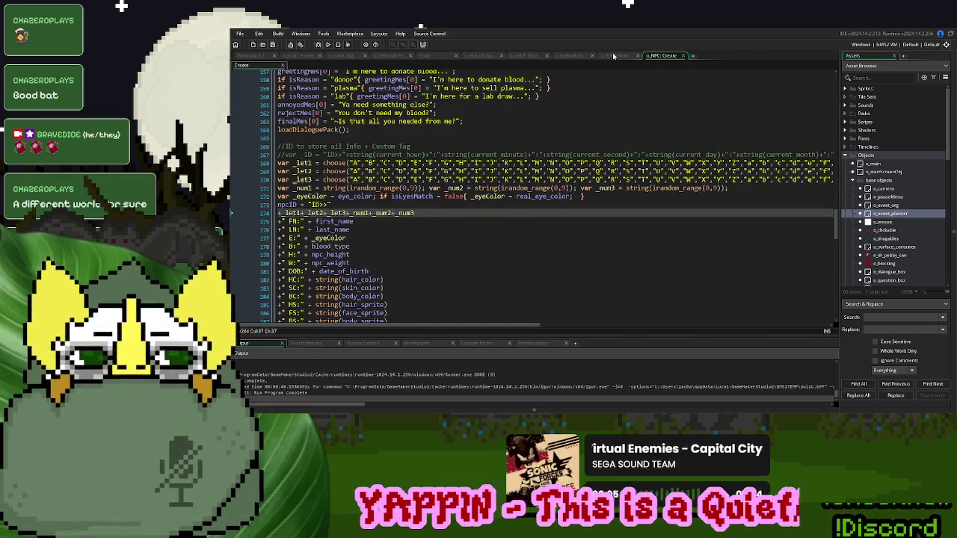
pyautogui.click(613, 56)
pyautogui.click(575, 56)
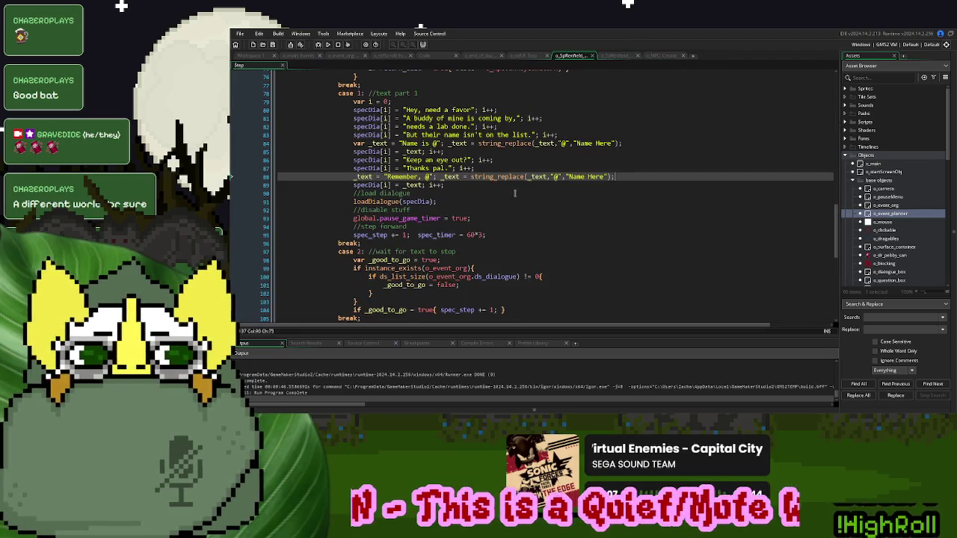
# - Append 'event_trig = true;' to the o_SpRenfield_2 spawn line at pin 3
pyautogui.hotkey('ctrl', 'Tab')
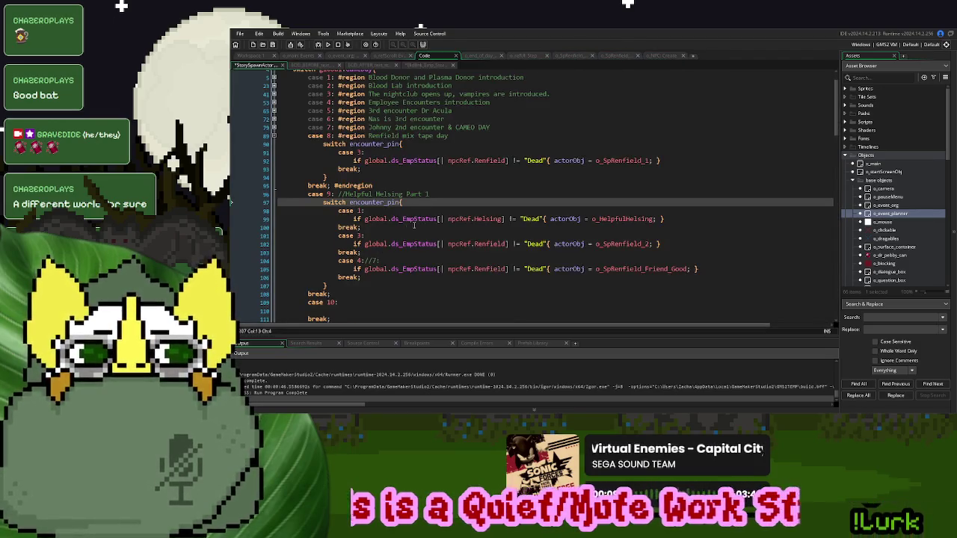
pyautogui.click(651, 243)
pyautogui.write('event_trig = true;')
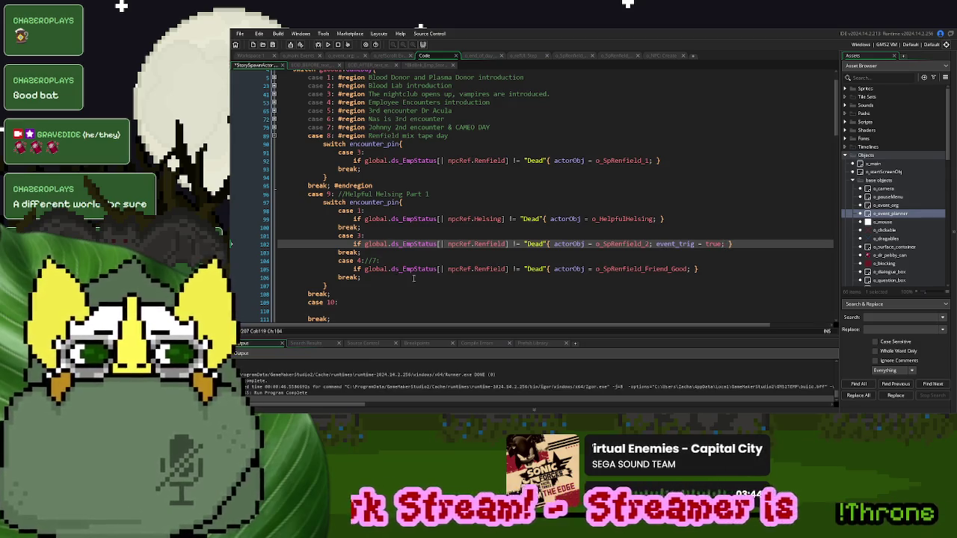
# - Wrap pin 4's o_SpRenfield_Friend_Good spawn in 'if event_trig = true{ }', replacing the Dead-status check
pyautogui.click(350, 269)
pyautogui.write('if event_trig = true{')
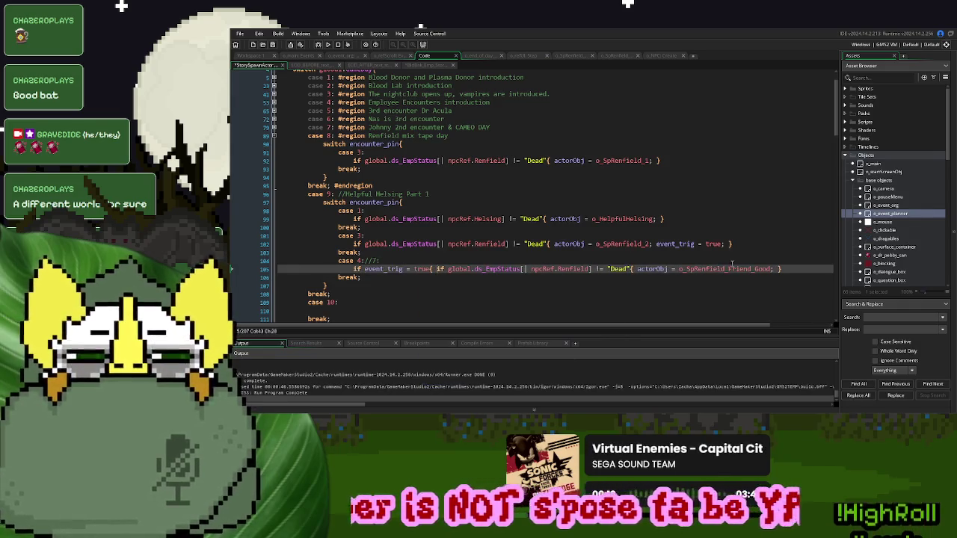
pyautogui.press('End')
pyautogui.write('}')
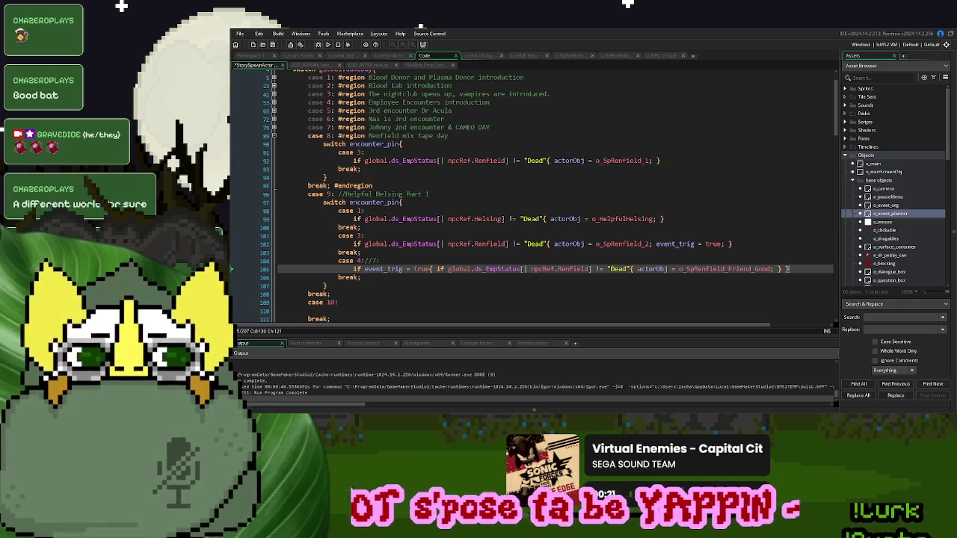
pyautogui.click(575, 253)
pyautogui.moveTo(636, 270); pyautogui.dragTo(432, 272)
pyautogui.press('BackSpace')
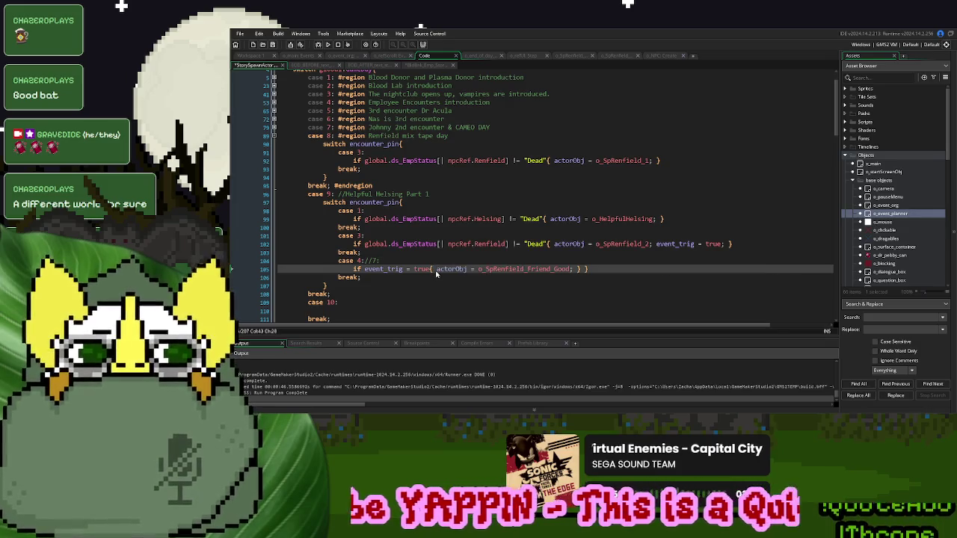
pyautogui.click(632, 272)
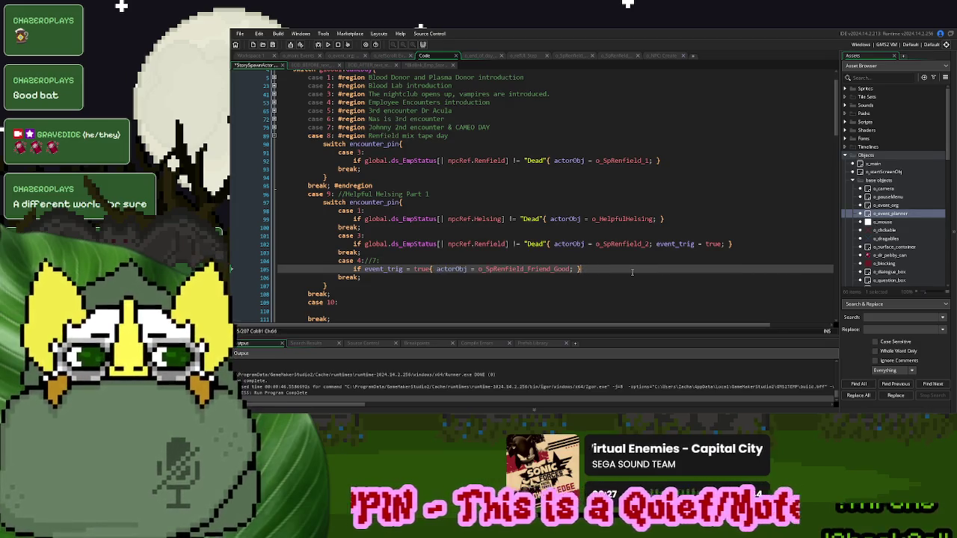
pyautogui.click(504, 258)
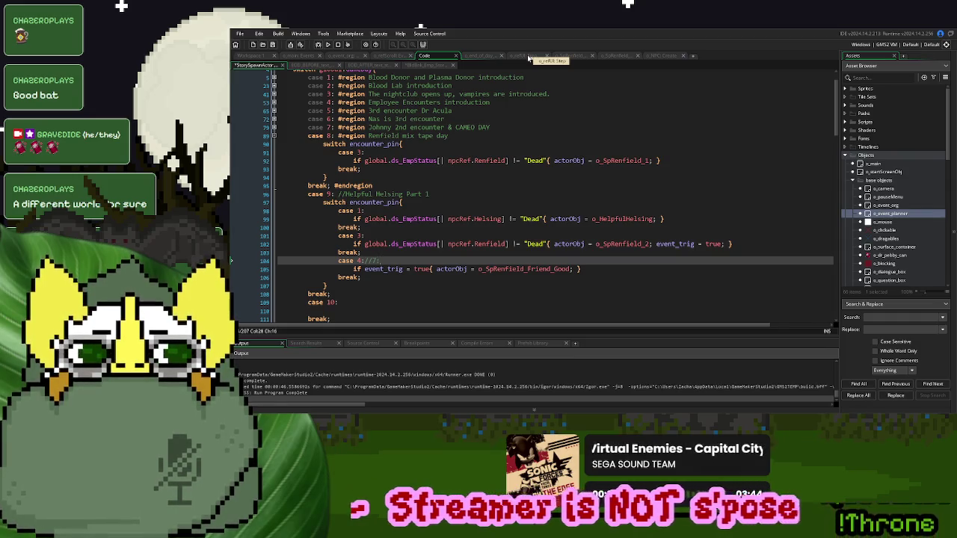
pyautogui.click(615, 55)
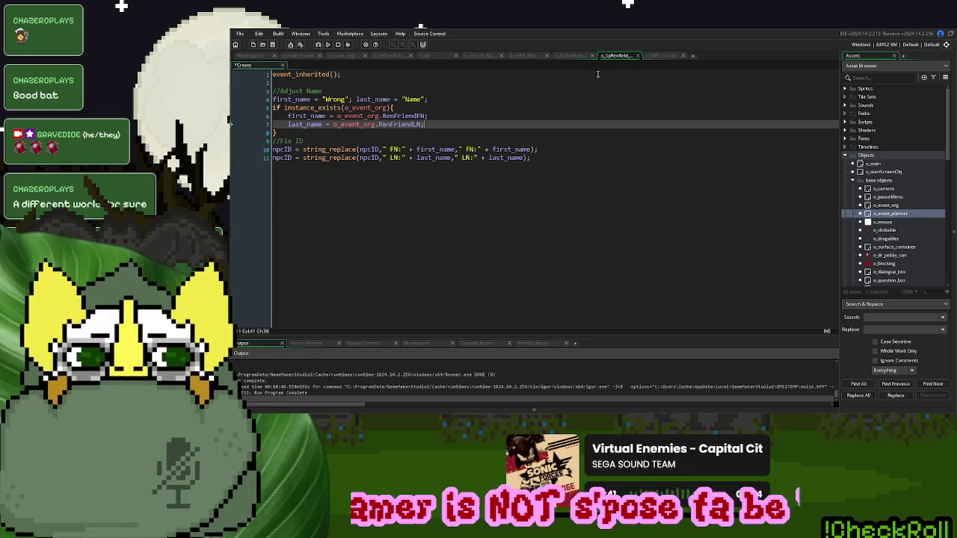
# - Copy the first_name/last_name loading block from o_SpRenfield's Create code into its Step event, indented
pyautogui.click(570, 56)
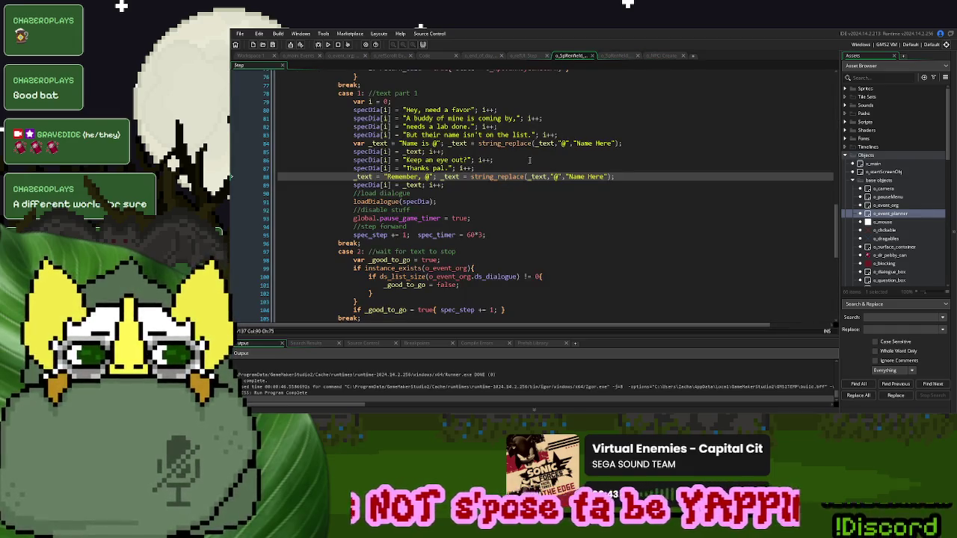
pyautogui.click(353, 102)
pyautogui.click(627, 56)
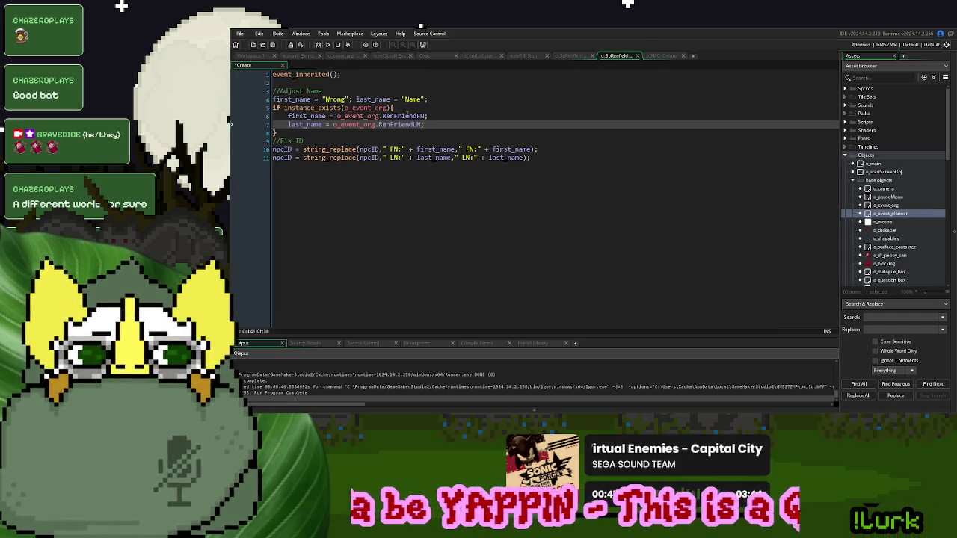
pyautogui.moveTo(289, 131)
pyautogui.mouseDown()
pyautogui.moveTo(274, 124)
pyautogui.moveTo(268, 101)
pyautogui.mouseUp()
pyautogui.hotkey('ctrl', 'Tab')
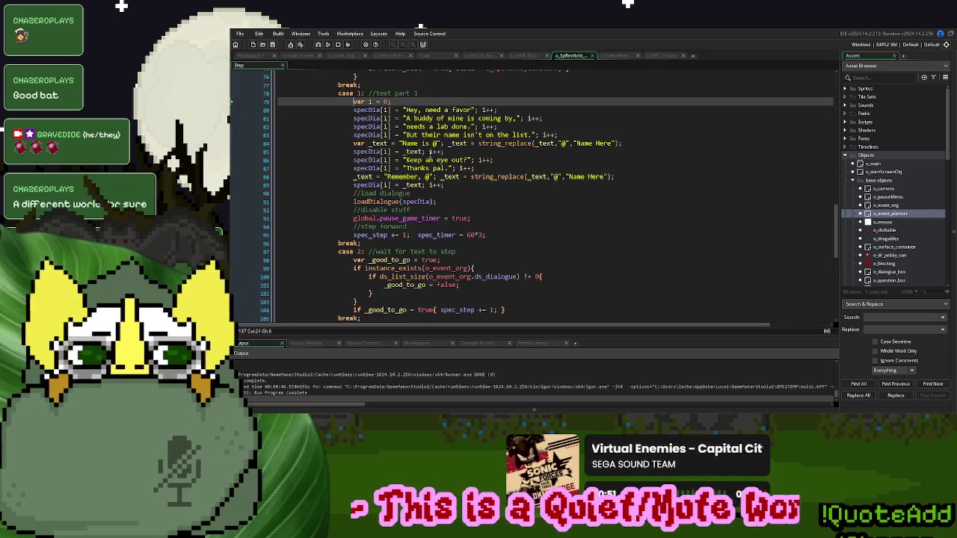
pyautogui.hotkey('ctrl', 'v')
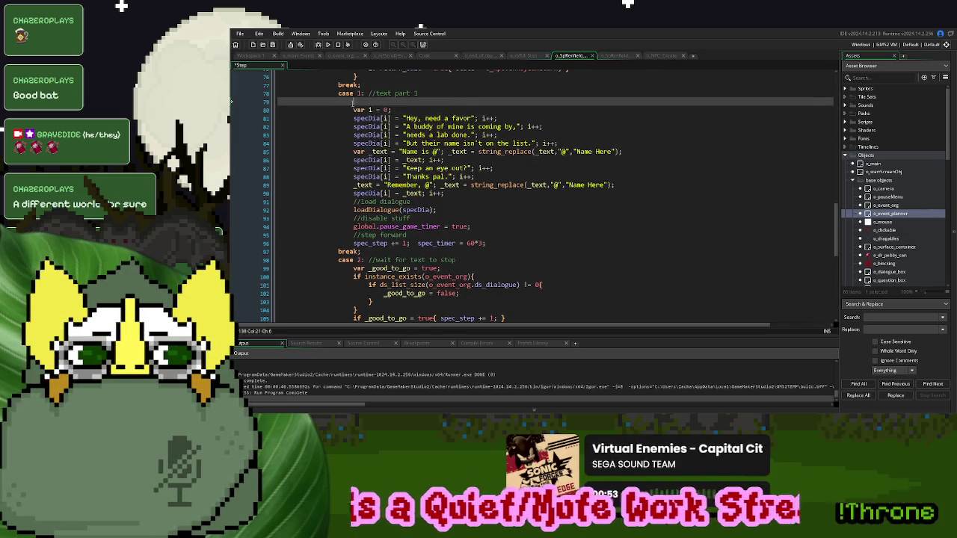
pyautogui.moveTo(231, 135); pyautogui.dragTo(231, 112)
pyautogui.press('Tab')
pyautogui.press('Tab')
pyautogui.press('Tab')
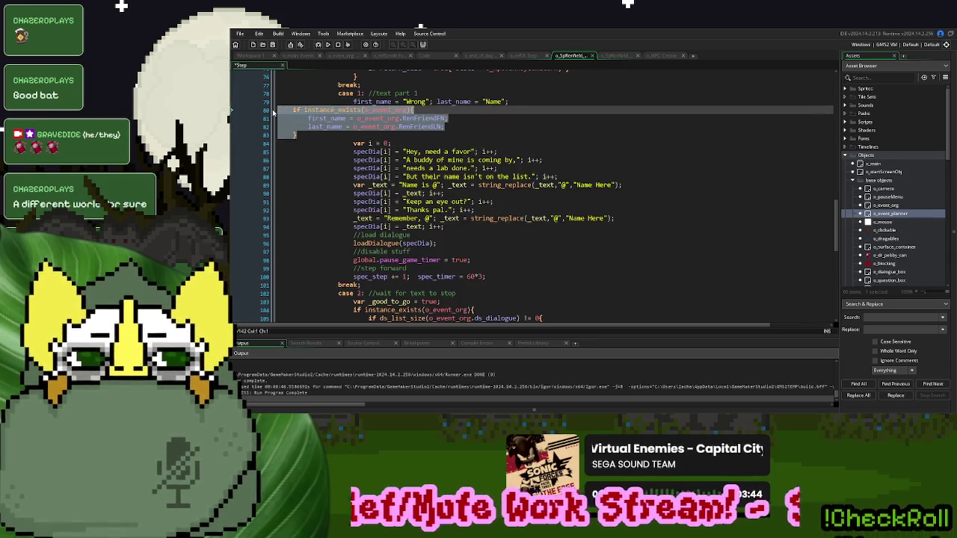
# - Declare the loaded names as local variables var _first_name and var _last_name
pyautogui.click(230, 101)
pyautogui.write('var _')
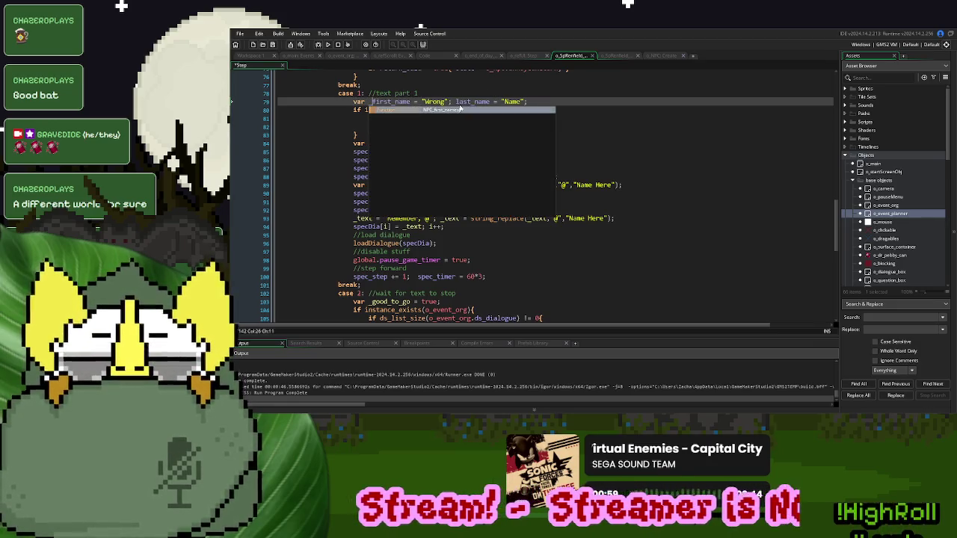
pyautogui.click(456, 101)
pyautogui.write('var')
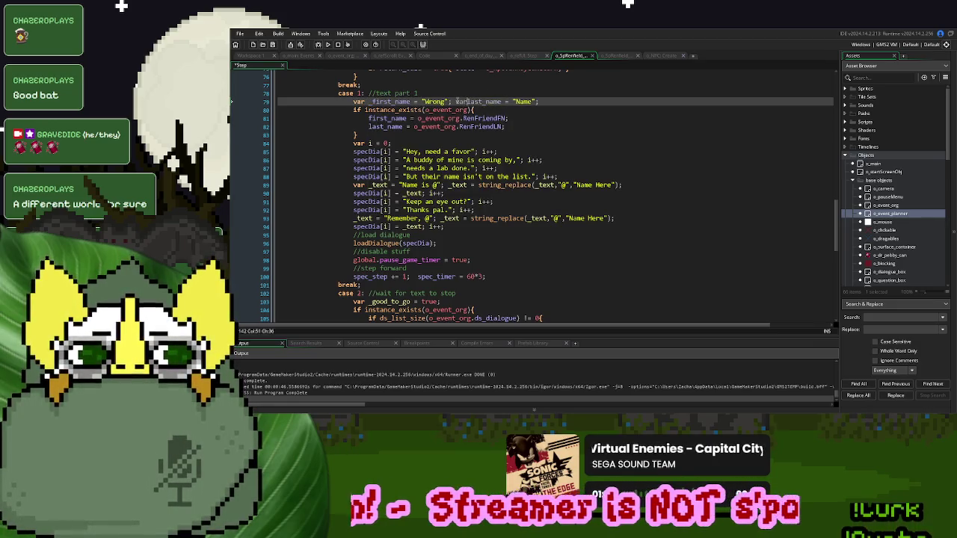
pyautogui.press('Escape')
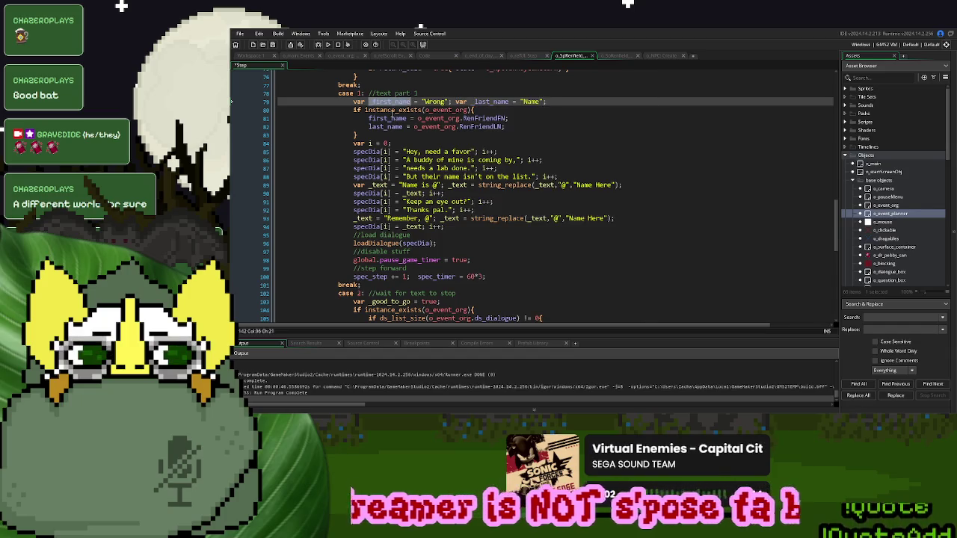
pyautogui.click(368, 118)
pyautogui.write('_')
pyautogui.click(490, 101)
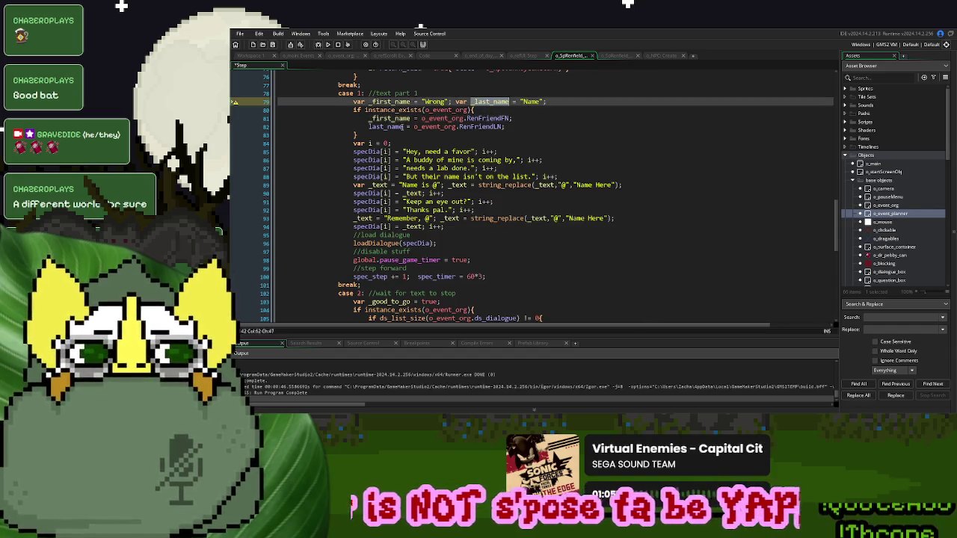
pyautogui.click(367, 126)
pyautogui.write('_')
# - Replace the "Name Here" placeholder on line 89 with _first_name+" "+_last_name
pyautogui.moveTo(615, 185); pyautogui.dragTo(575, 188)
pyautogui.write('string')
pyautogui.press('BackSpace')
pyautogui.write('(_last_name)')
pyautogui.click(388, 101)
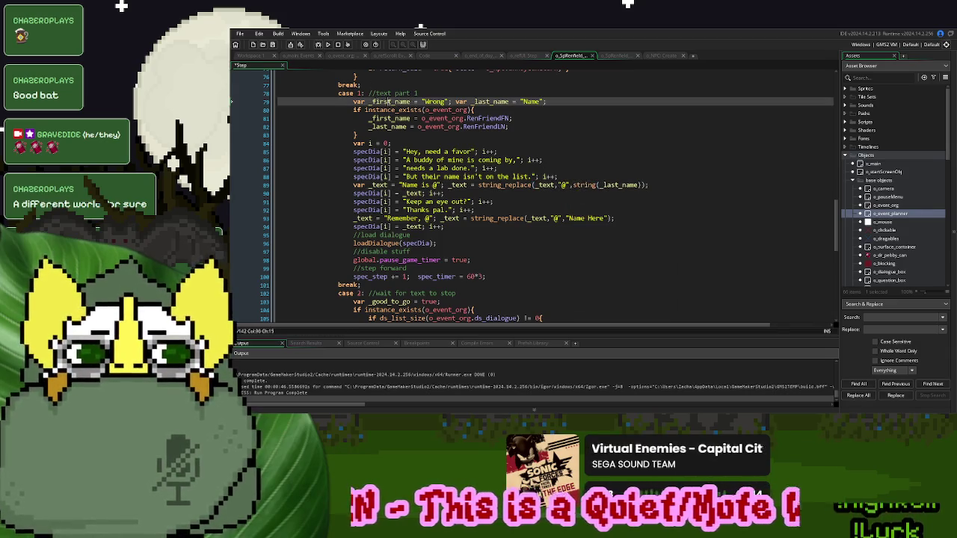
pyautogui.click(601, 184)
pyautogui.write('_first_name+" "+')
pyautogui.click(599, 185)
pyautogui.press('BackSpace')
pyautogui.press('BackSpace')
pyautogui.press('BackSpace')
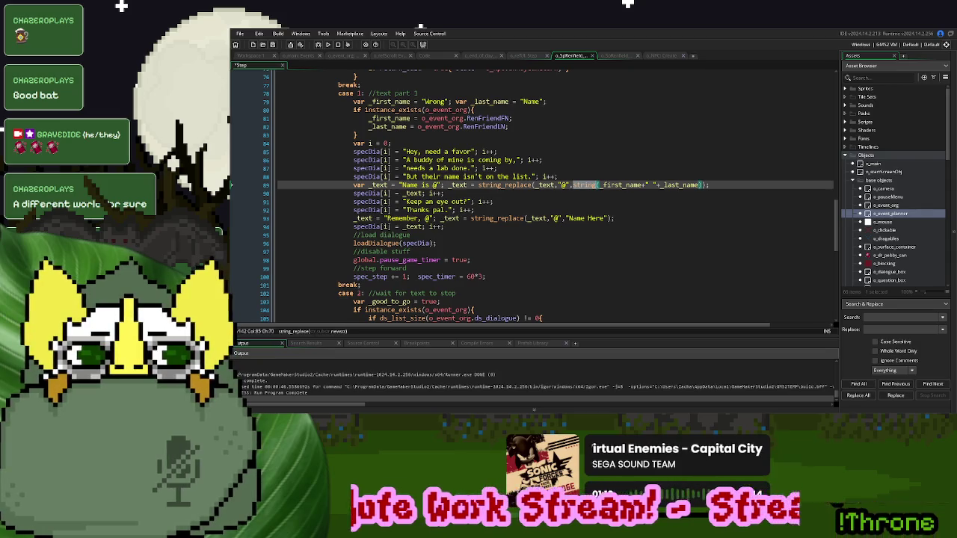
pyautogui.click(674, 184)
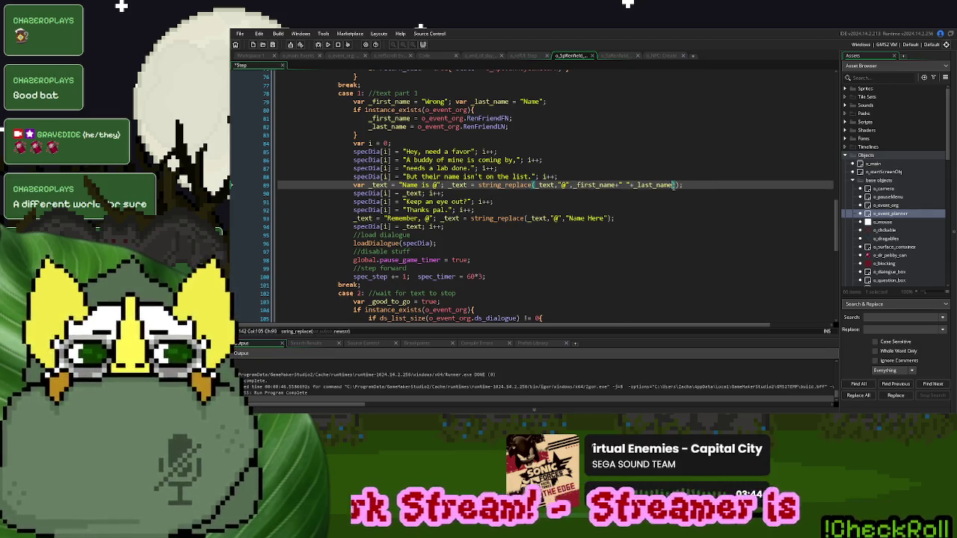
# - Paste the same full-name expression over the "Name Here" placeholder on line 93
pyautogui.hotkey('shift', 'Left')
pyautogui.hotkey('shift', 'Left')
pyautogui.hotkey('shift', 'Left')
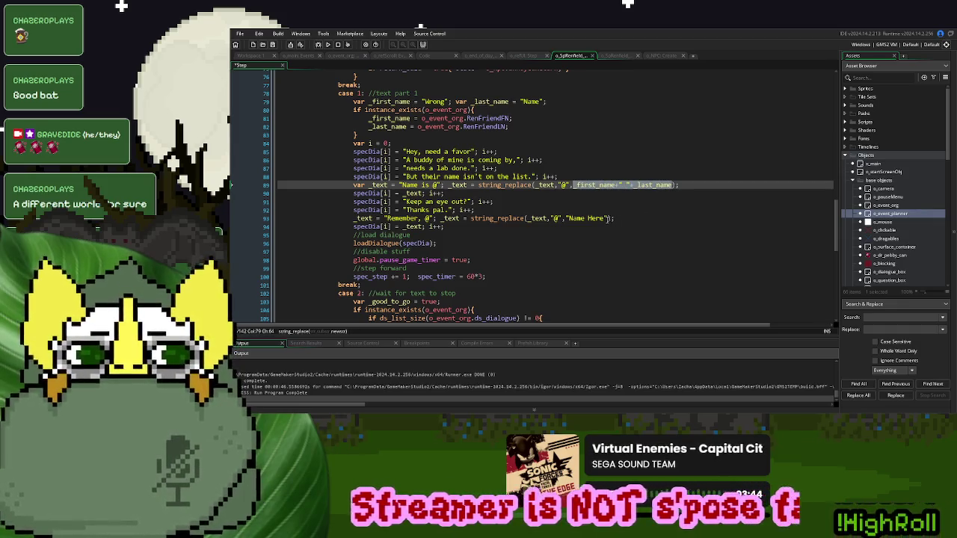
pyautogui.moveTo(608, 219); pyautogui.dragTo(565, 218)
pyautogui.write('_first_name+" "+_last_name')
pyautogui.click(558, 202)
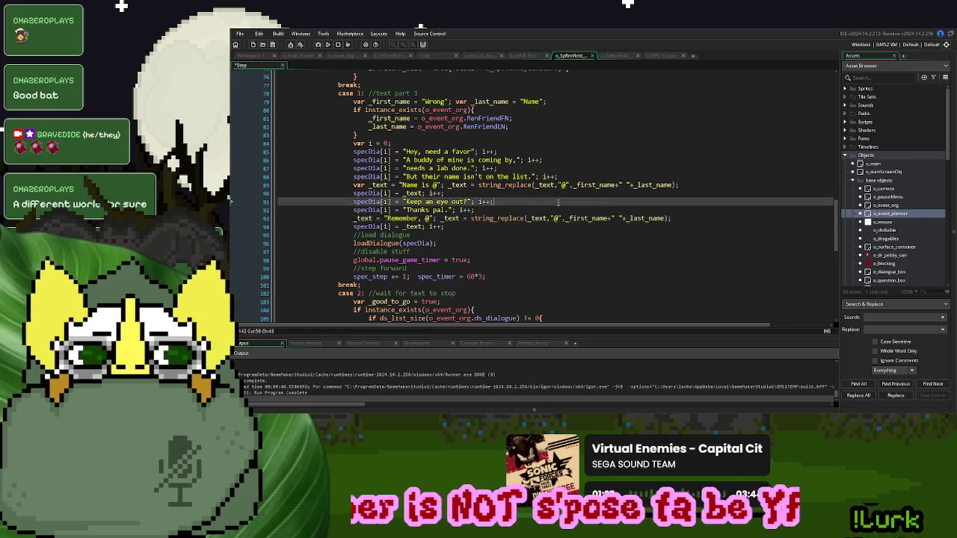
pyautogui.click(344, 57)
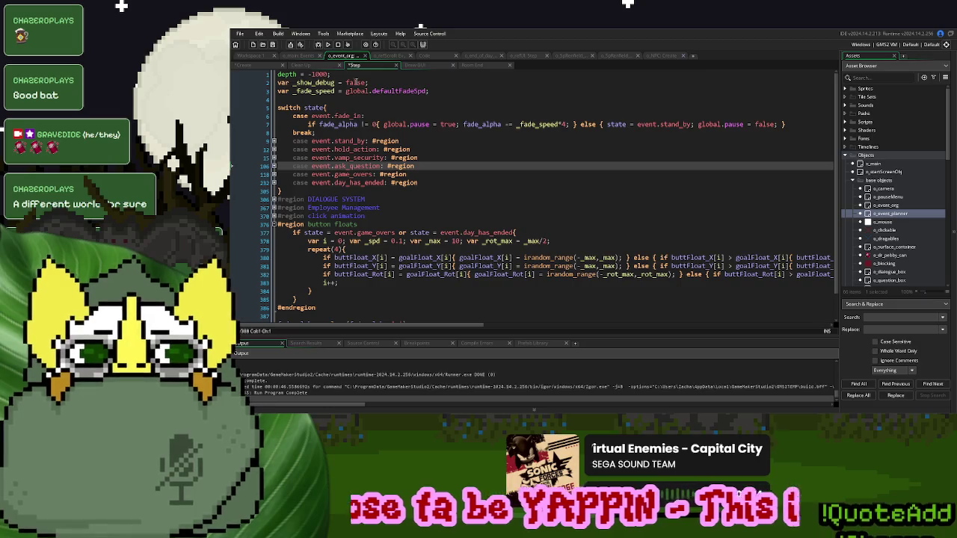
# - Review o_event_org's Create and Step events and the StorySpawnActor spawn script
pyautogui.click(240, 67)
pyautogui.scroll(10, 454, 118)
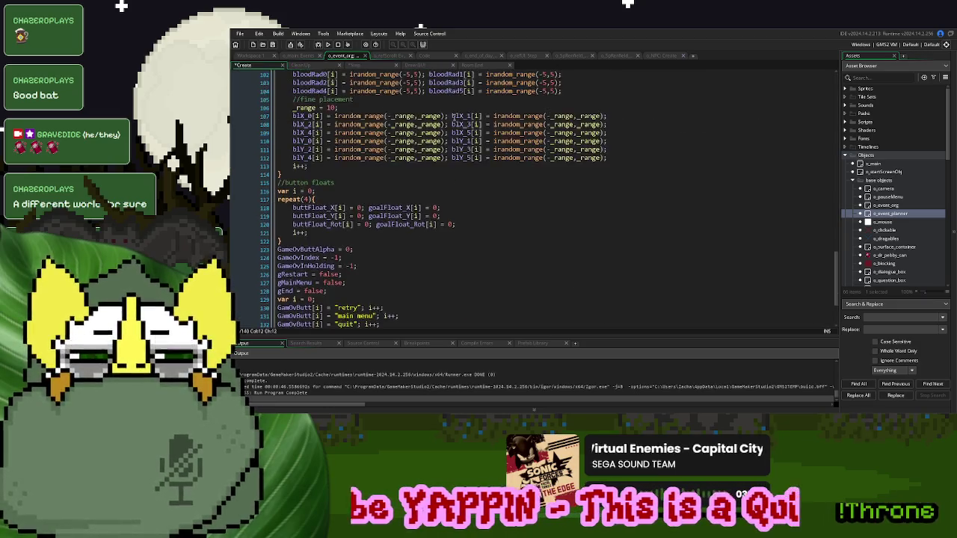
pyautogui.scroll(20, 453, 117)
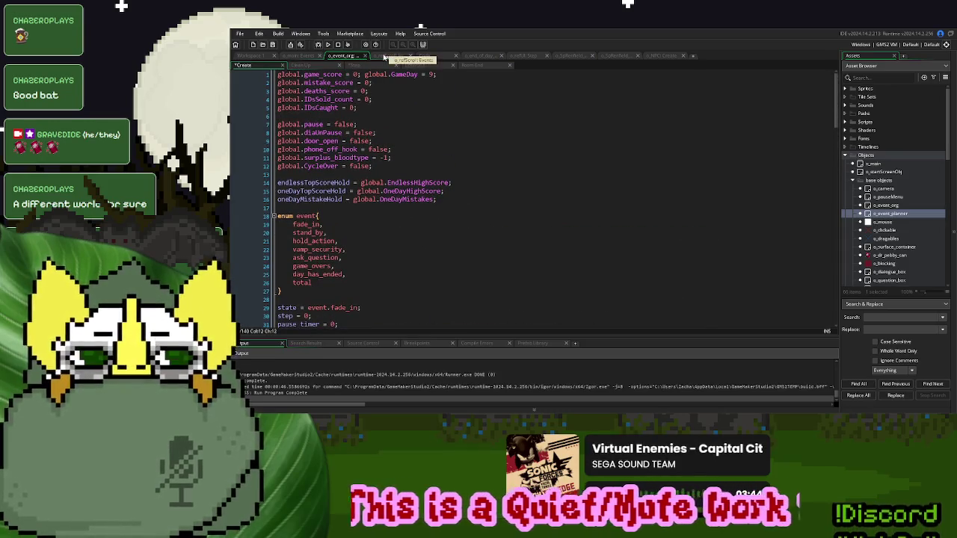
pyautogui.click(356, 67)
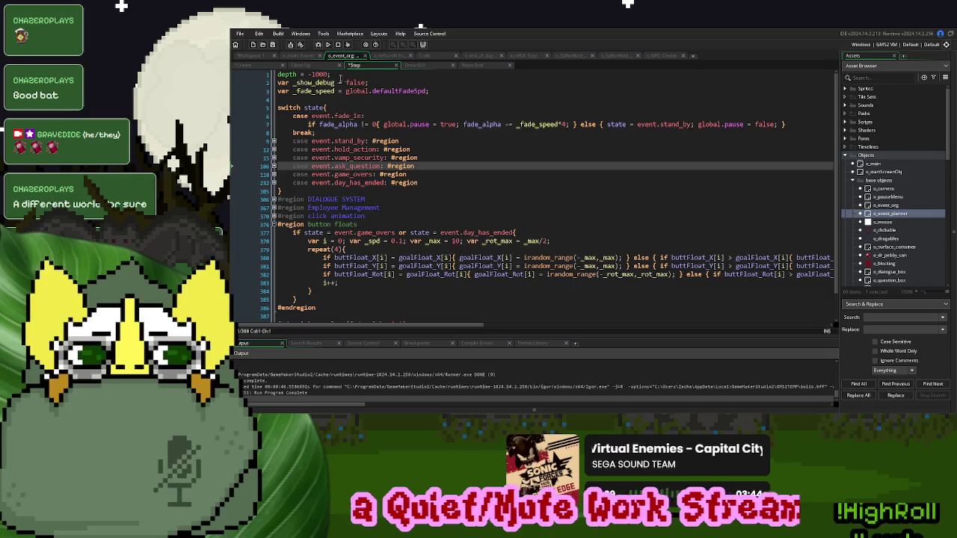
pyautogui.click(299, 67)
pyautogui.click(434, 56)
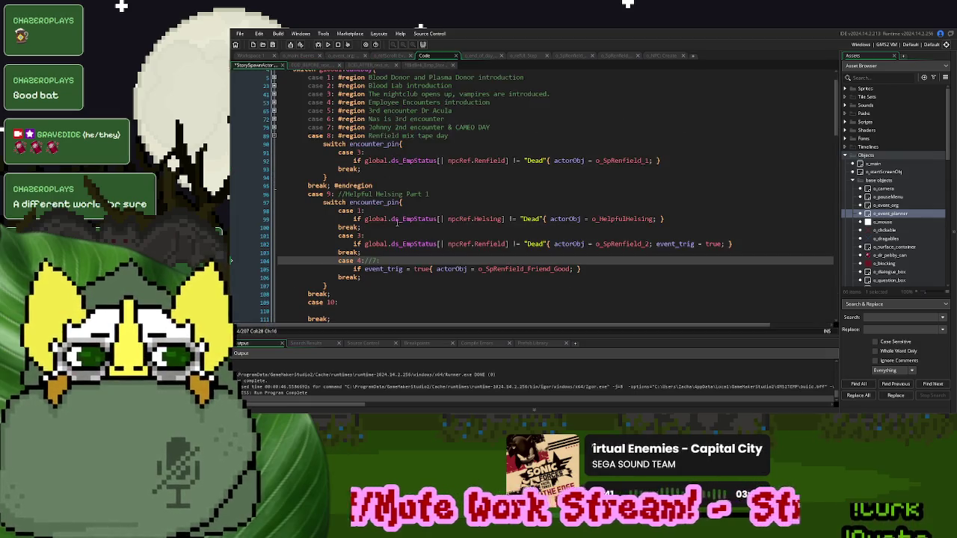
pyautogui.scroll(-2, 397, 223)
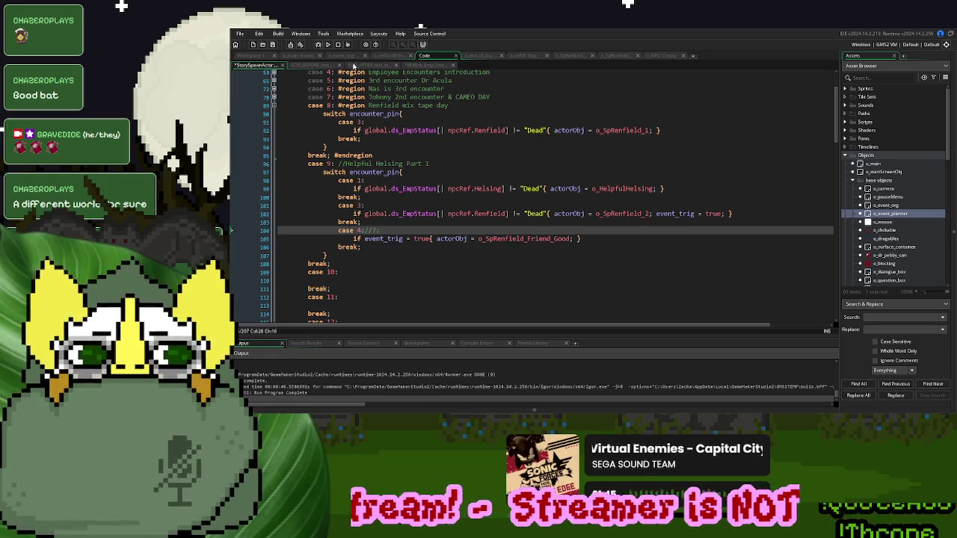
# - Recheck o_SpRenfield's Step code and build and run the game to the title menu
pyautogui.click(328, 44)
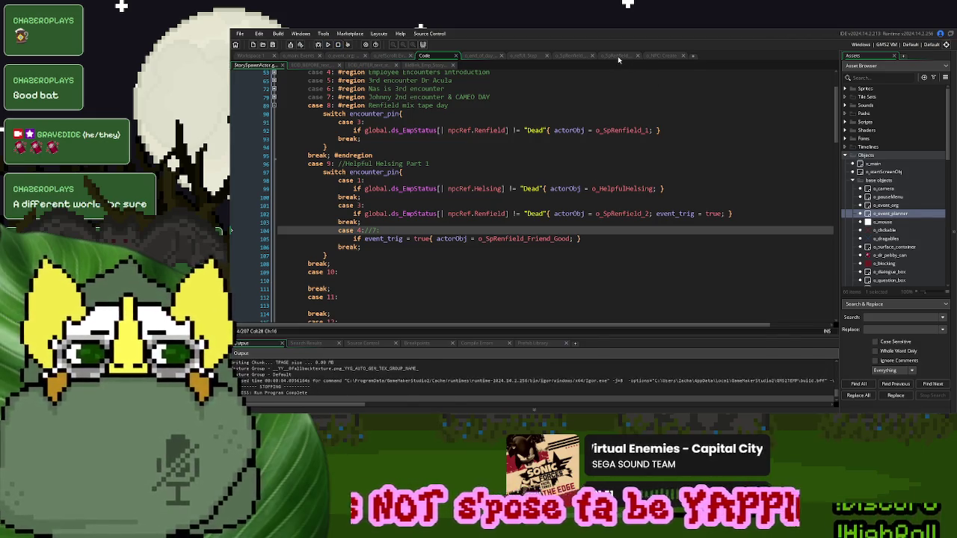
pyautogui.click(573, 56)
pyautogui.scroll(-6, 561, 212)
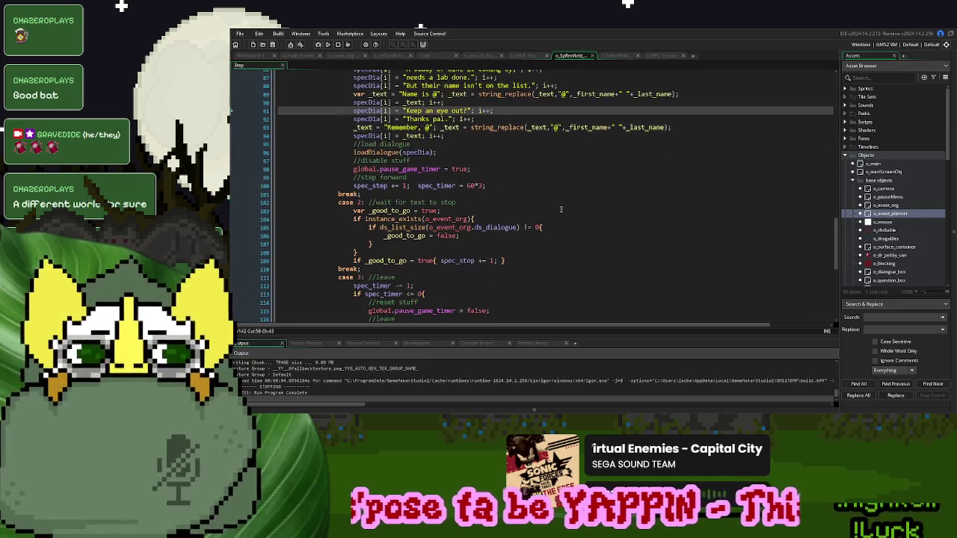
pyautogui.scroll(-1, 562, 204)
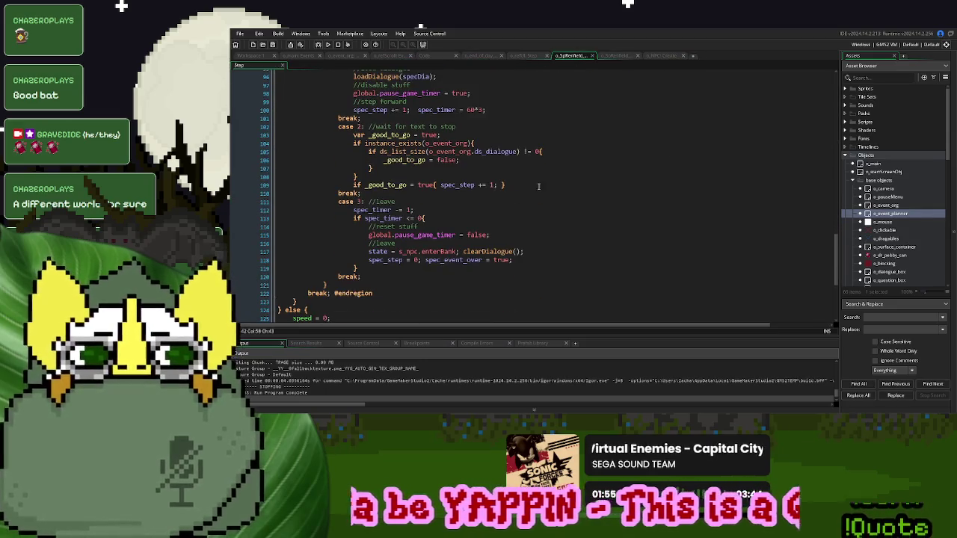
pyautogui.click(329, 45)
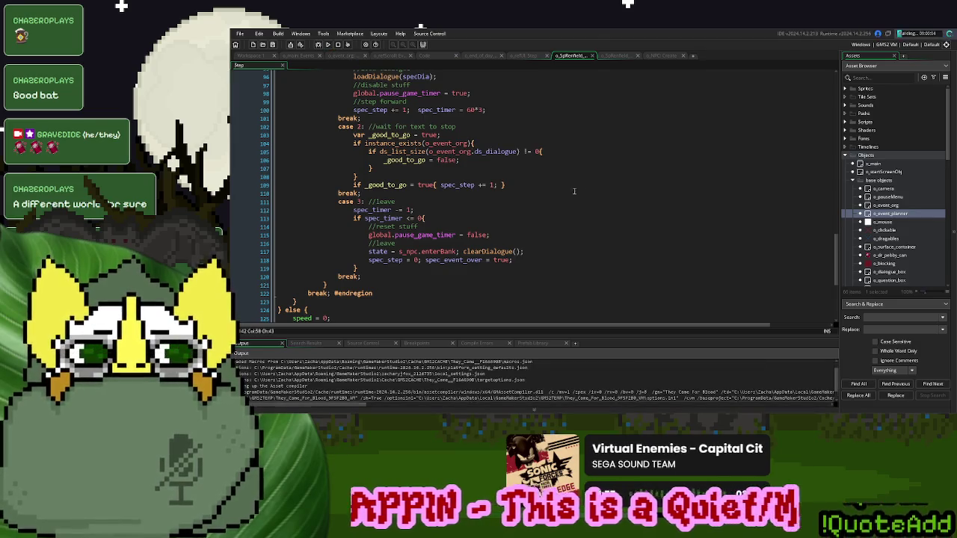
pyautogui.scroll(5, 589, 192)
pyautogui.scroll(-4, 589, 193)
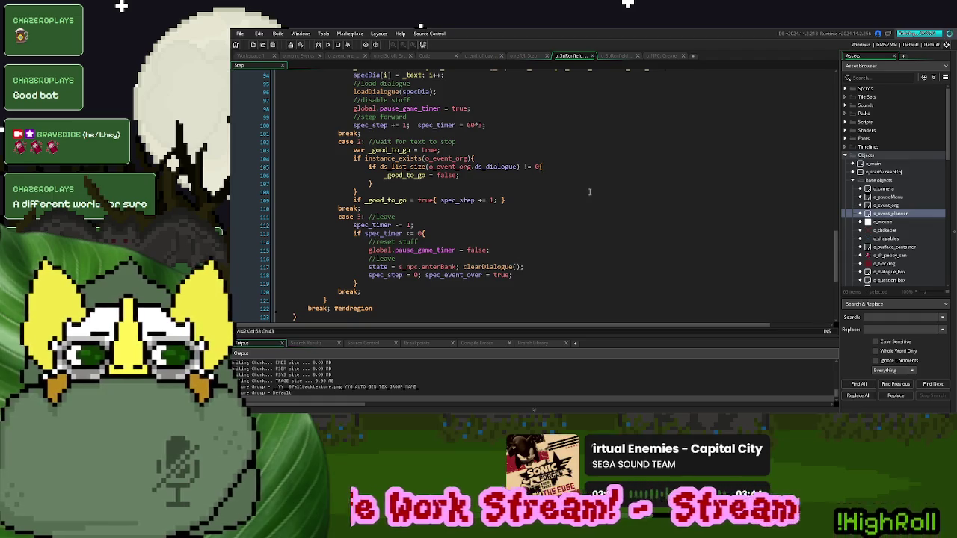
pyautogui.scroll(8, 589, 193)
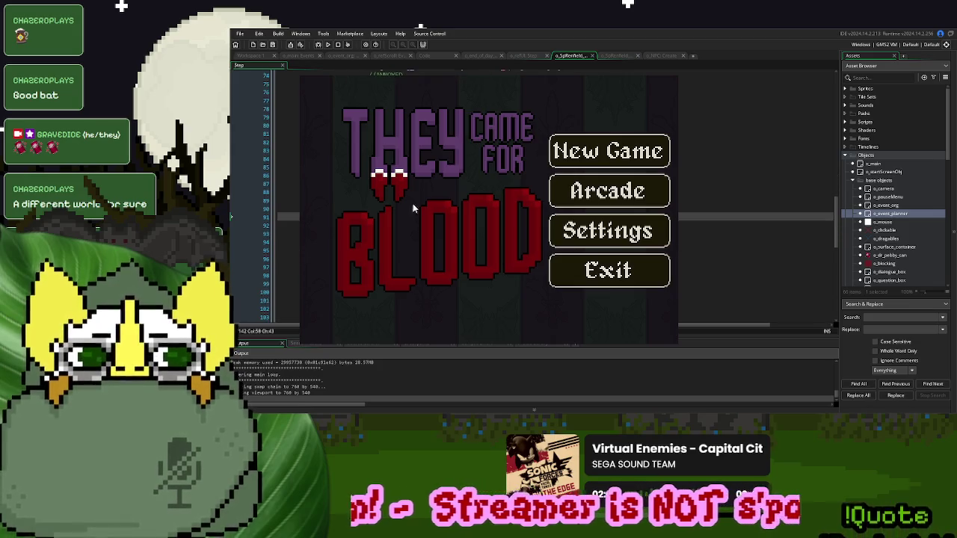
# - Start a new game, call up the first customer, and hand back the green item
pyautogui.click(607, 160)
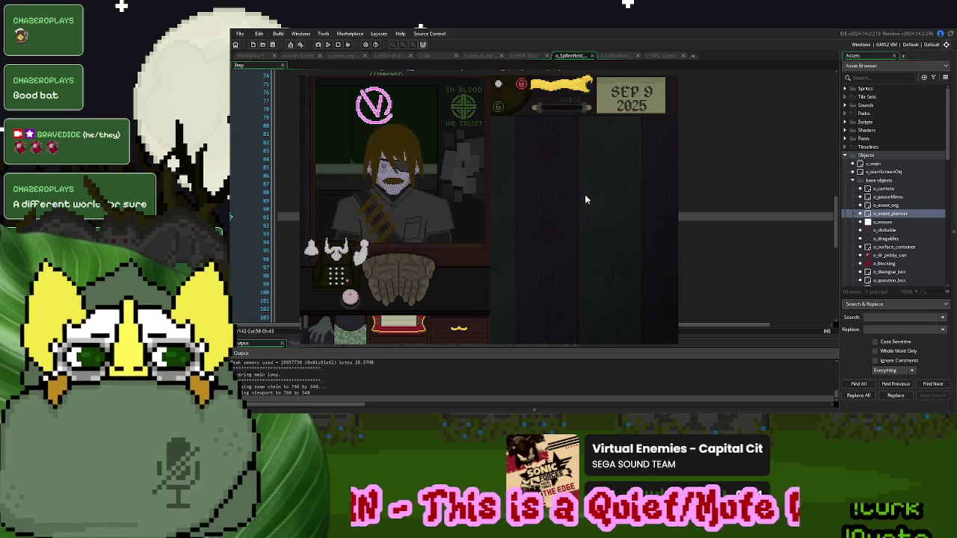
pyautogui.click(555, 96)
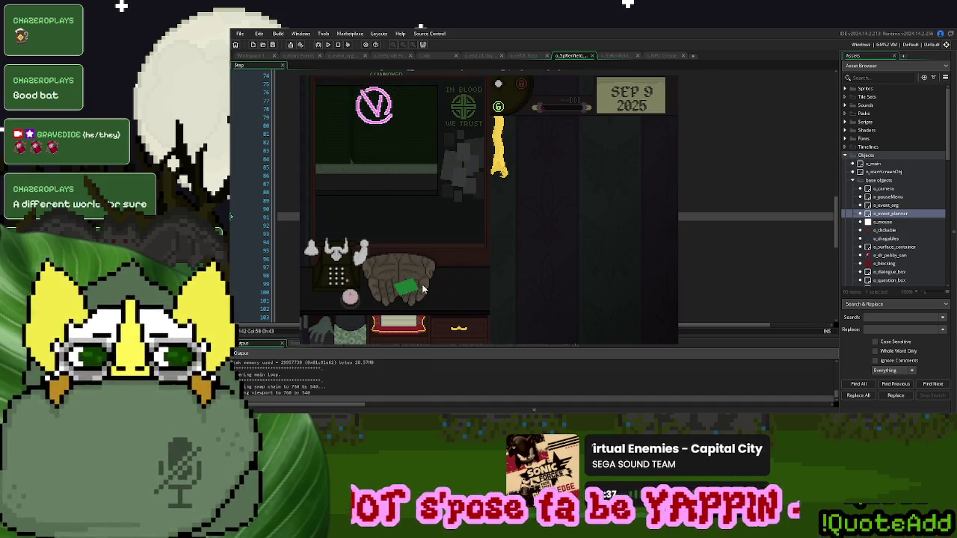
pyautogui.moveTo(630, 129)
pyautogui.mouseDown()
pyautogui.moveTo(627, 340)
pyautogui.moveTo(650, 342)
pyautogui.mouseUp()
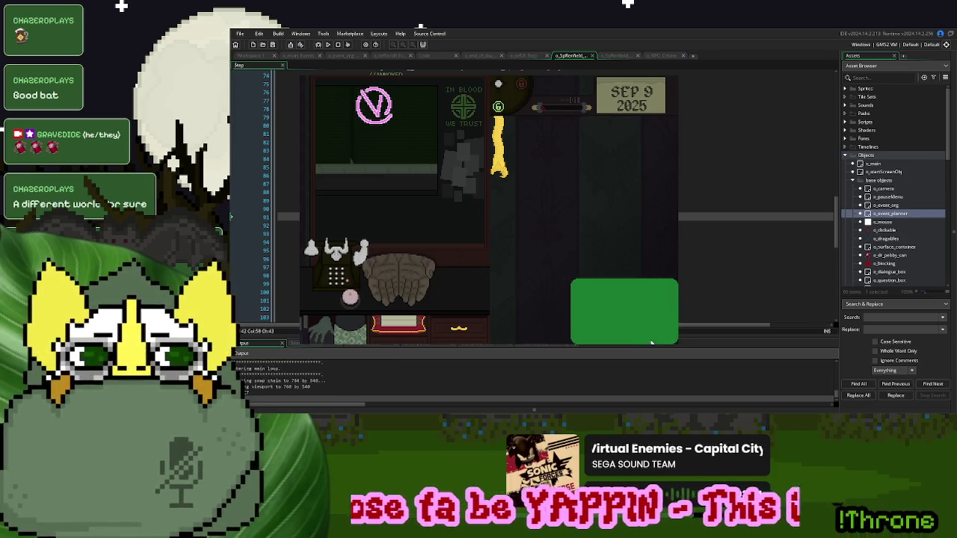
pyautogui.moveTo(593, 317); pyautogui.dragTo(579, 220)
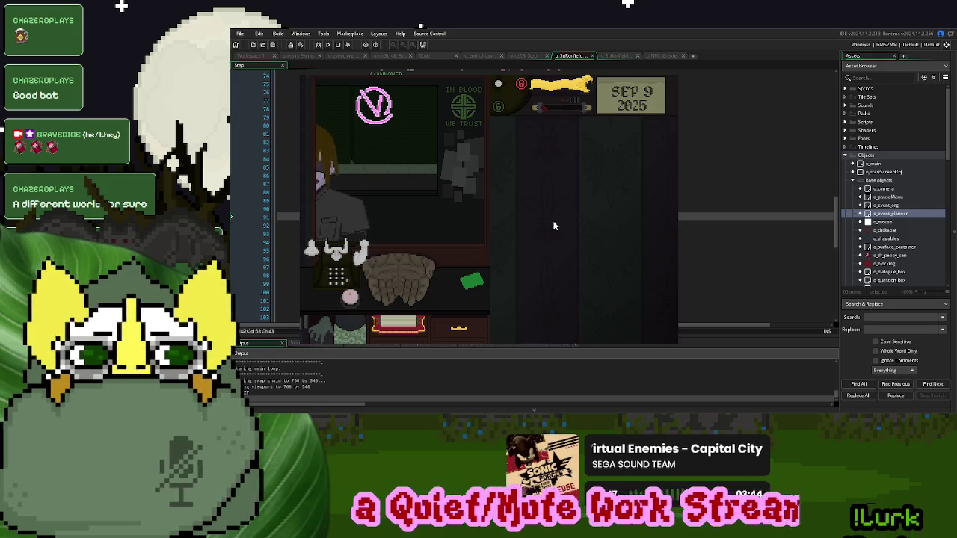
# - Check the customer's employee ID, dial 0 on the phone, and inspect the next customer's ID
pyautogui.click(343, 263)
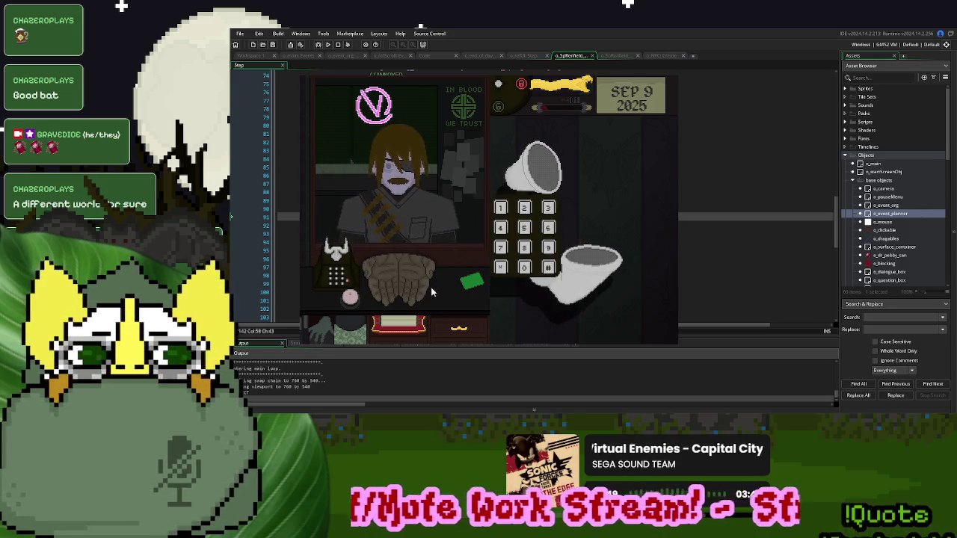
pyautogui.click(411, 282)
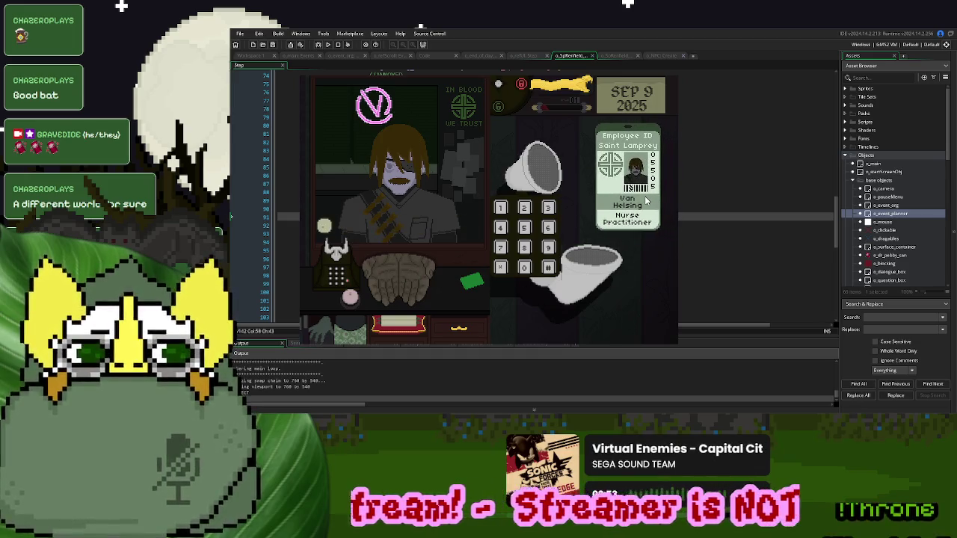
pyautogui.click(523, 267)
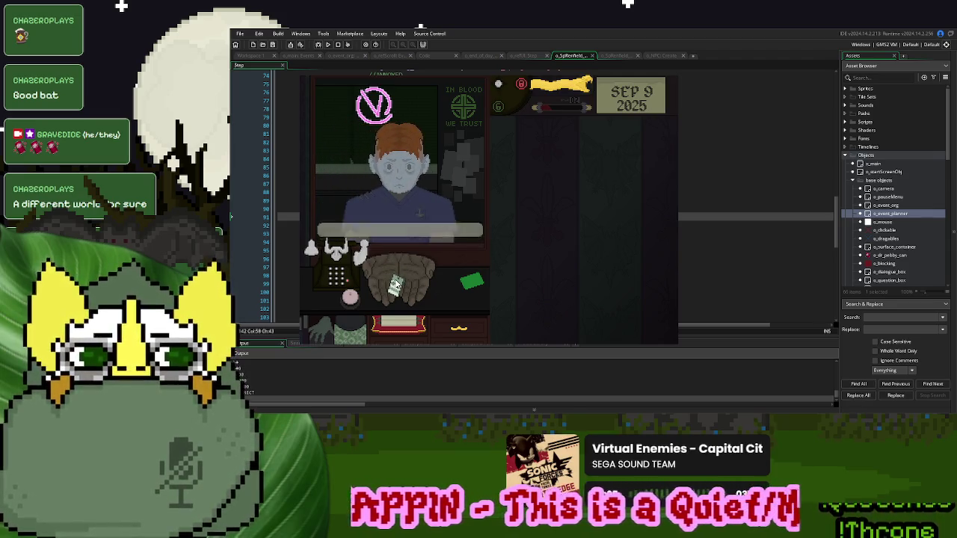
pyautogui.moveTo(397, 287)
pyautogui.mouseDown()
pyautogui.moveTo(523, 213)
pyautogui.moveTo(419, 277)
pyautogui.mouseUp()
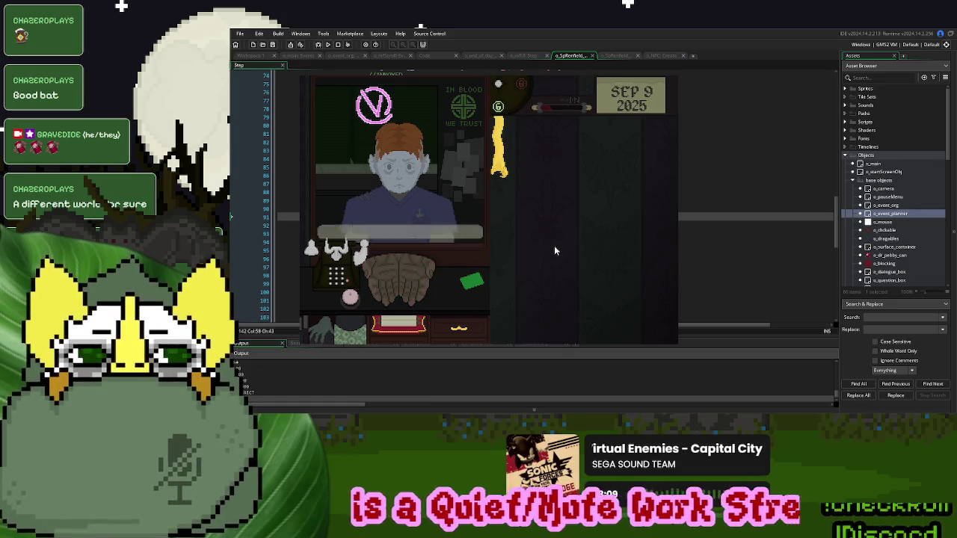
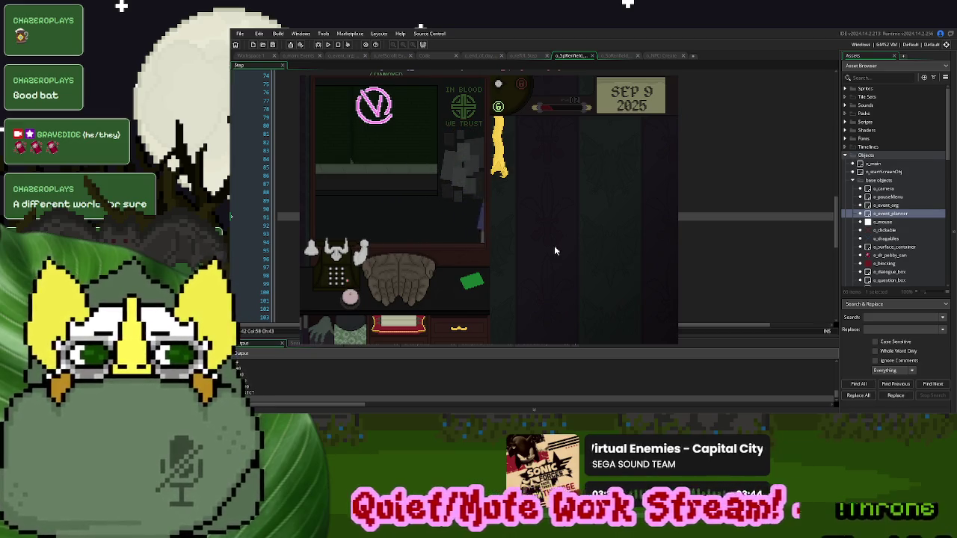
# - Ring in the next visitor, take their ID card and step through their dialogue
pyautogui.click(500, 172)
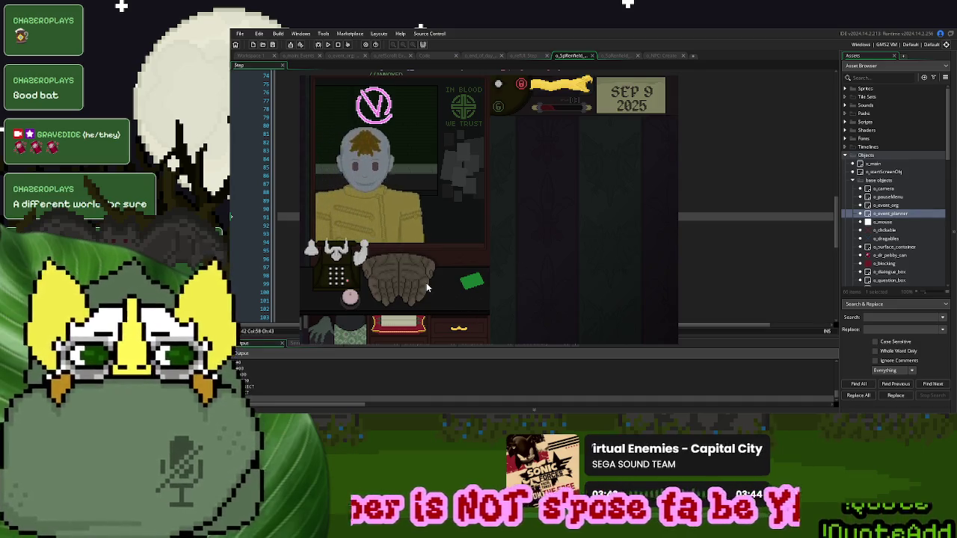
pyautogui.moveTo(414, 280)
pyautogui.mouseDown()
pyautogui.moveTo(388, 278)
pyautogui.moveTo(562, 213)
pyautogui.mouseUp()
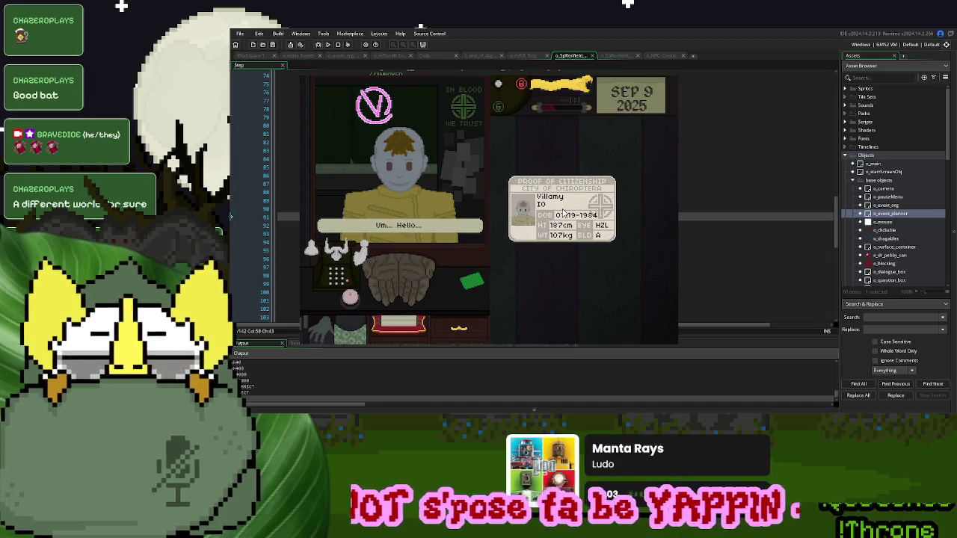
pyautogui.click(405, 231)
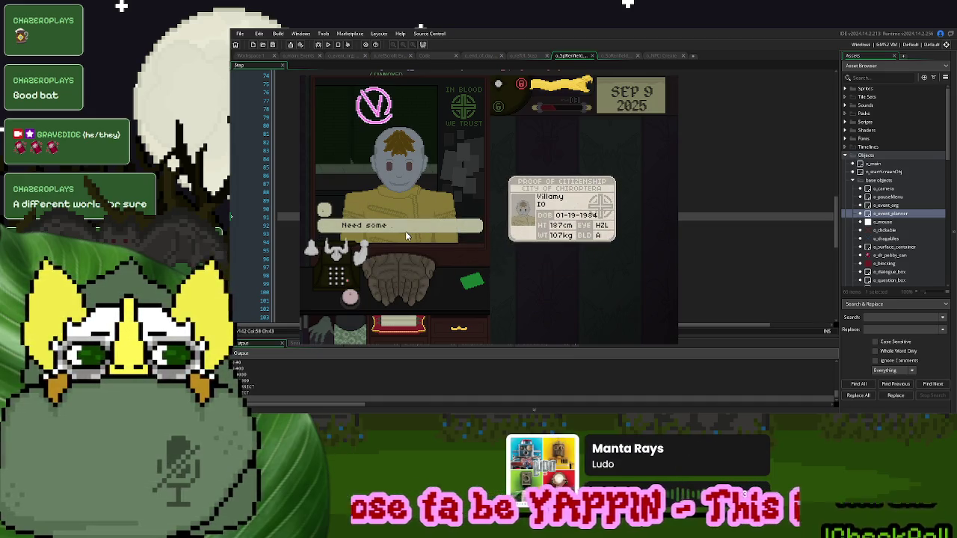
pyautogui.click(405, 231)
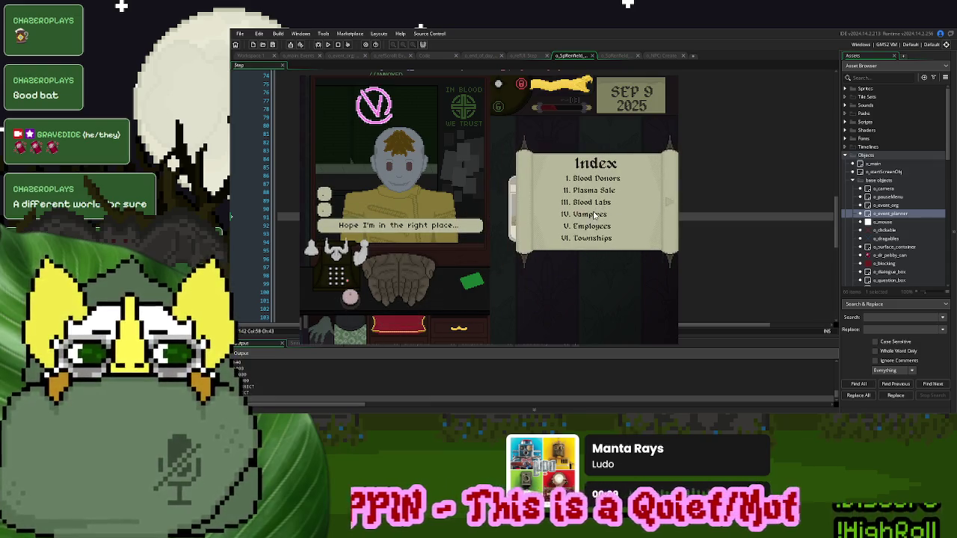
# - Open the Blood Labs index page and cross the arriving patient off the list
pyautogui.click(598, 208)
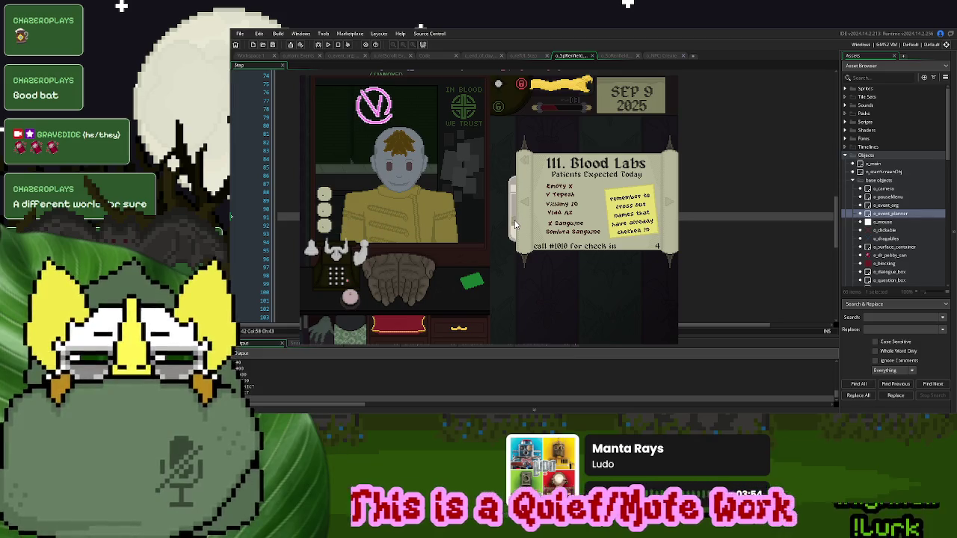
pyautogui.click(514, 224)
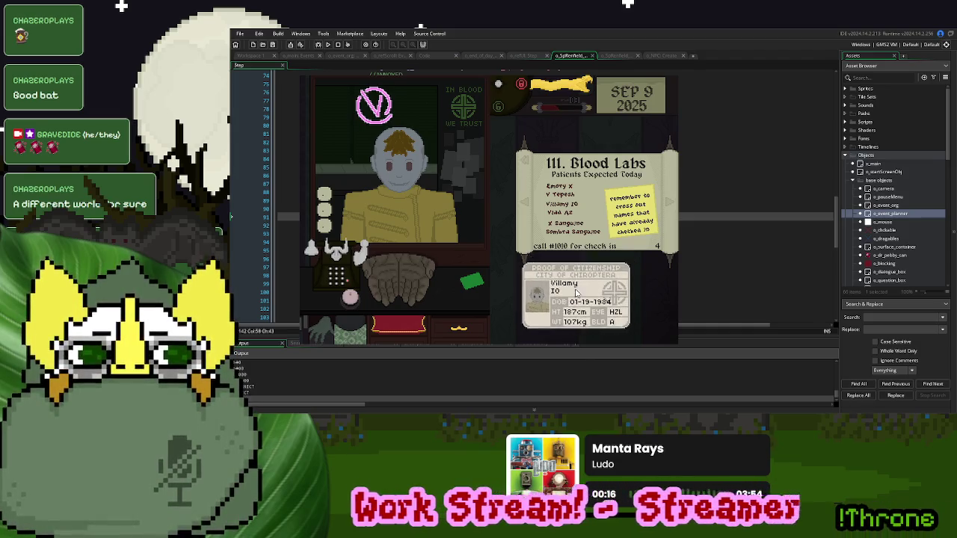
pyautogui.click(565, 202)
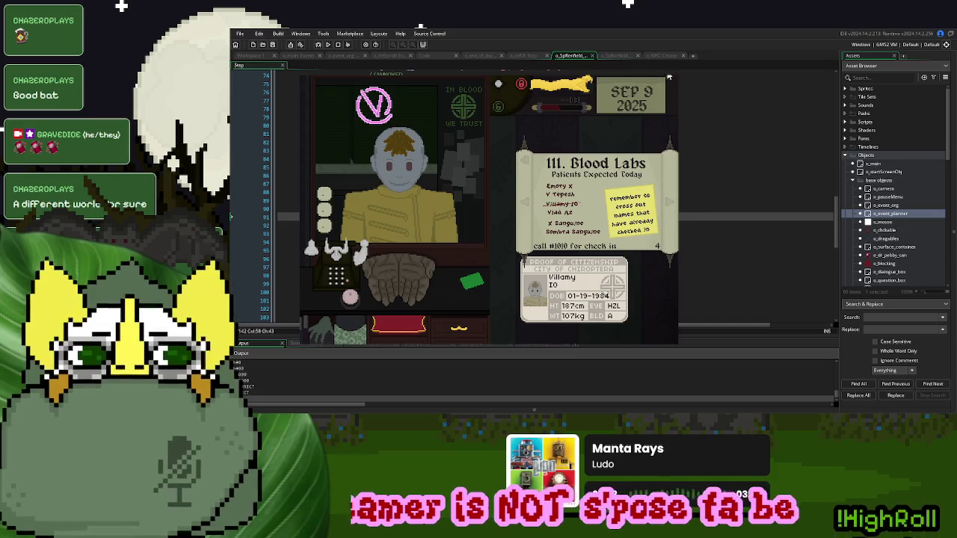
# - Stop the game and return to the o_SpRenfield Create code
pyautogui.press('Escape')
pyautogui.click(613, 56)
pyautogui.click(532, 149)
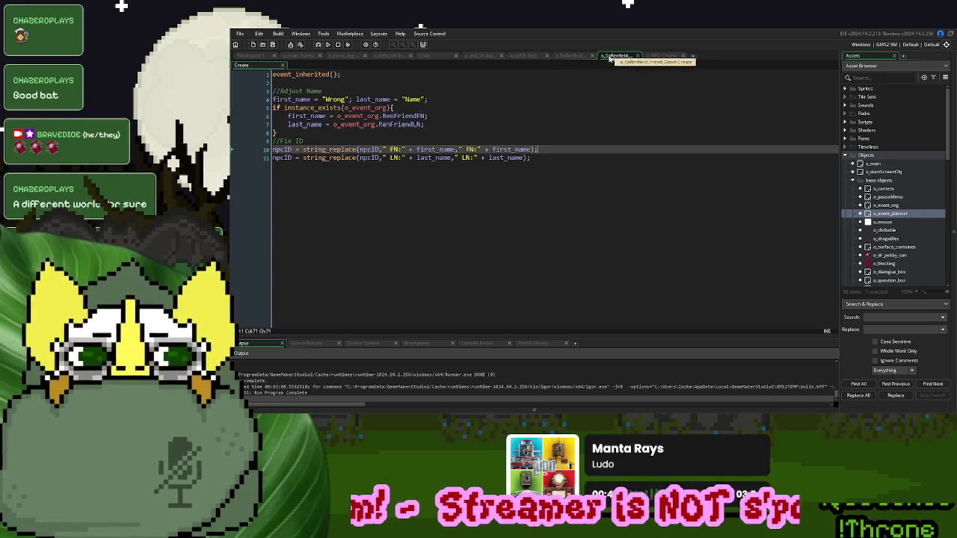
# - Open o_SpRenfield_Friend_Good's Create event and view its parent's Create code
pyautogui.scroll(-10, 874, 217)
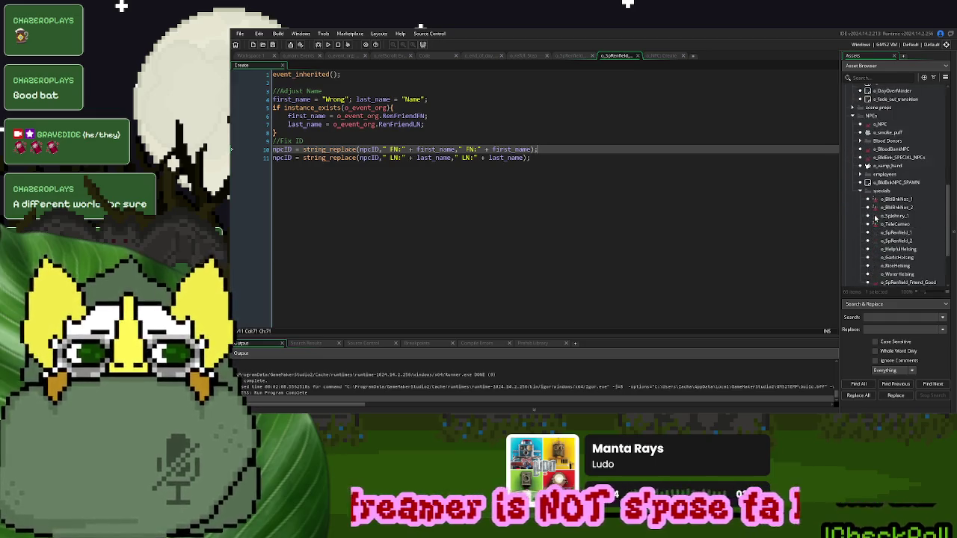
pyautogui.doubleClick(904, 222)
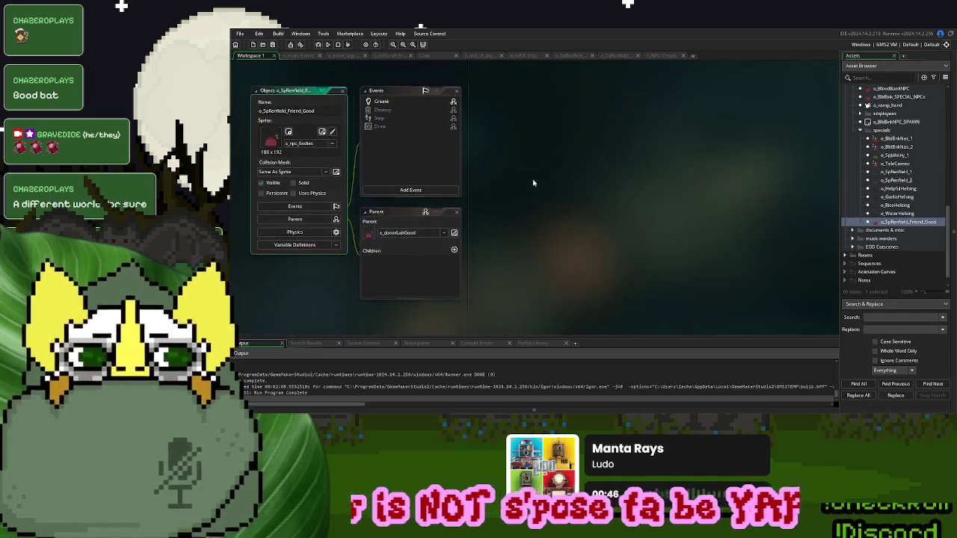
pyautogui.click(395, 100)
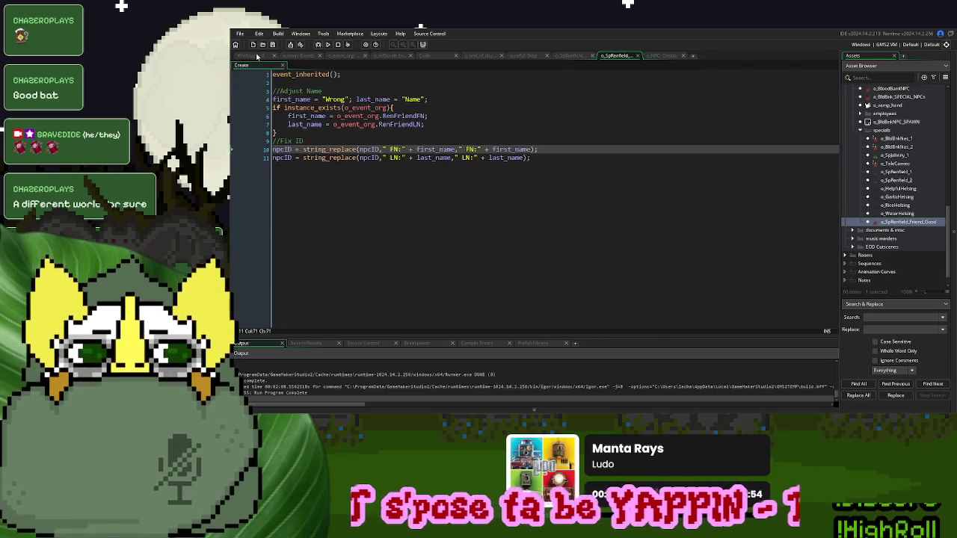
pyautogui.click(257, 56)
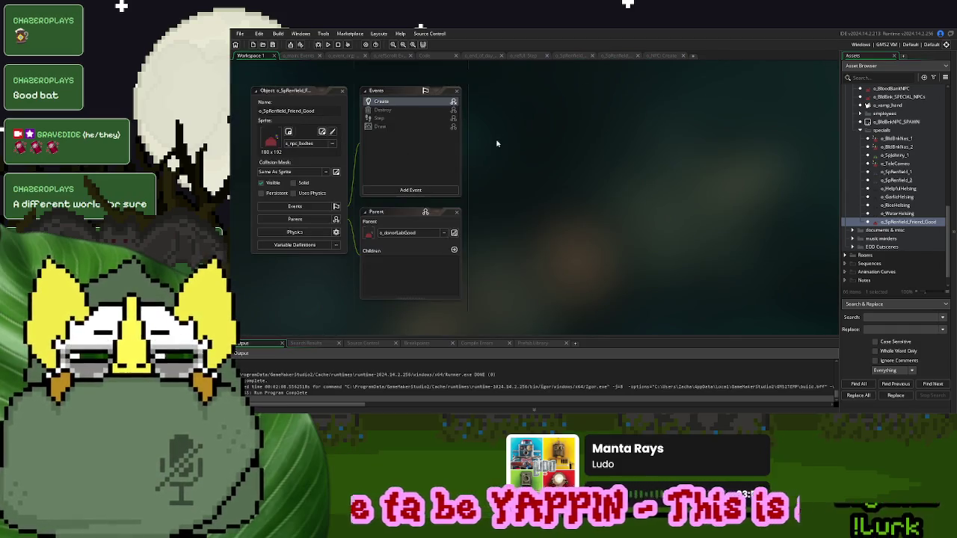
pyautogui.rightClick(410, 103)
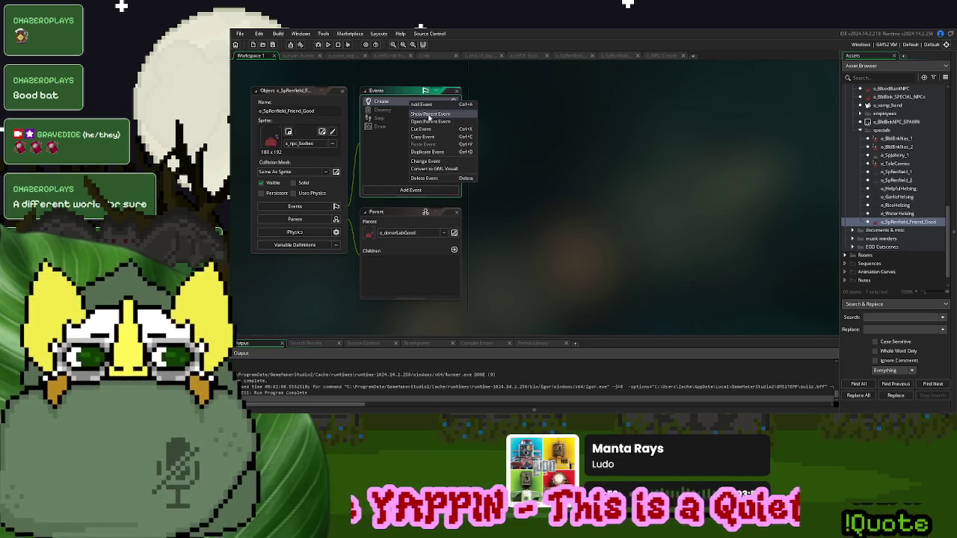
pyautogui.click(430, 114)
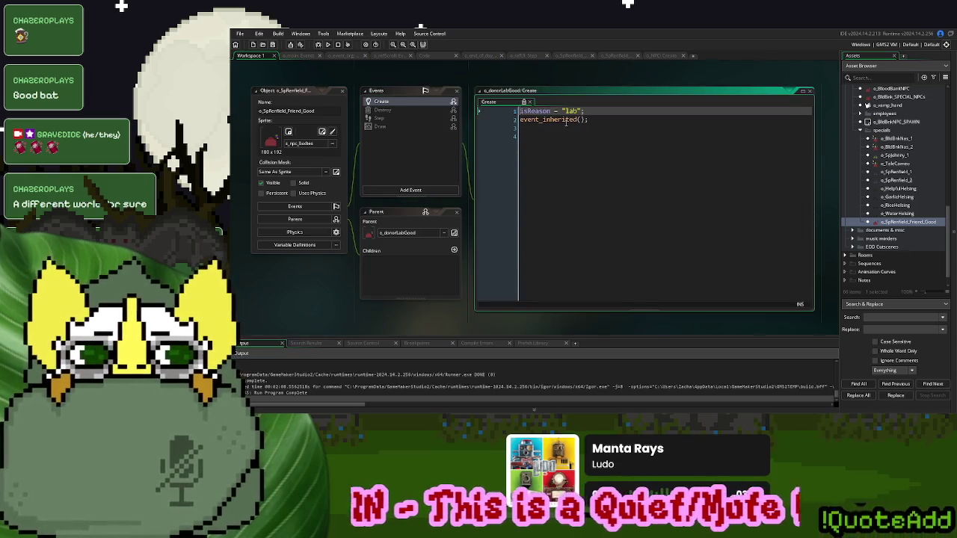
pyautogui.click(529, 102)
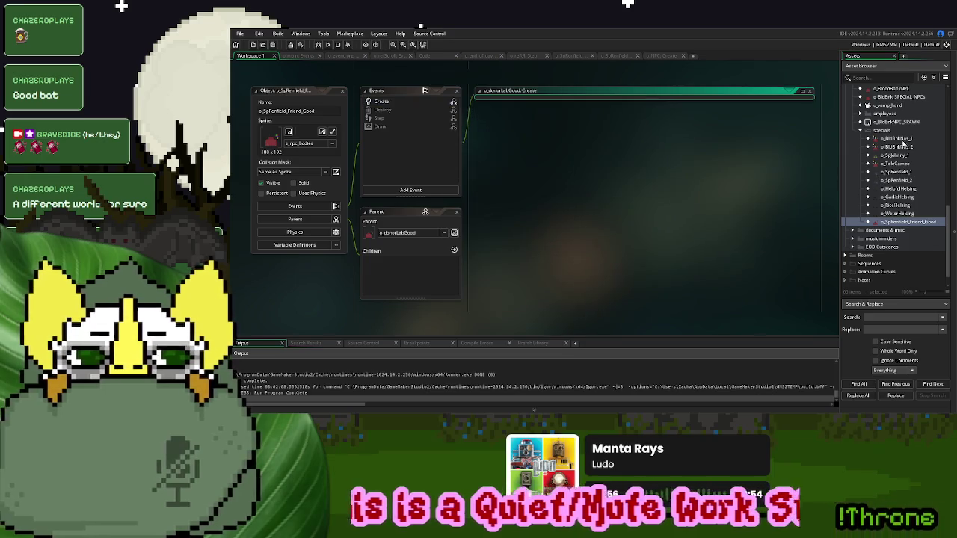
# - Open the base o_NPC object's Create event and read through how npcID is built
pyautogui.scroll(3, 893, 189)
pyautogui.scroll(2, 893, 189)
pyautogui.doubleClick(893, 200)
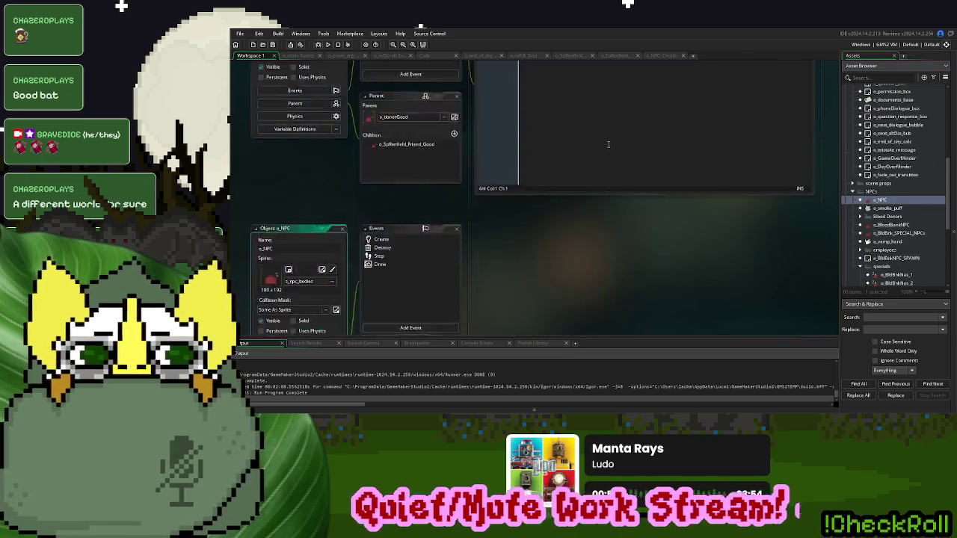
pyautogui.doubleClick(396, 105)
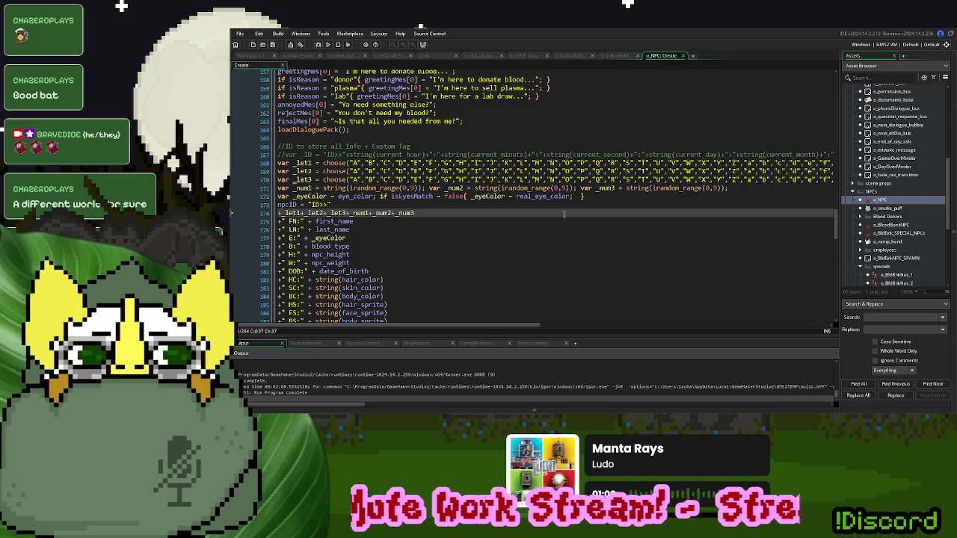
pyautogui.scroll(5, 563, 215)
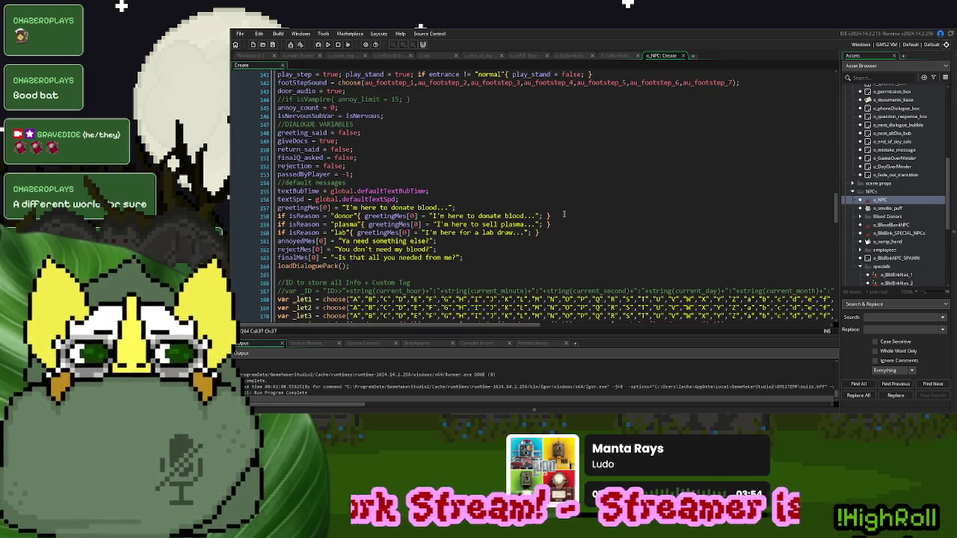
pyautogui.scroll(-9, 564, 214)
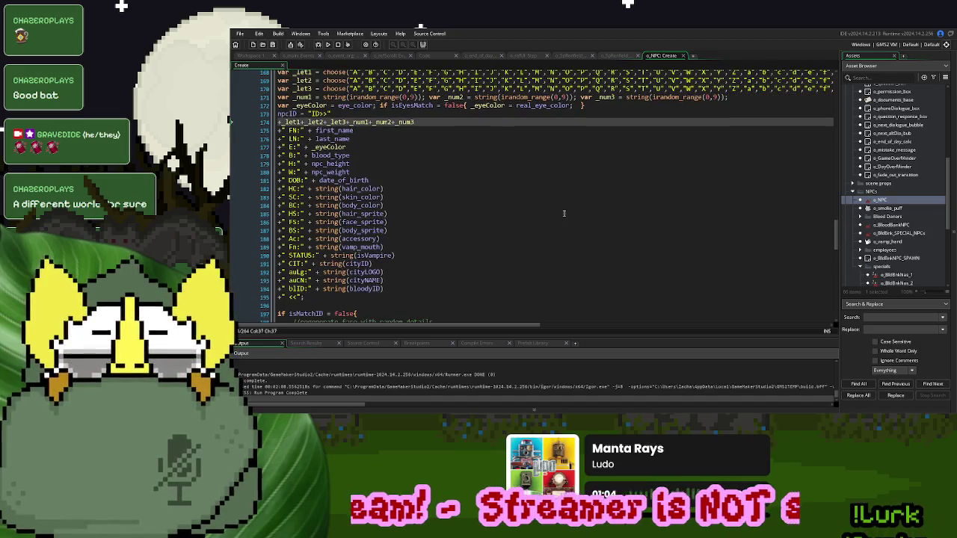
pyautogui.scroll(-1, 564, 214)
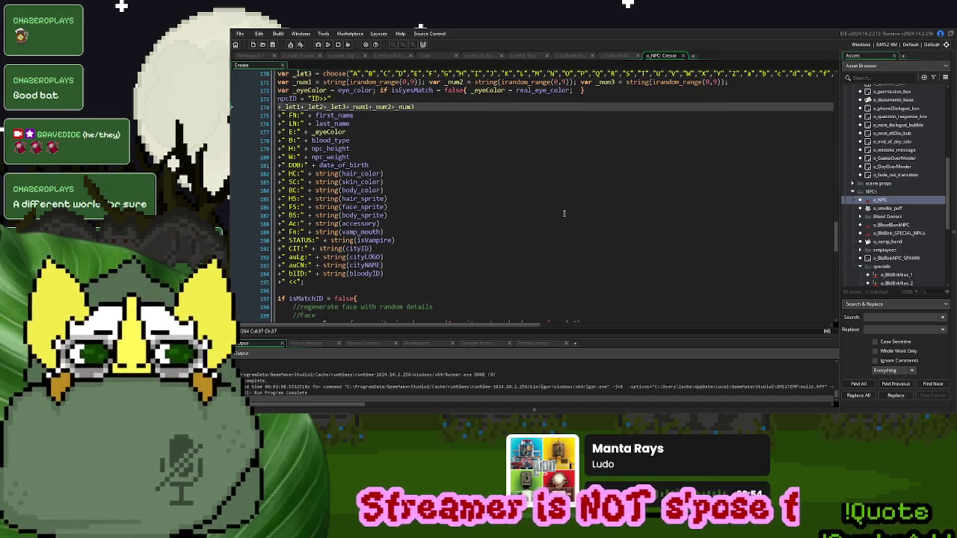
pyautogui.scroll(-8, 563, 213)
pyautogui.scroll(-2, 561, 227)
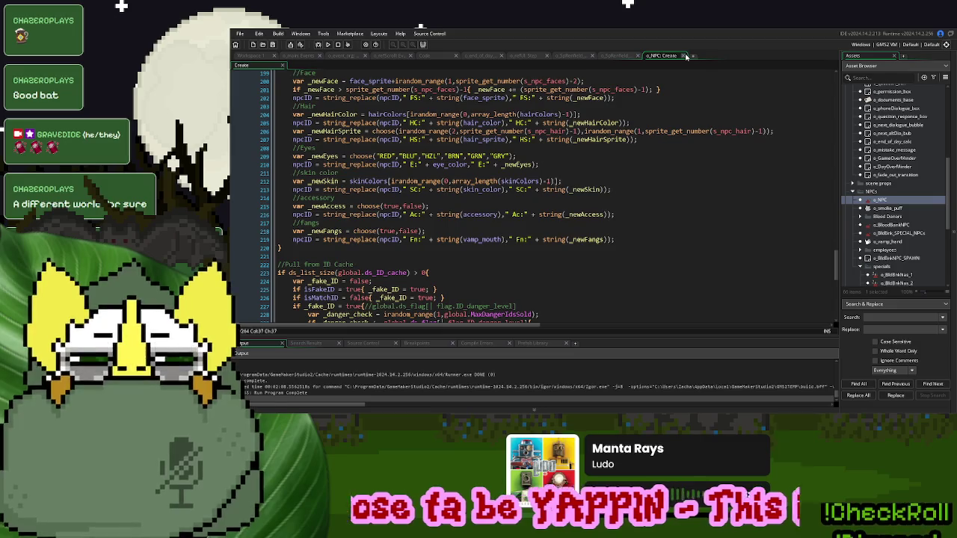
pyautogui.scroll(11, 598, 204)
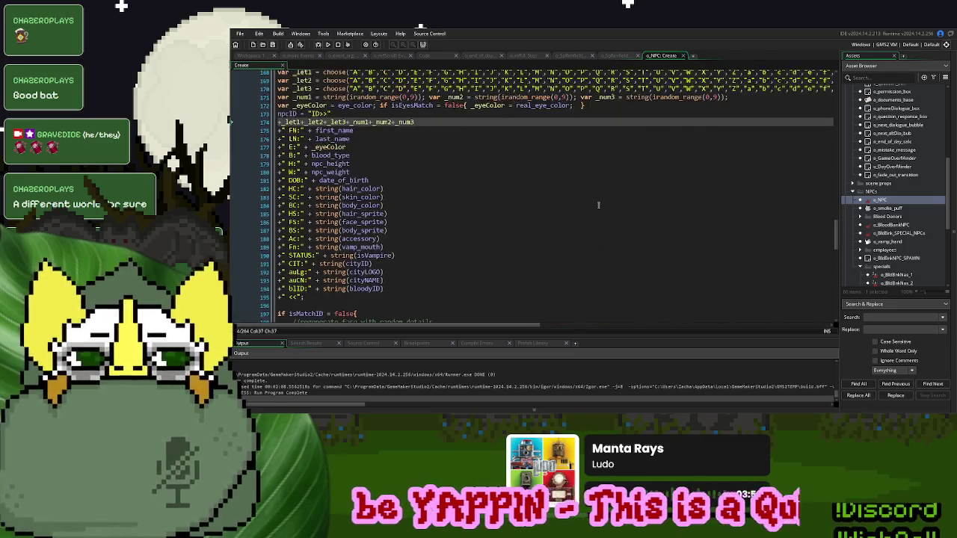
# - Add a space before FN: in the line 10 replacement string of the SpRenfield Create code
pyautogui.click(618, 56)
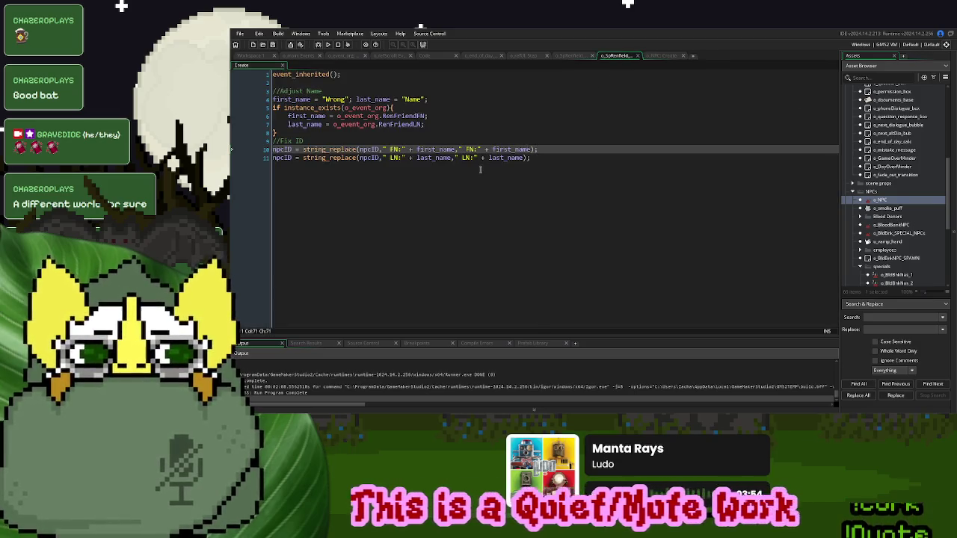
pyautogui.click(461, 158)
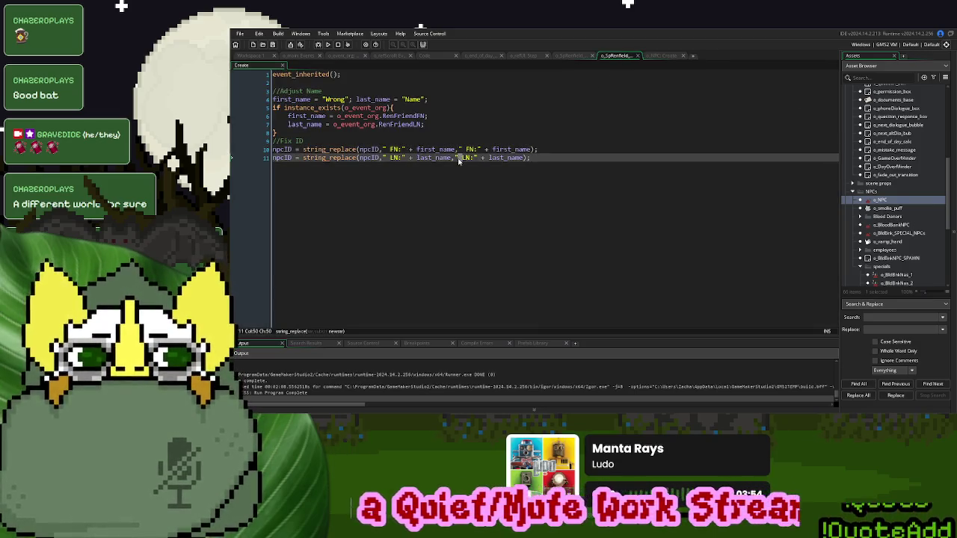
pyautogui.click(463, 150)
pyautogui.click(481, 151)
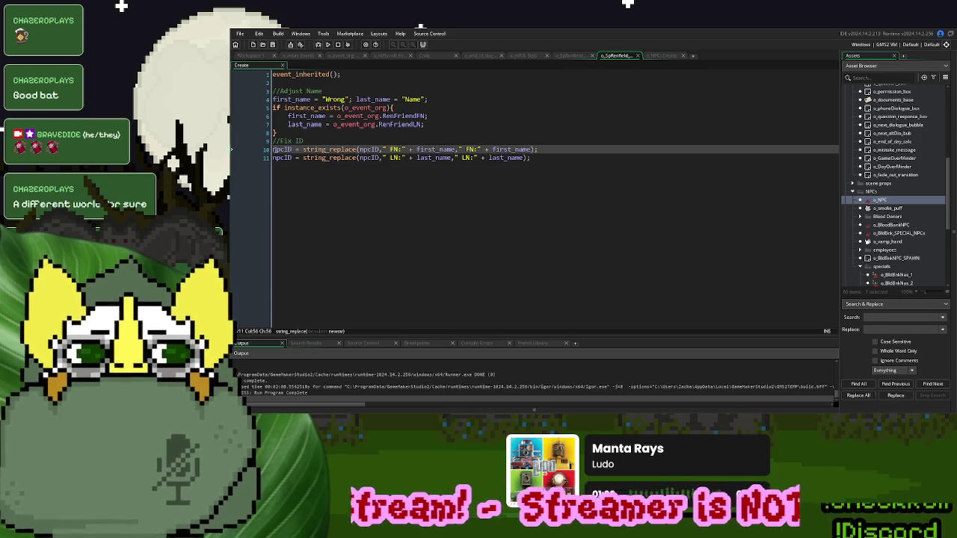
# - Append show_debug_message(npcID) below the Fix ID code
pyautogui.doubleClick(282, 157)
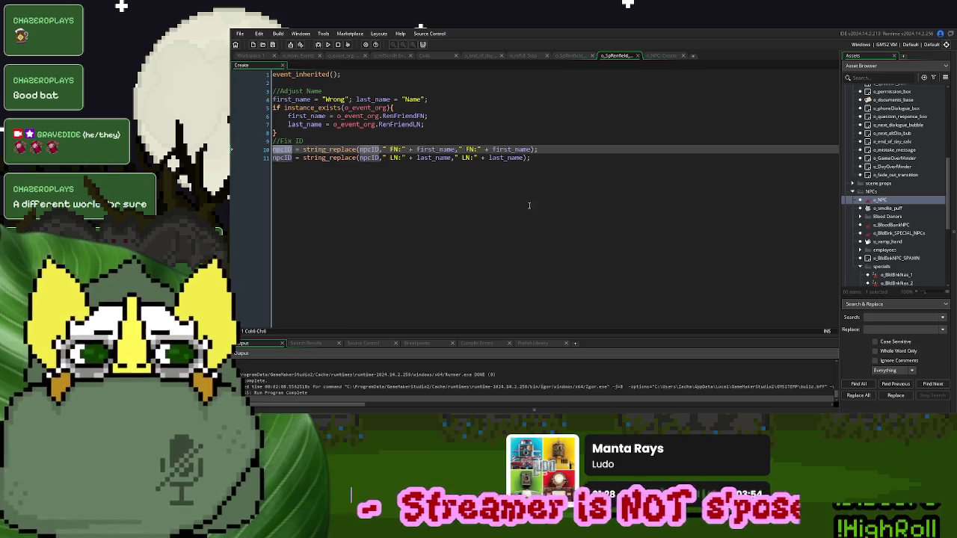
pyautogui.click(555, 199)
pyautogui.press('Return')
pyautogui.press('Return')
pyautogui.write('show')
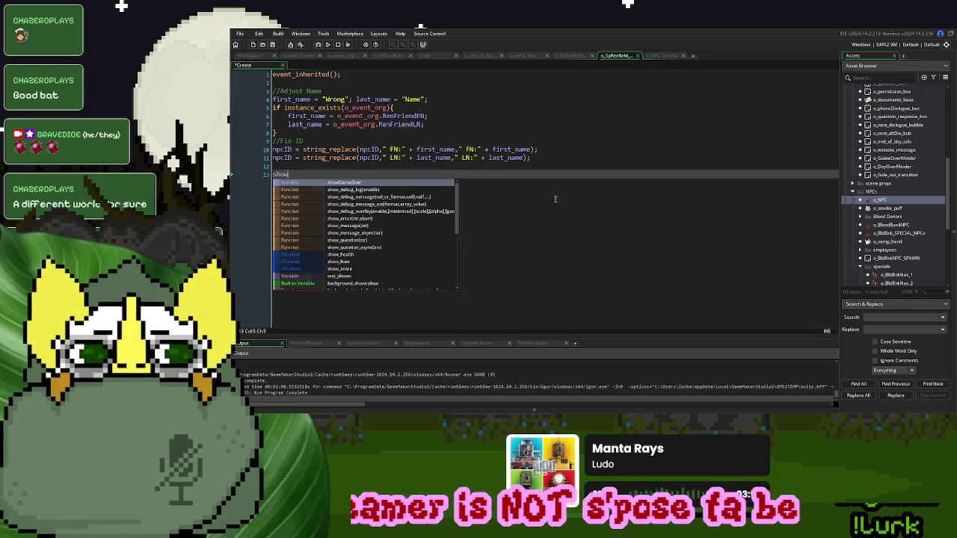
pyautogui.write('_debug_message(npcID);')
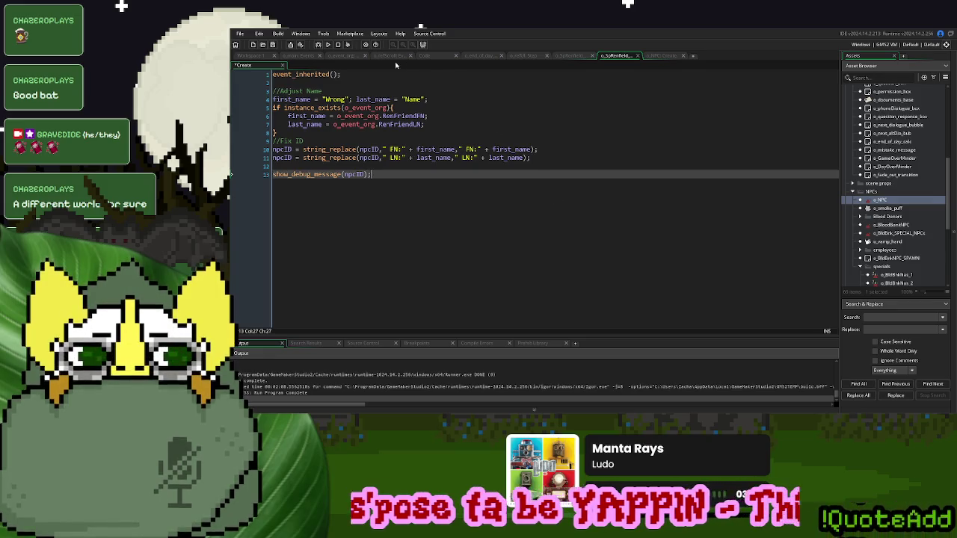
pyautogui.click(424, 56)
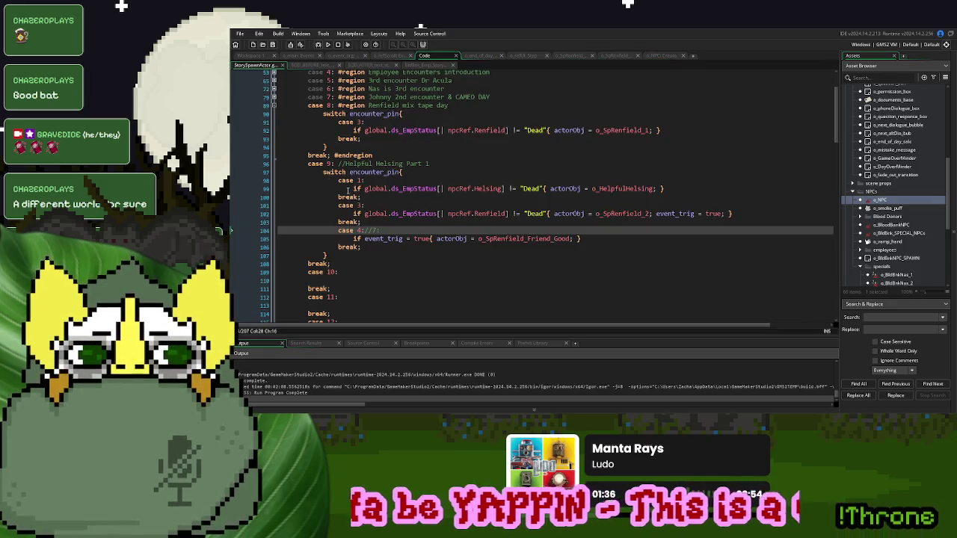
# - Comment out lines 98–101 of the Helsing case with //
pyautogui.click(325, 181)
pyautogui.write('//')
pyautogui.press('Down')
pyautogui.press('Left')
pyautogui.press('Left')
pyautogui.write('//')
pyautogui.press('Down')
pyautogui.press('Left')
pyautogui.press('Left')
pyautogui.write('//')
pyautogui.press('Down')
pyautogui.press('Left')
pyautogui.press('Left')
pyautogui.write('//')
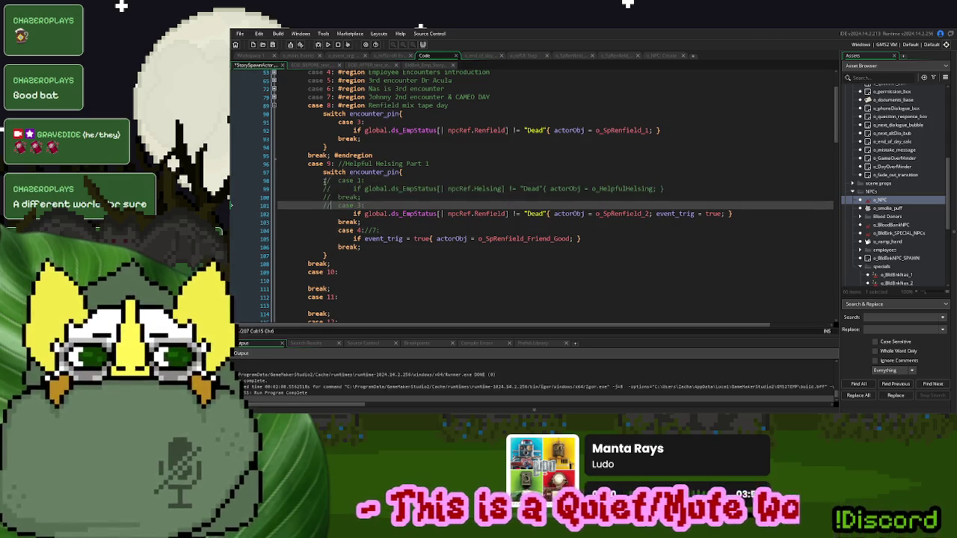
# - Renumber the SpRenfield cases to case 1 and case 2, then run the game
pyautogui.press('BackSpace')
pyautogui.press('BackSpace')
pyautogui.hotkey('shift', 'Right')
pyautogui.write('1://')
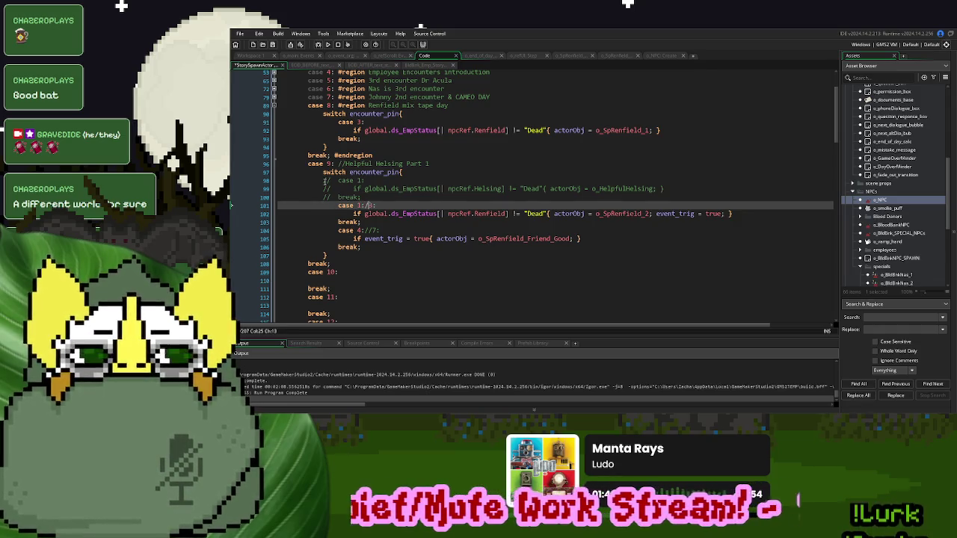
pyautogui.click(363, 231)
pyautogui.hotkey('shift', 'Right')
pyautogui.write('2')
pyautogui.click(337, 44)
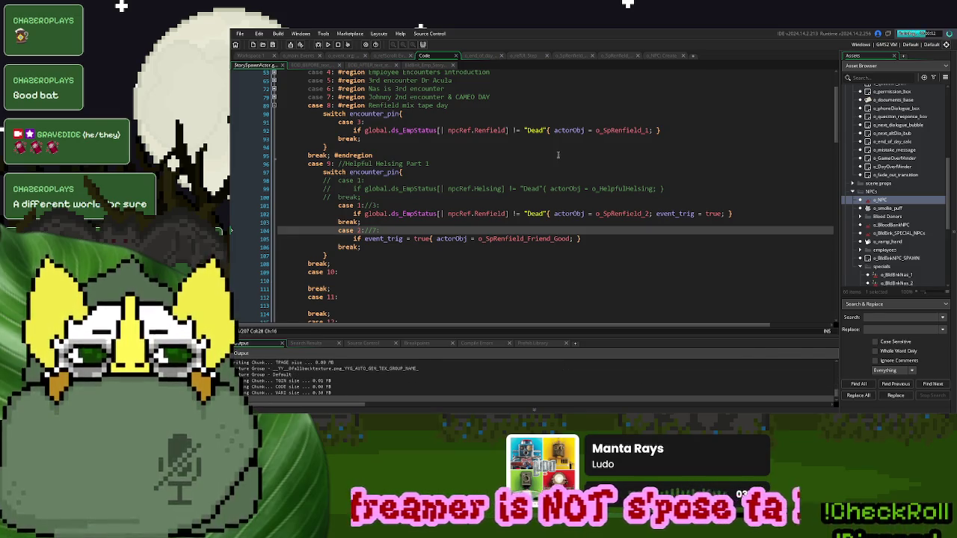
# - Start a new game, play the SEP 9 2025 Renfield encounter, then stop the run
pyautogui.click(586, 152)
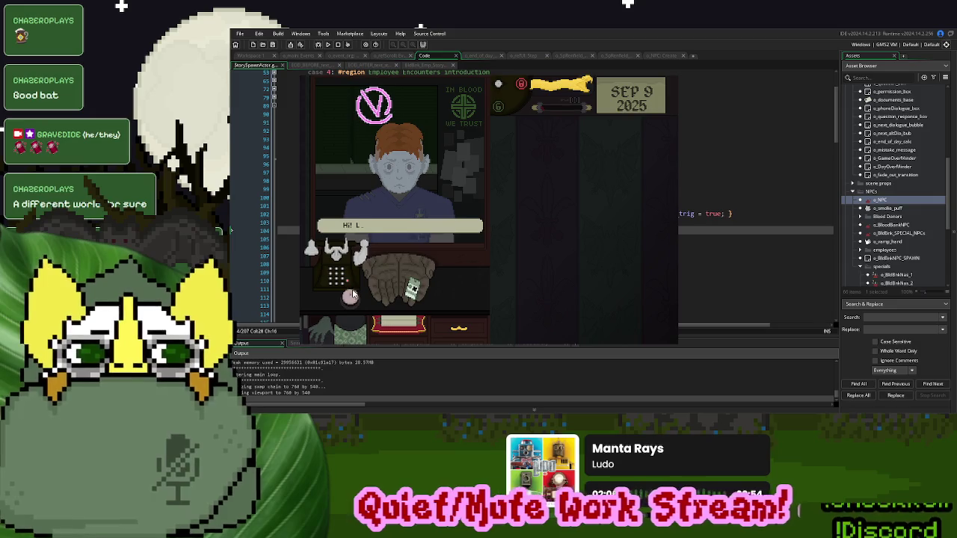
pyautogui.click(568, 84)
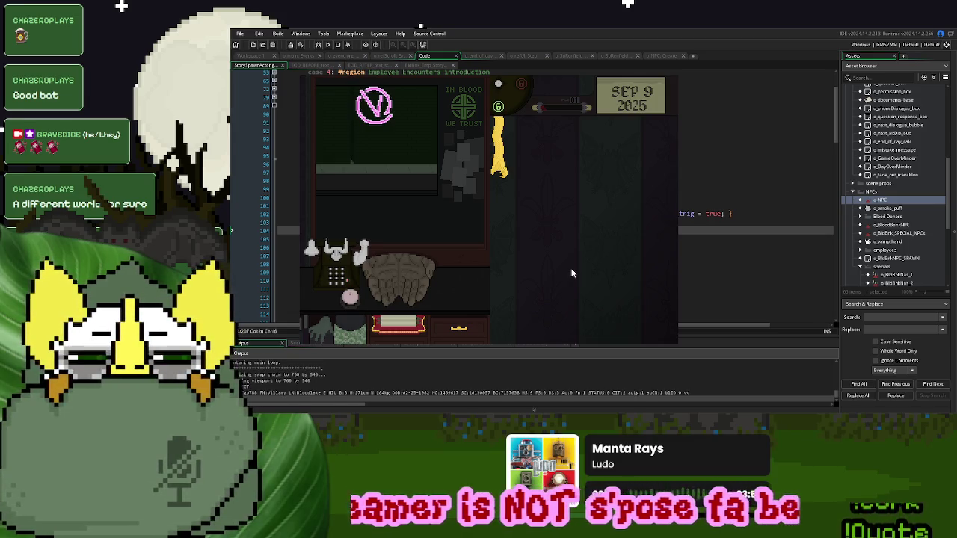
pyautogui.click(503, 166)
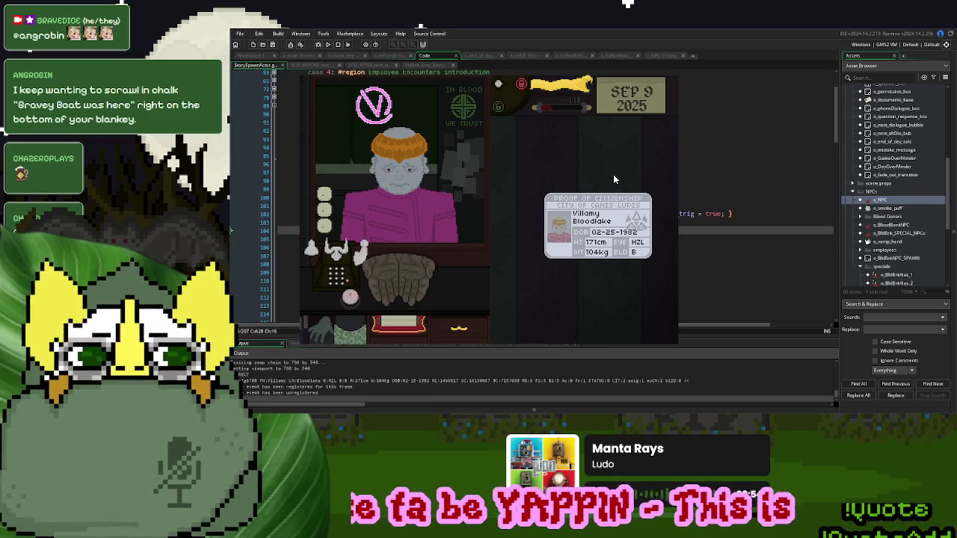
pyautogui.click(672, 77)
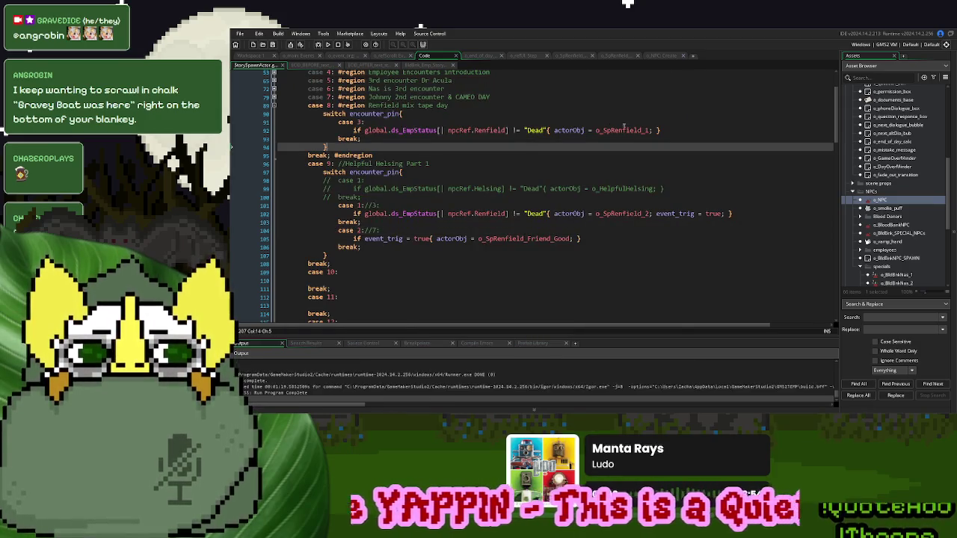
# - Replace npcID with first_name in the show_debug_message line and run a new build
pyautogui.click(656, 57)
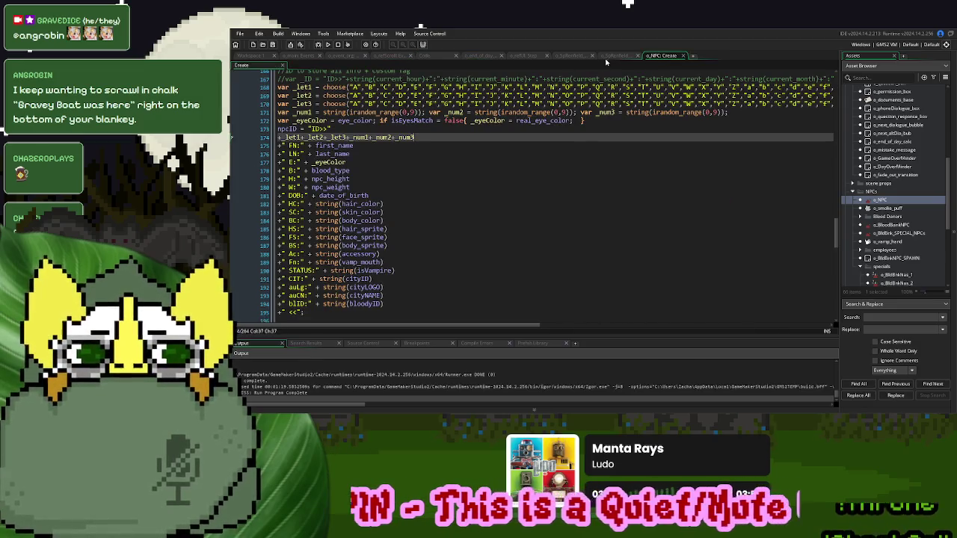
pyautogui.click(609, 57)
pyautogui.click(438, 149)
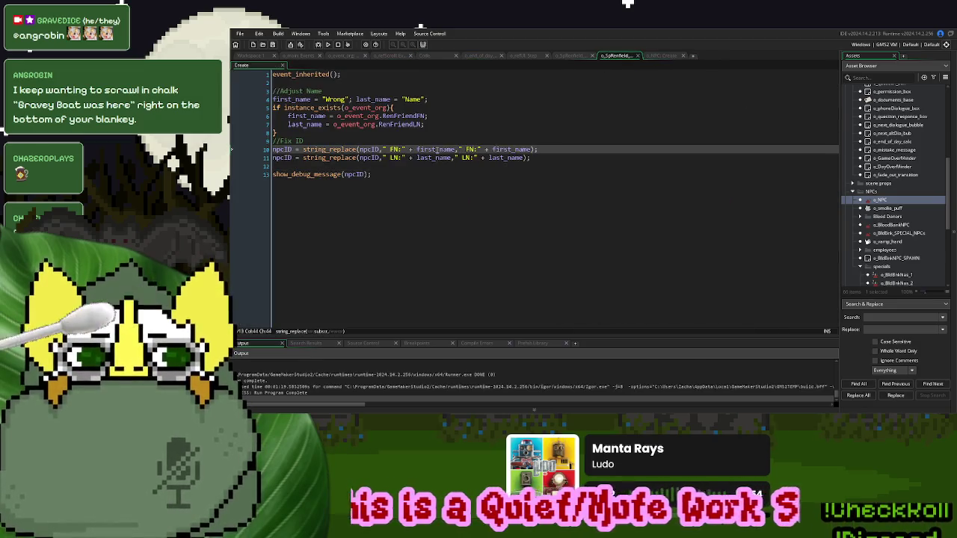
pyautogui.doubleClick(437, 149)
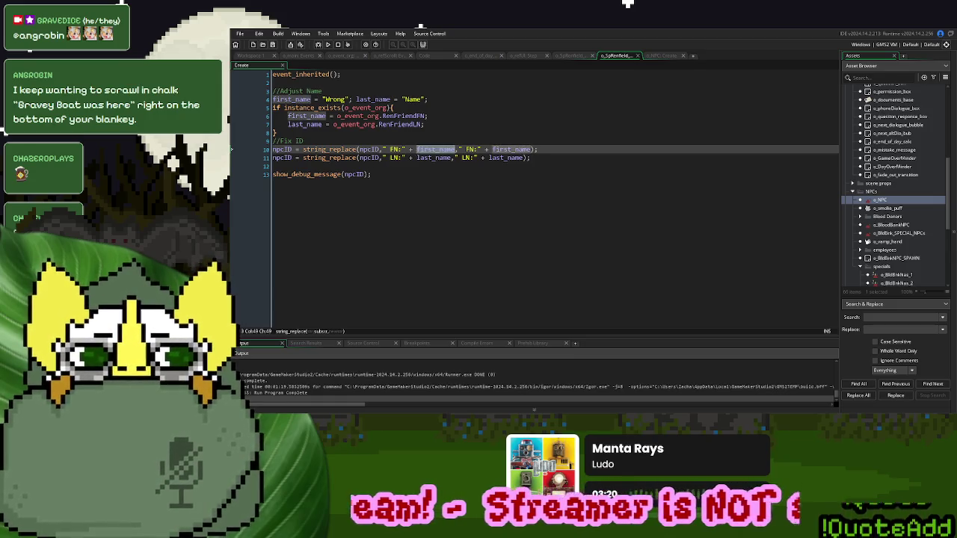
pyautogui.hotkey('ctrl', 'c')
pyautogui.doubleClick(357, 175)
pyautogui.hotkey('ctrl', 'v')
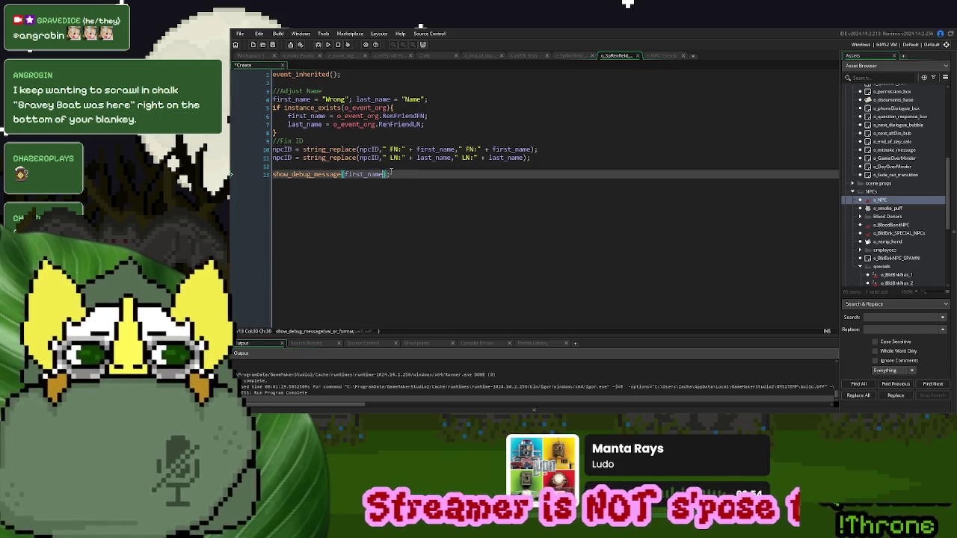
pyautogui.click(327, 45)
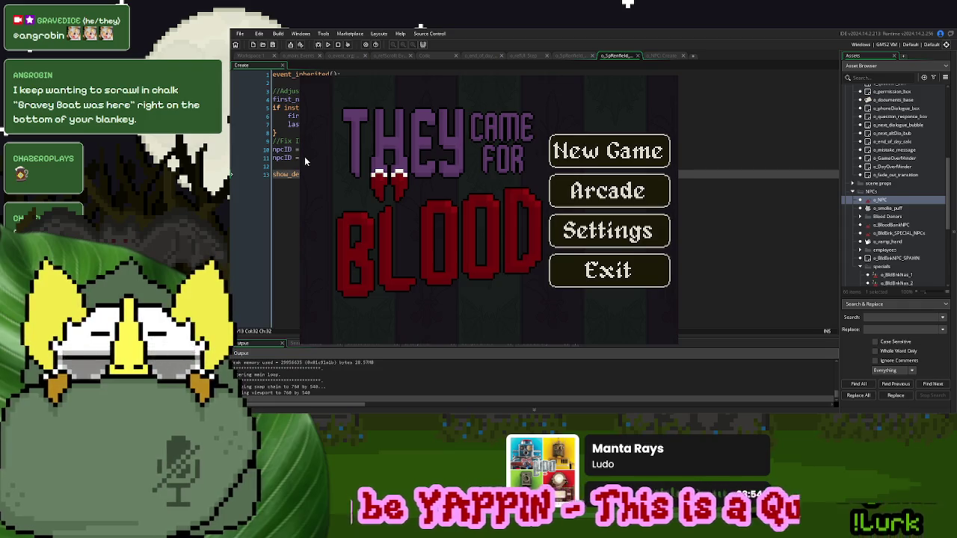
# - Start a new game, call in the next donor, take their card, then stop the run
pyautogui.click(592, 152)
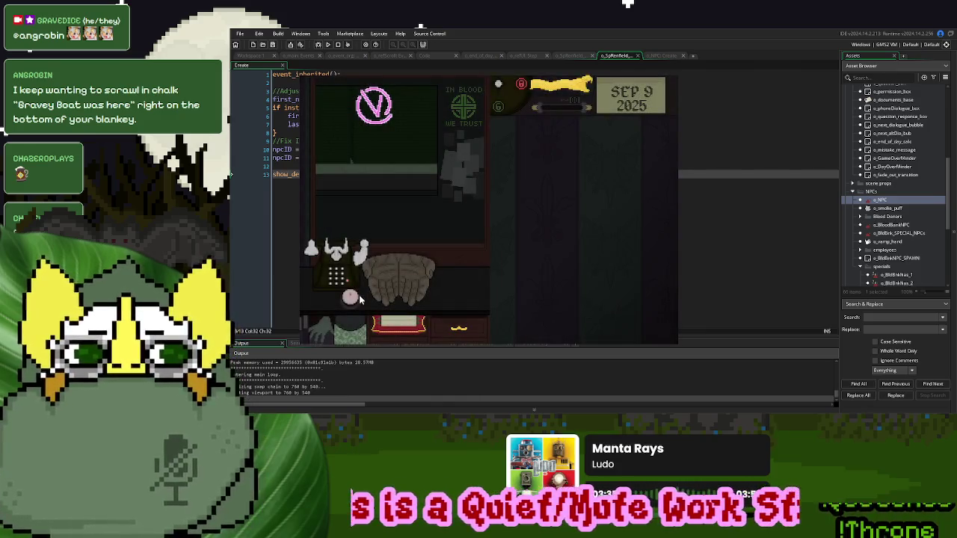
pyautogui.click(357, 298)
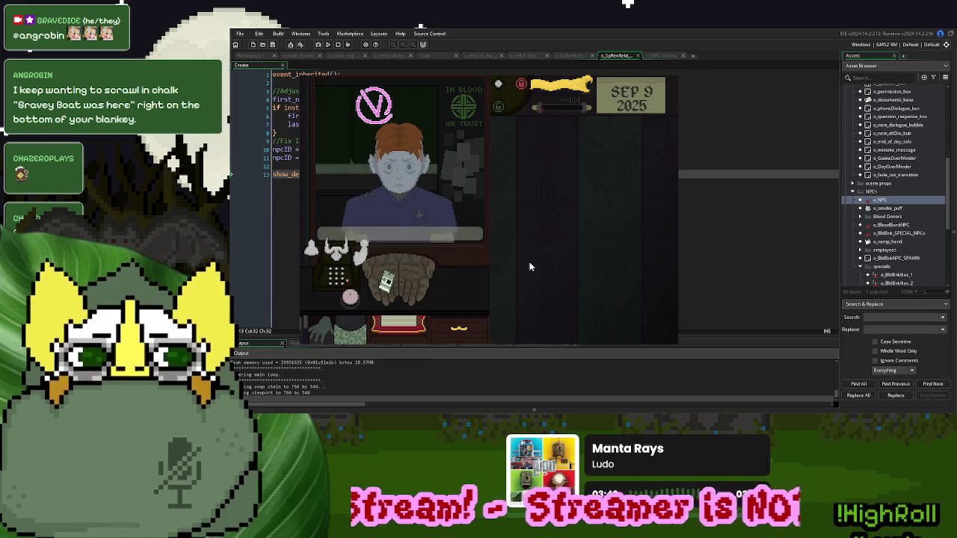
pyautogui.moveTo(589, 108); pyautogui.dragTo(562, 232)
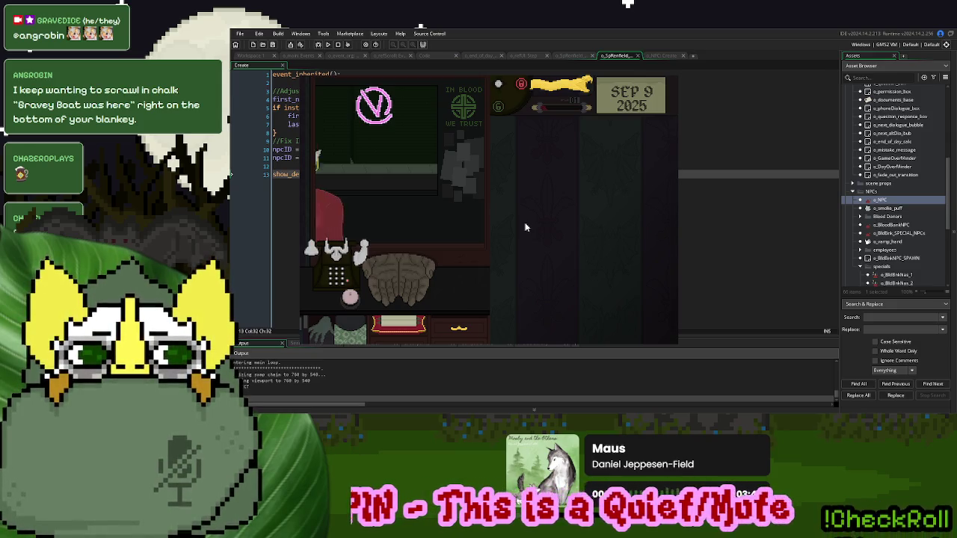
pyautogui.press('Escape')
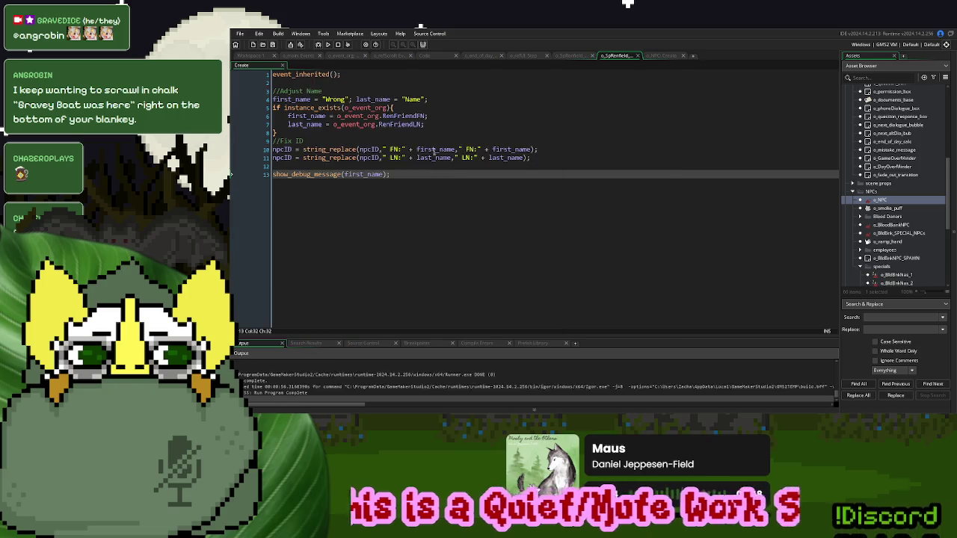
# - Replace first_name with a local var _fn in the default, Renfield and ID-fix lines
pyautogui.click(436, 149)
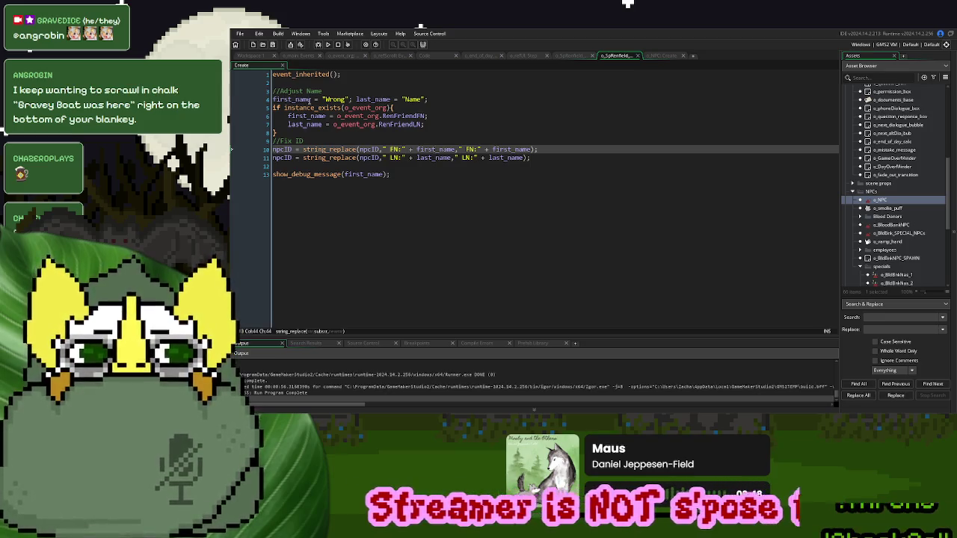
pyautogui.doubleClick(308, 100)
pyautogui.write('var _fn')
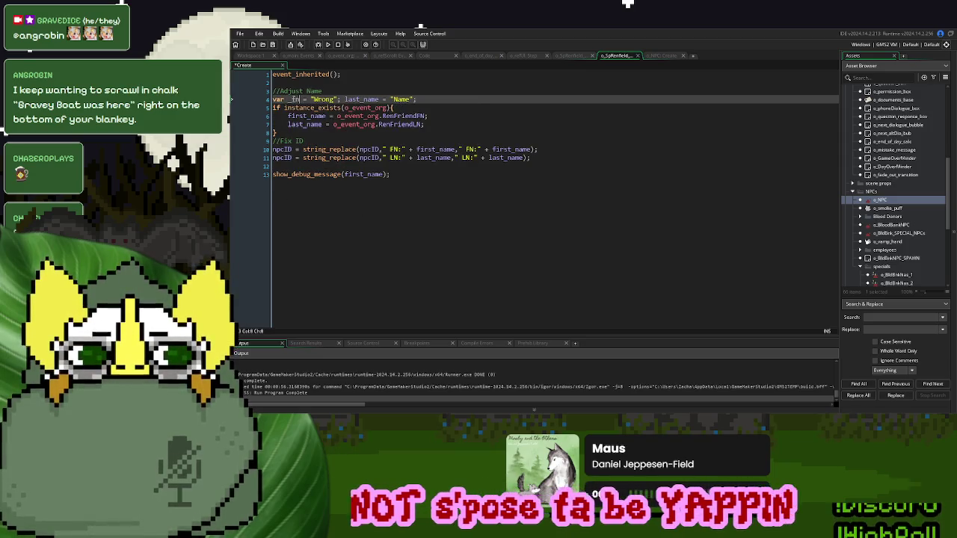
pyautogui.doubleClick(307, 116)
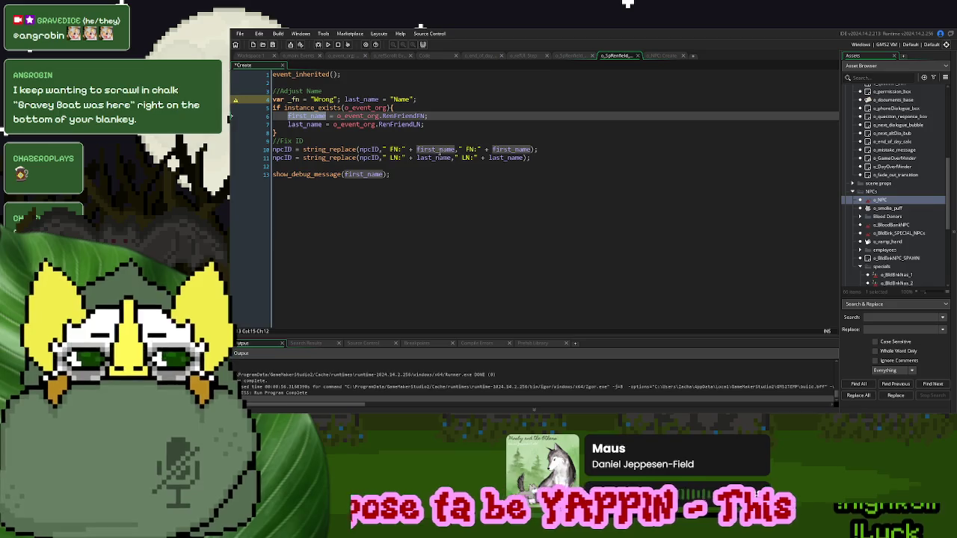
pyautogui.write('_fn')
pyautogui.doubleClick(511, 148)
pyautogui.write('_fn')
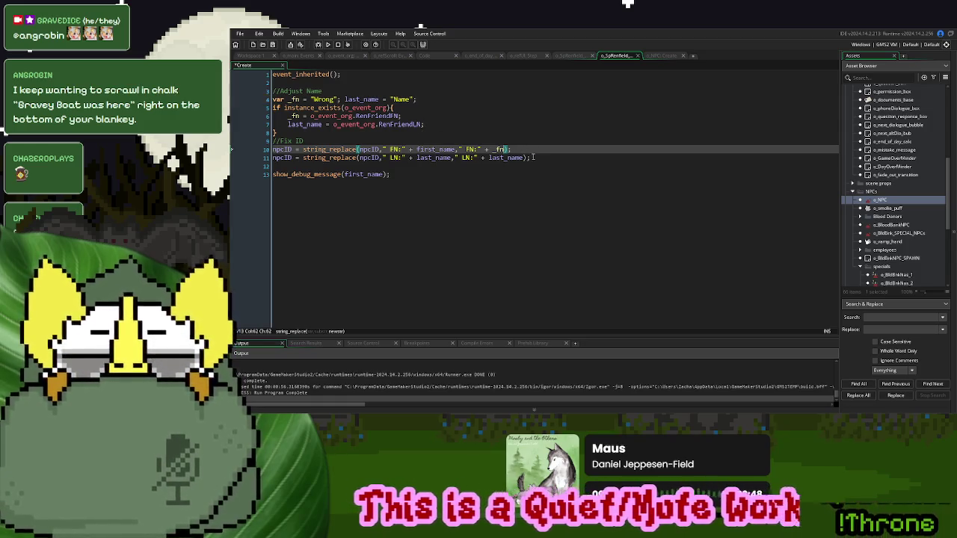
# - Replace last_name with a local var _ln in the default, ID-fix and Renfield lines
pyautogui.doubleClick(357, 99)
pyautogui.write('var _ln')
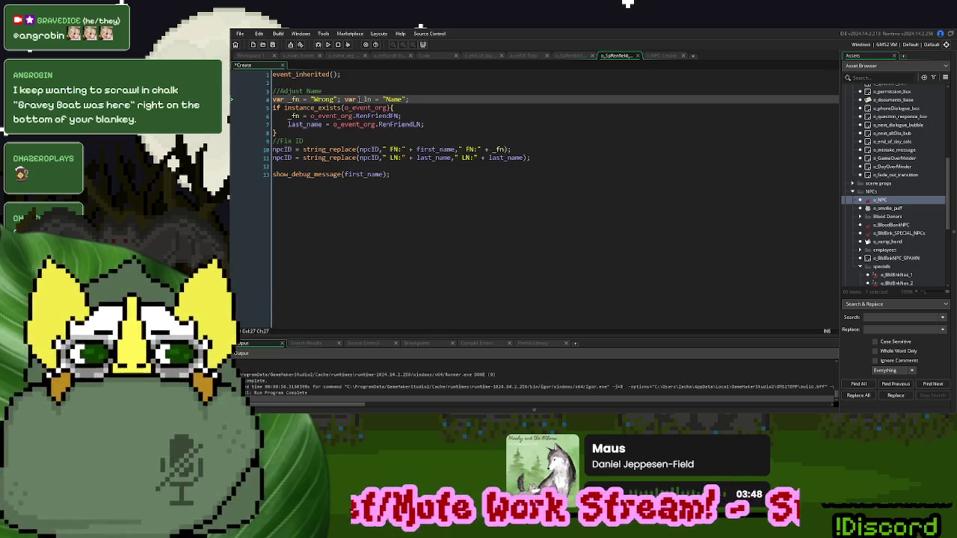
pyautogui.doubleClick(363, 100)
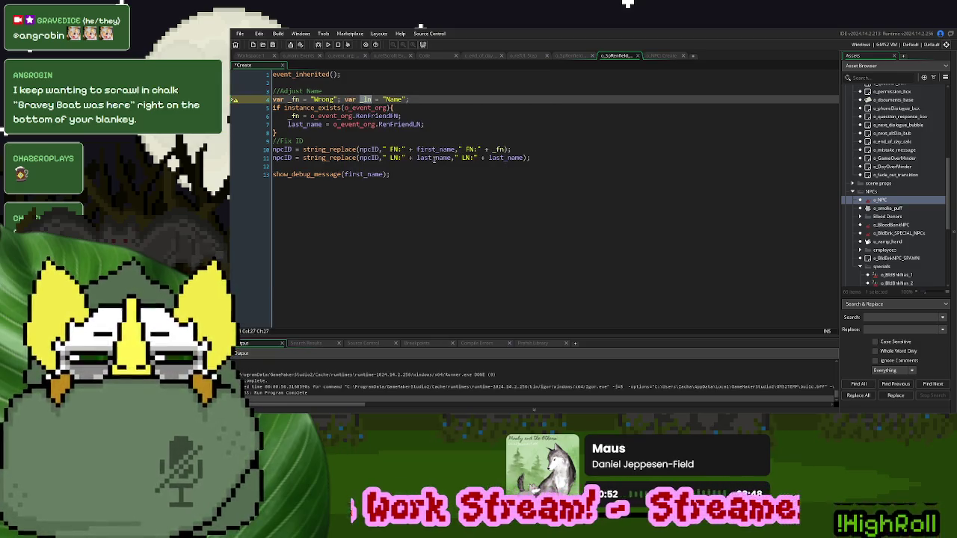
pyautogui.doubleClick(506, 157)
pyautogui.write('_ln')
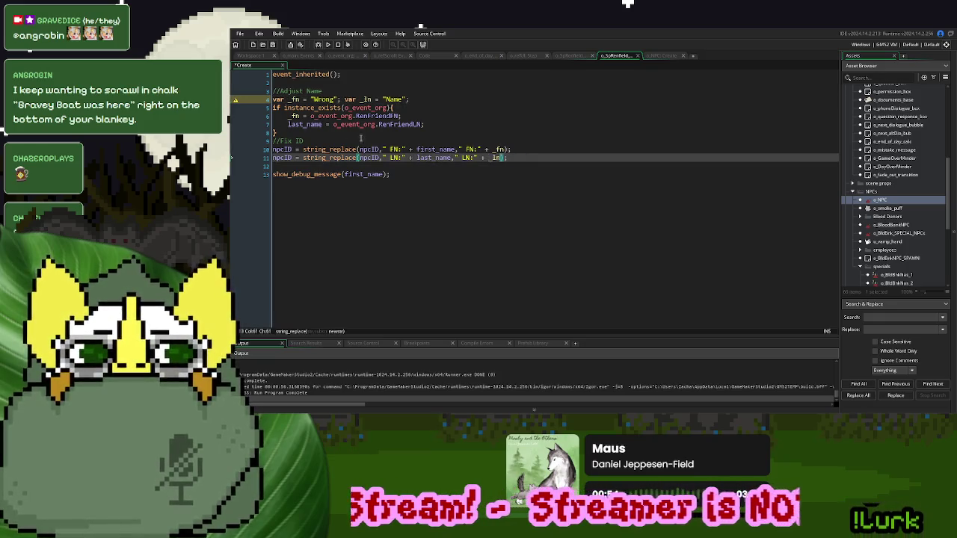
pyautogui.doubleClick(307, 125)
pyautogui.write('_ln')
# - Add 'first_name = _fn; last_name = _ln', delete the debug message line, and rerun
pyautogui.doubleClick(441, 149)
pyautogui.hotkey('ctrl', 'c')
pyautogui.click(529, 157)
pyautogui.press('Return')
pyautogui.hotkey('ctrl', 'v')
pyautogui.write('= _fn')
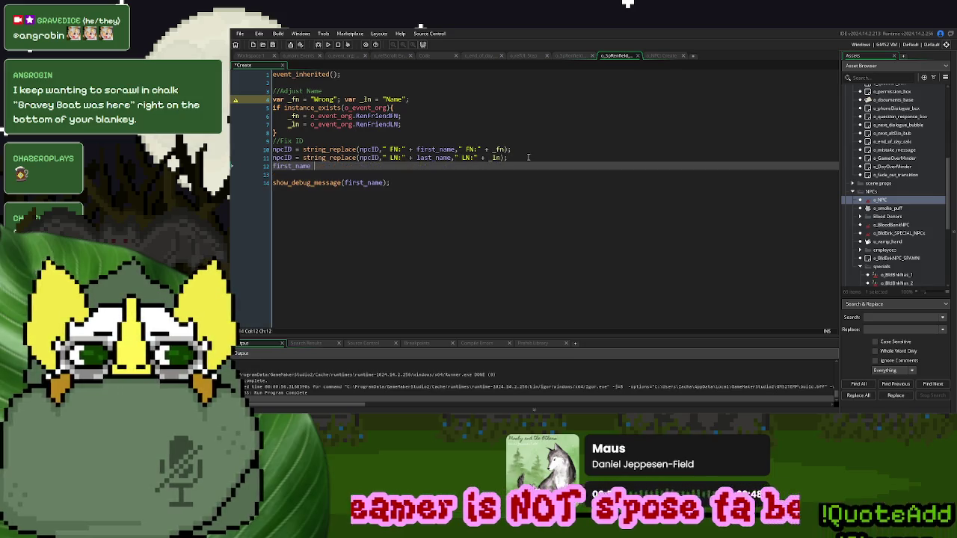
pyautogui.write('; ')
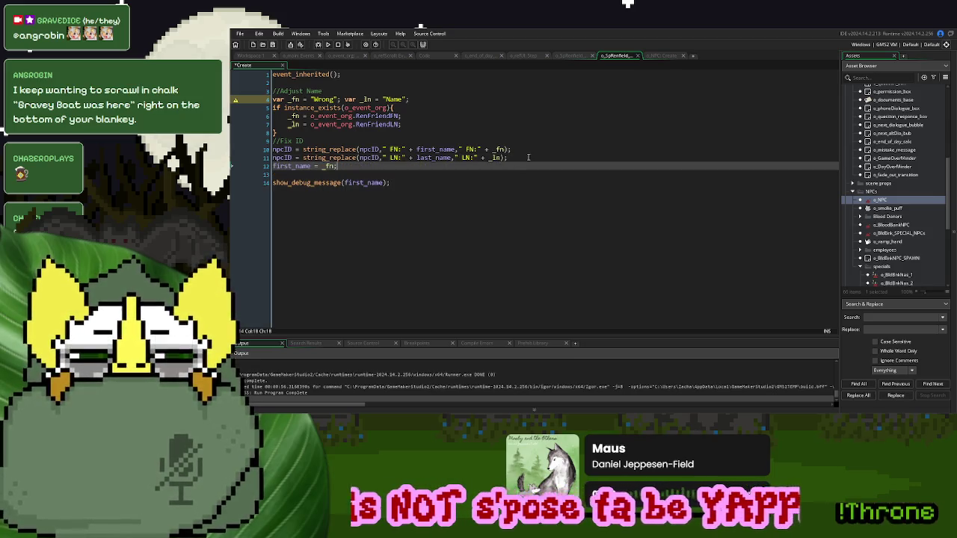
pyautogui.write('last_')
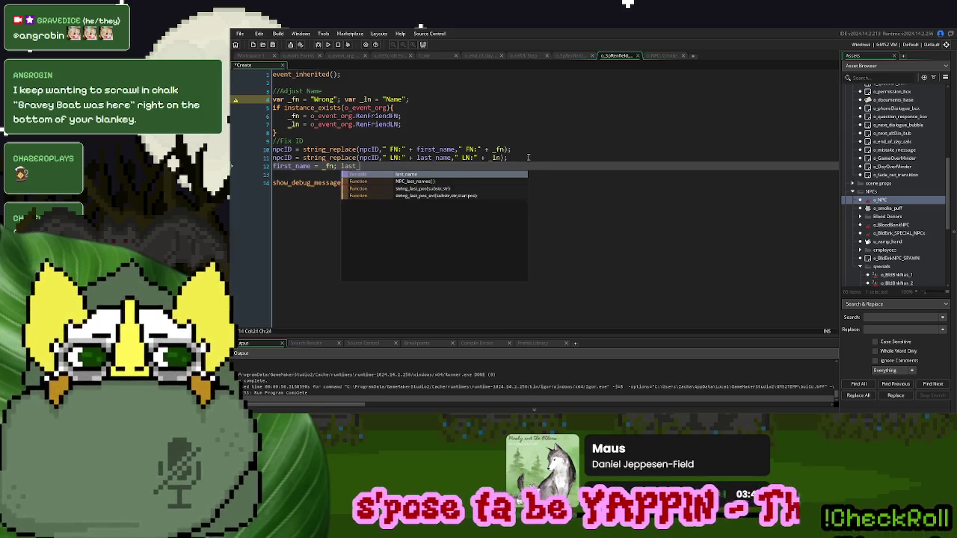
pyautogui.write('name = _ln;')
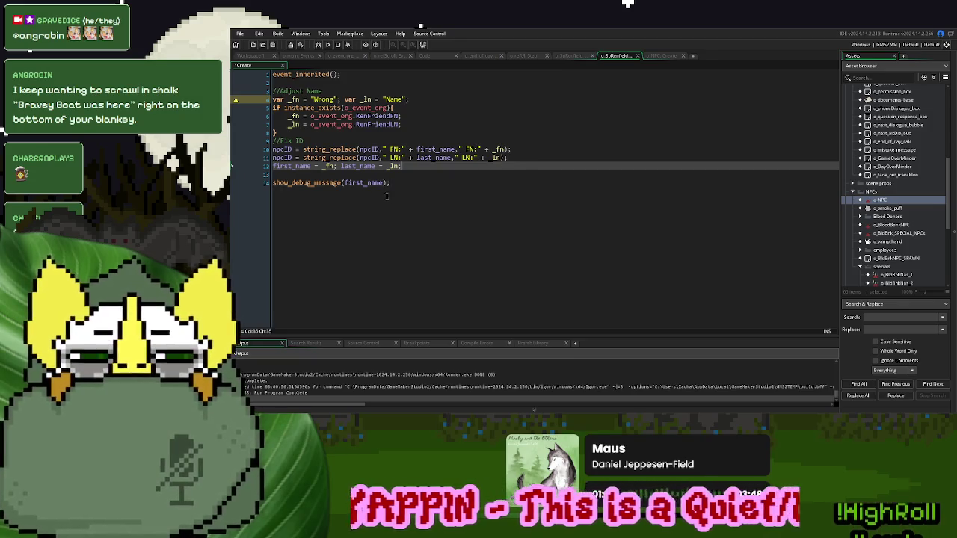
pyautogui.moveTo(389, 182); pyautogui.dragTo(275, 182)
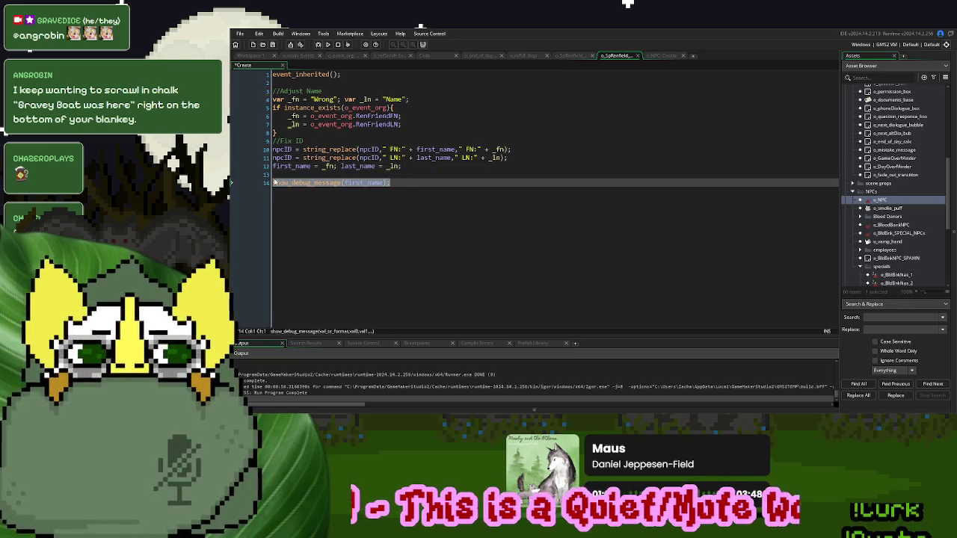
pyautogui.press('BackSpace')
pyautogui.press('BackSpace')
pyautogui.click(327, 45)
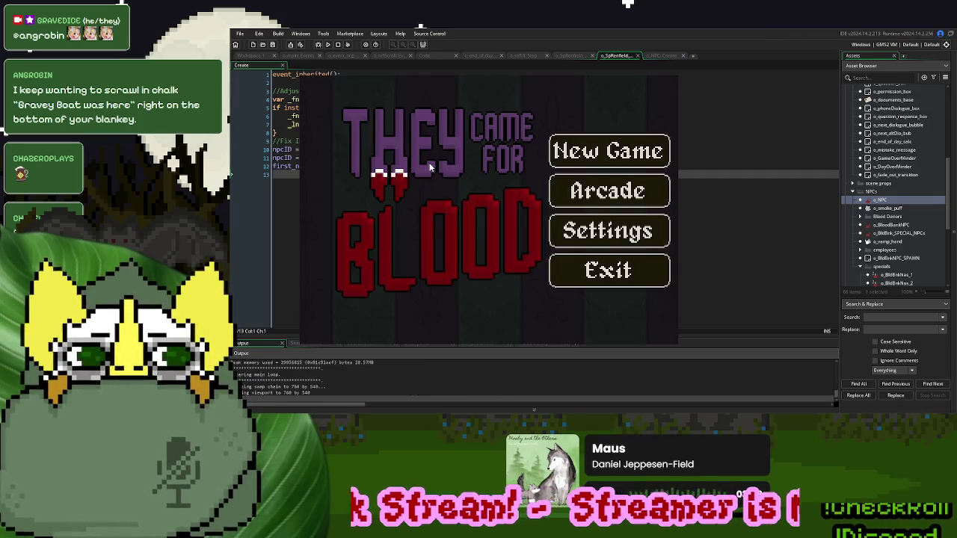
# - Start a new game, take the first donor's citizenship card, confirm the encounter, then stop
pyautogui.click(572, 151)
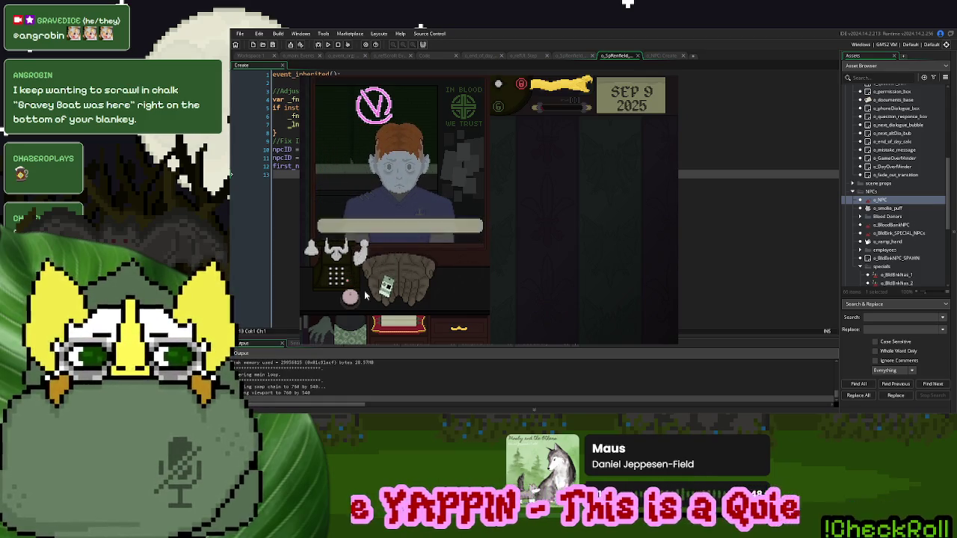
pyautogui.click(569, 98)
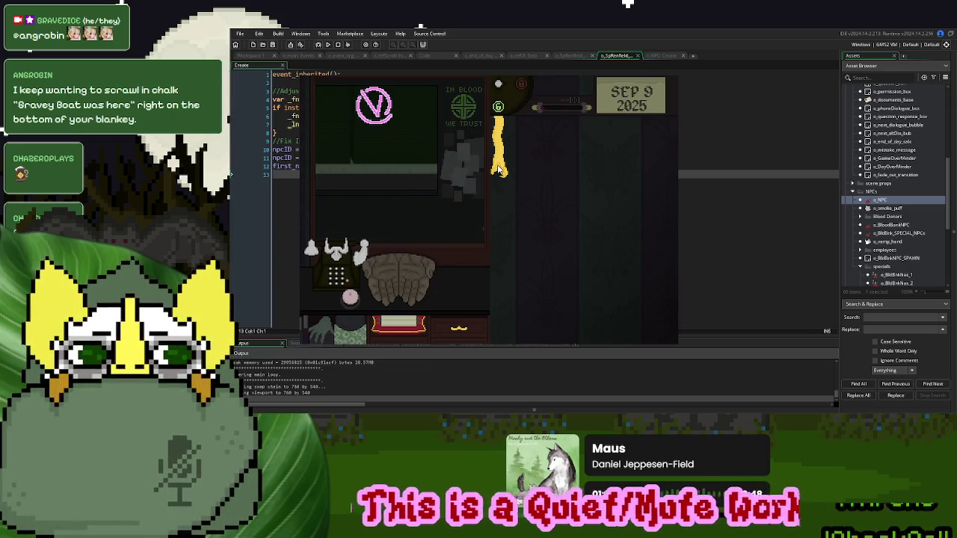
pyautogui.click(498, 169)
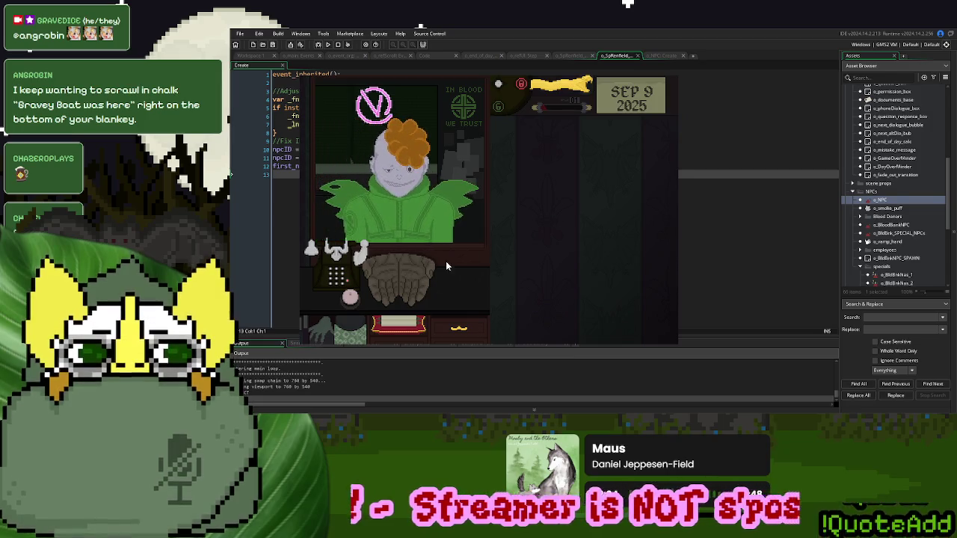
pyautogui.moveTo(396, 277)
pyautogui.mouseDown()
pyautogui.moveTo(577, 211)
pyautogui.moveTo(492, 174)
pyautogui.mouseUp()
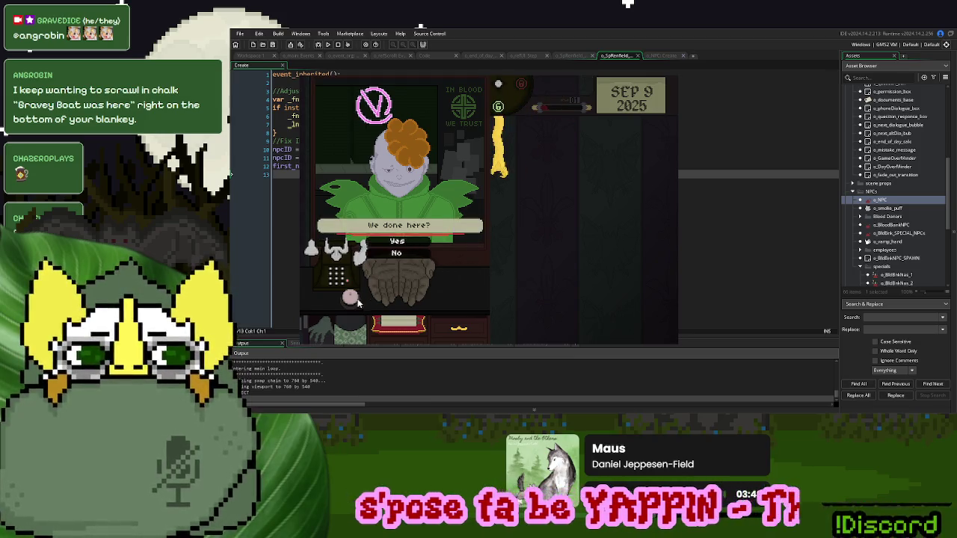
pyautogui.click(397, 241)
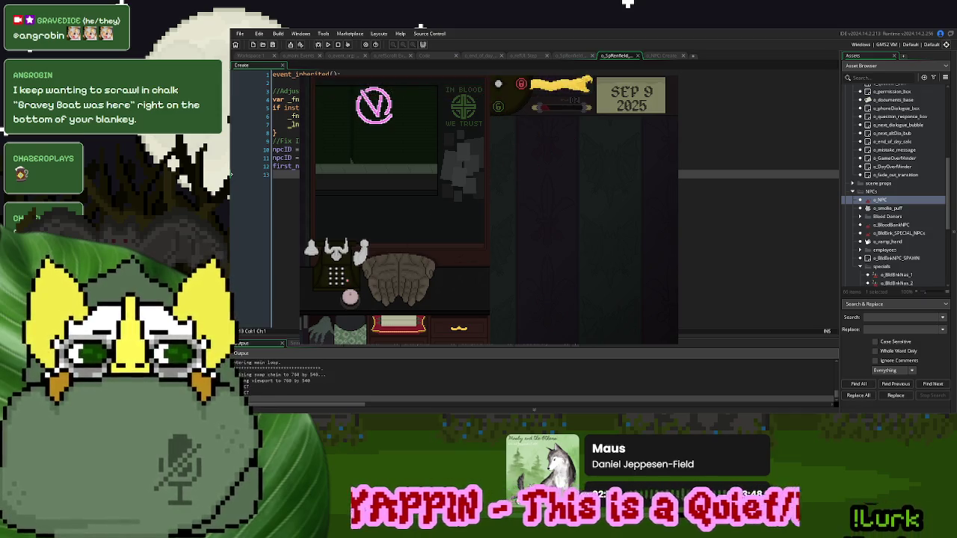
pyautogui.press('Escape')
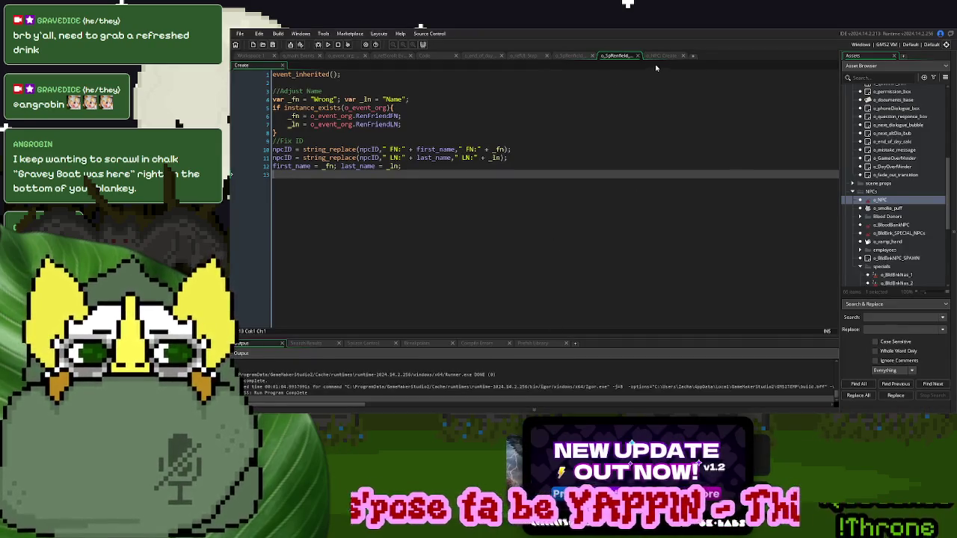
# - Switch to the StorySpawnActor Code script with the day-by-day encounter cases
pyautogui.click(427, 57)
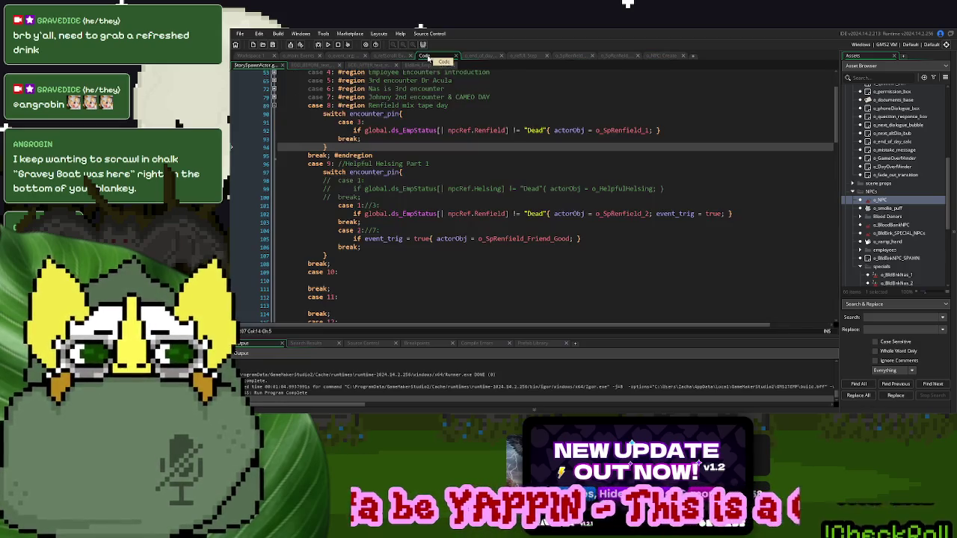
# - In the day-9 switch, change 'case 1://3:' to 'case 3:' and uncomment Helsing's case 1 block
pyautogui.click(389, 207)
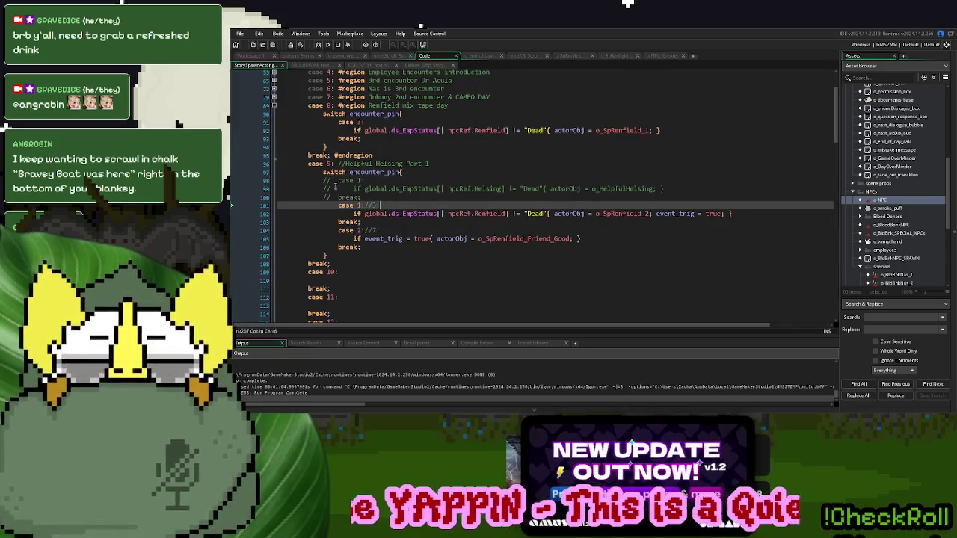
pyautogui.click(374, 230)
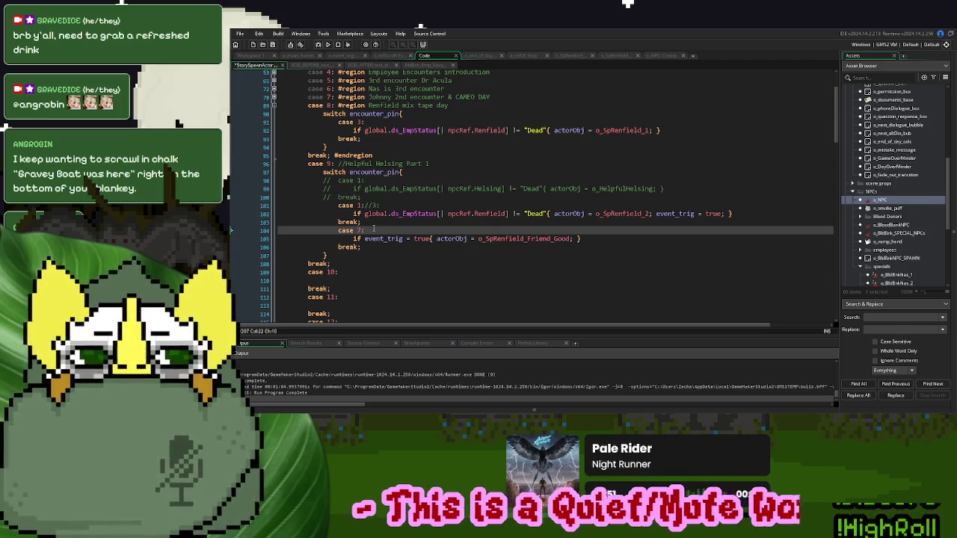
pyautogui.press('Up')
pyautogui.press('Up')
pyautogui.press('Up')
pyautogui.press('BackSpace')
pyautogui.press('BackSpace')
pyautogui.press('BackSpace')
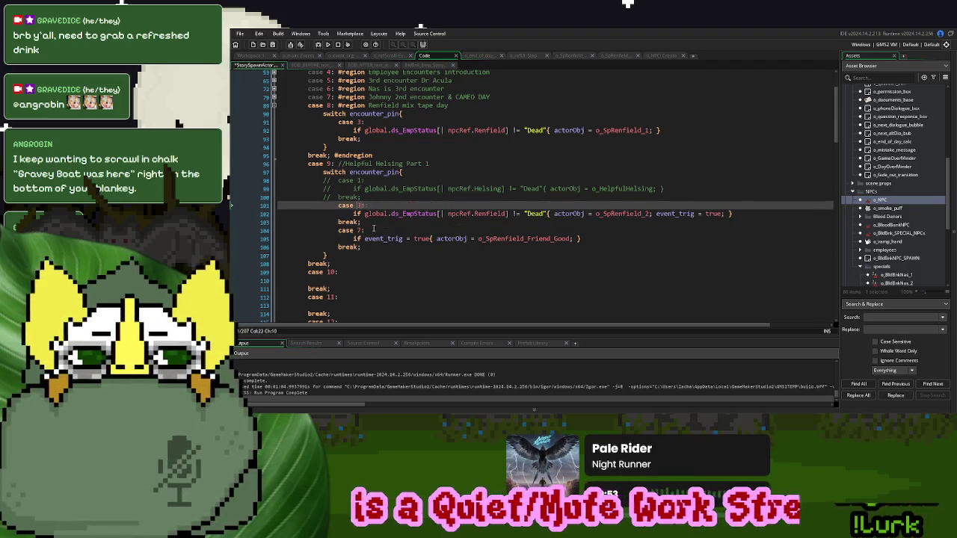
pyautogui.press('Up')
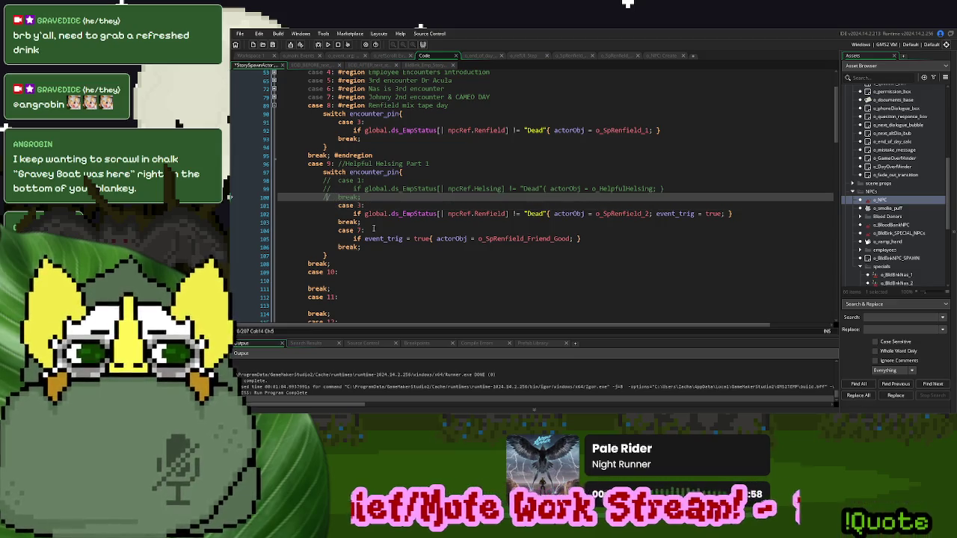
pyautogui.press('Up')
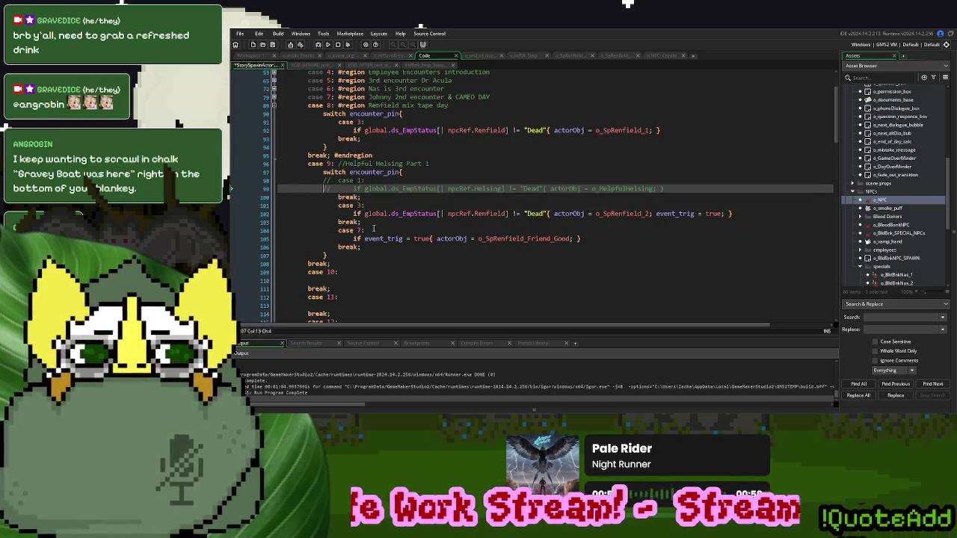
pyautogui.hotkey('ctrl', 'shift', 'k')
pyautogui.click(370, 247)
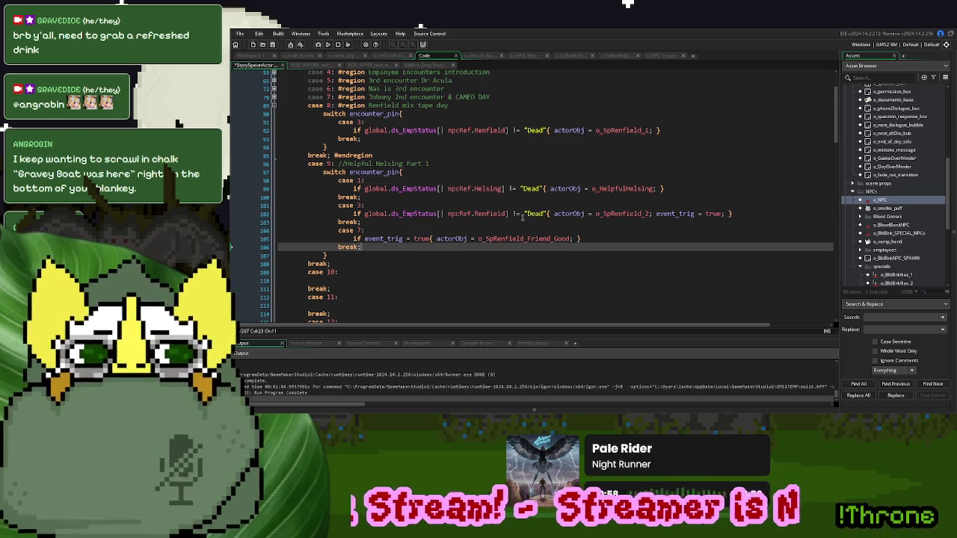
pyautogui.scroll(2, 404, 130)
pyautogui.scroll(-2, 404, 130)
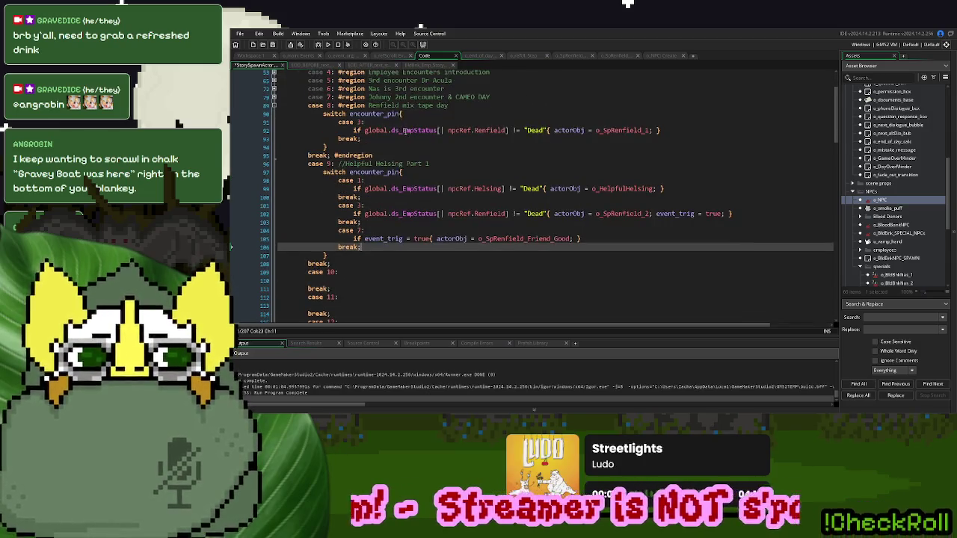
pyautogui.click(365, 65)
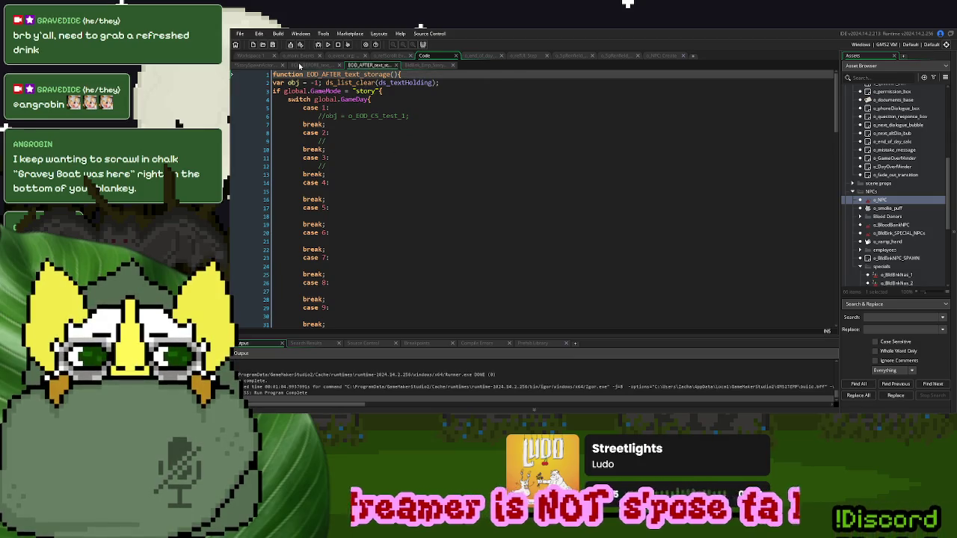
# - Duplicate o_refScroll Draw GUI's case 9 news-day block and renumber the copy to case 10
pyautogui.click(425, 65)
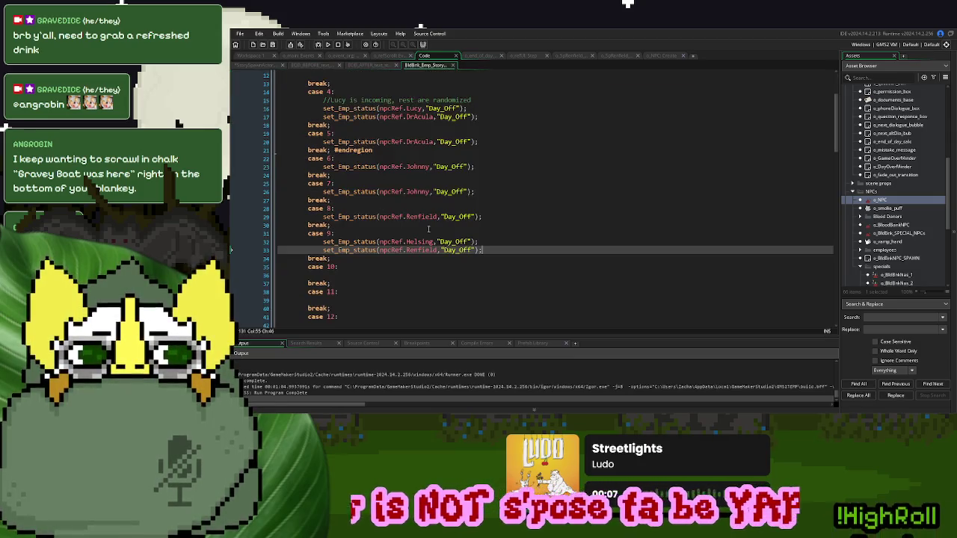
pyautogui.click(480, 56)
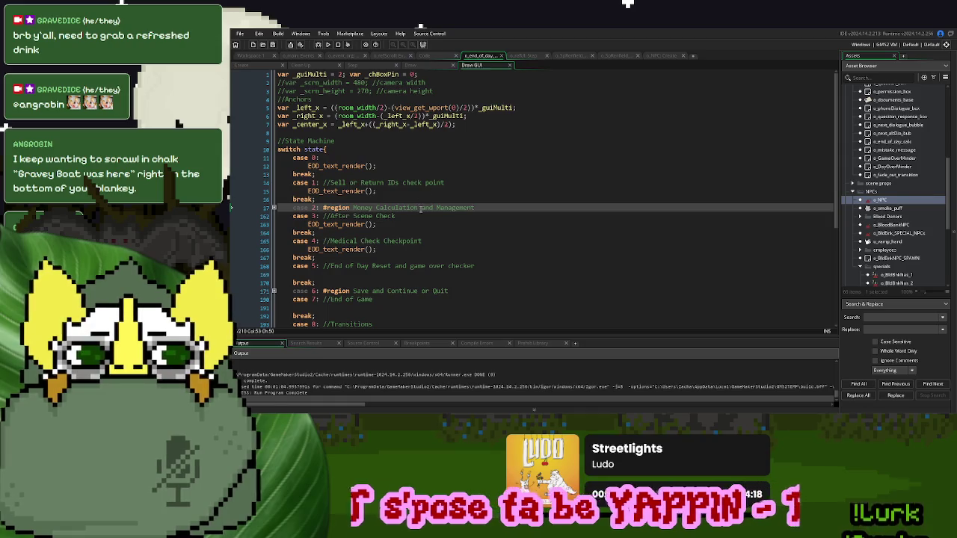
pyautogui.scroll(-5, 421, 208)
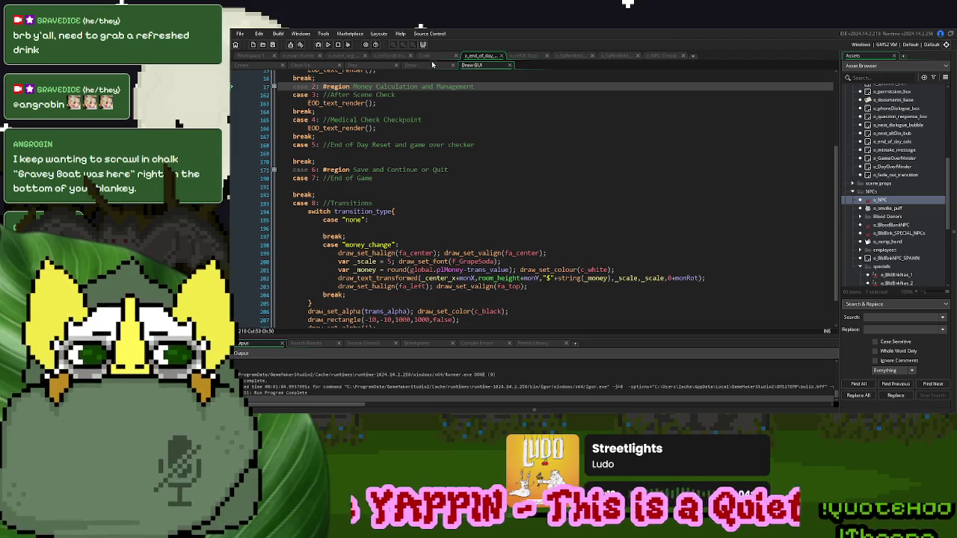
pyautogui.click(392, 56)
pyautogui.moveTo(372, 243); pyautogui.dragTo(371, 215)
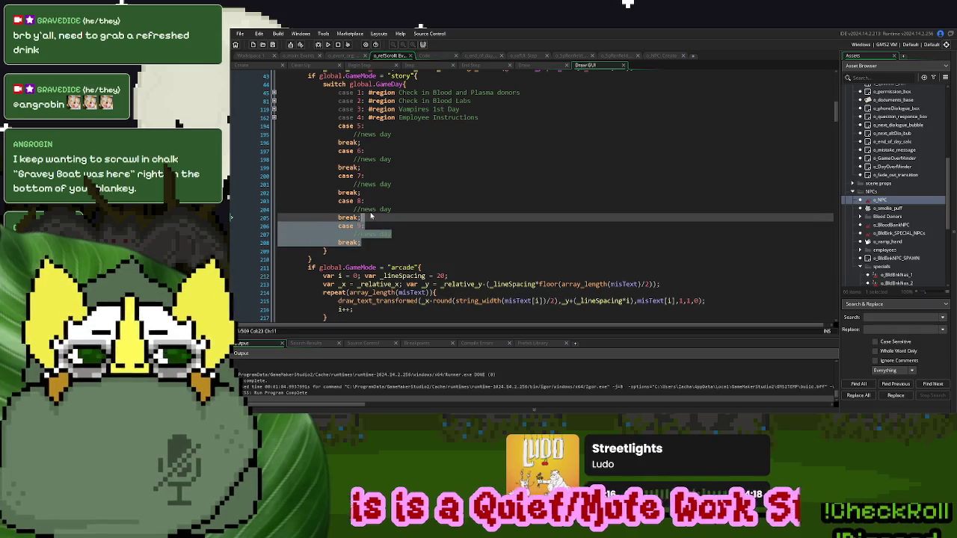
pyautogui.hotkey('ctrl', 'd')
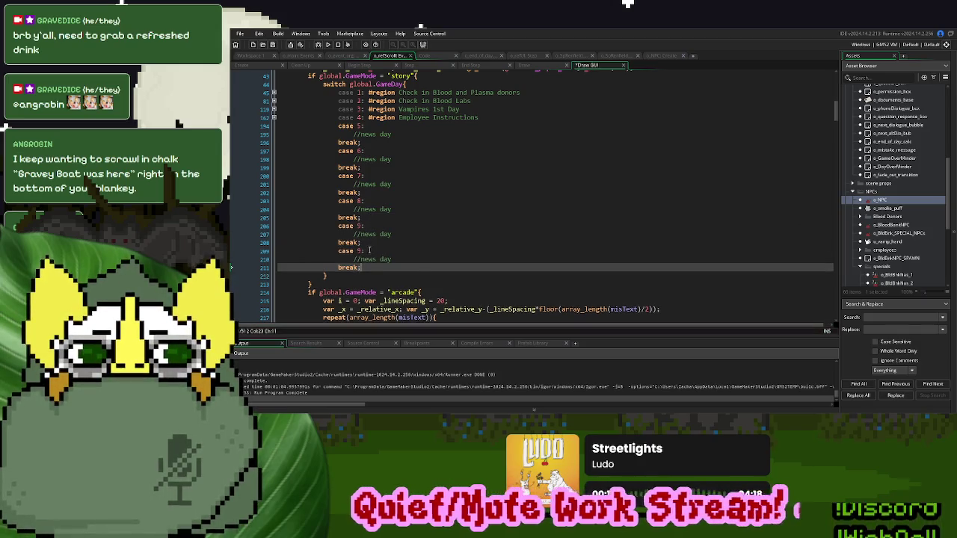
pyautogui.click(360, 251)
pyautogui.write('10')
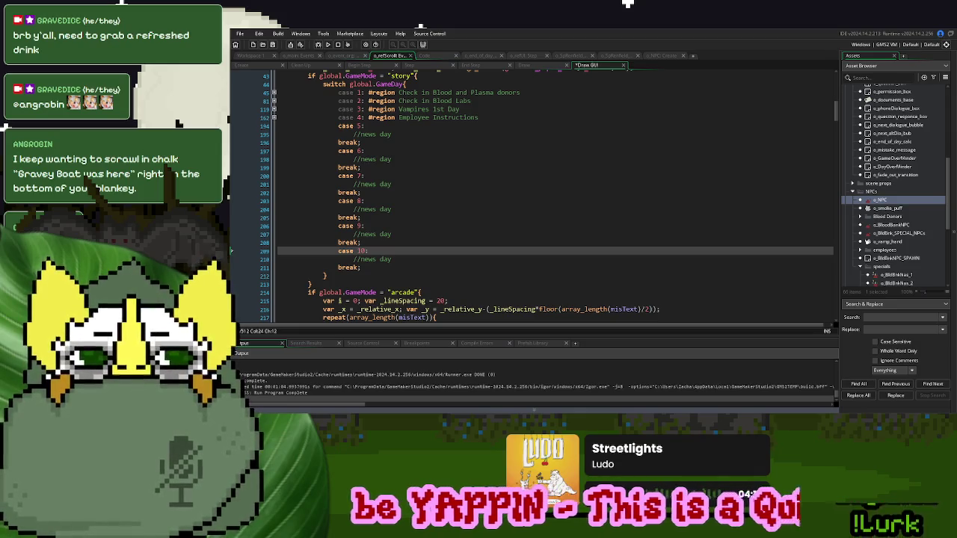
# - Bring up o_SpRenfield's Step event, scrolled to its case 1 favour dialogue
pyautogui.click(618, 56)
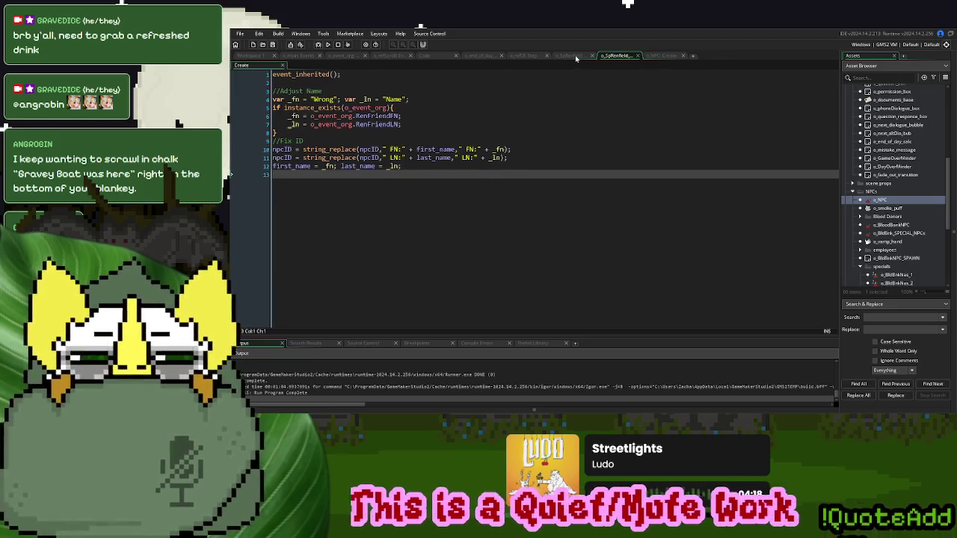
pyautogui.click(576, 56)
pyautogui.scroll(-3, 464, 226)
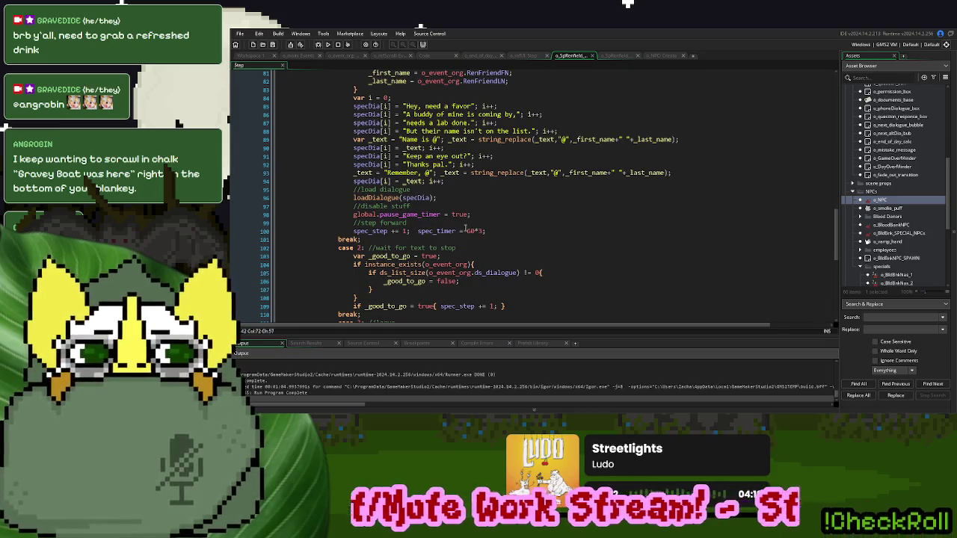
# - Replace 'is coming by,' on line 86 with 'needs a lab done.' and comment out line 87
pyautogui.scroll(2, 465, 228)
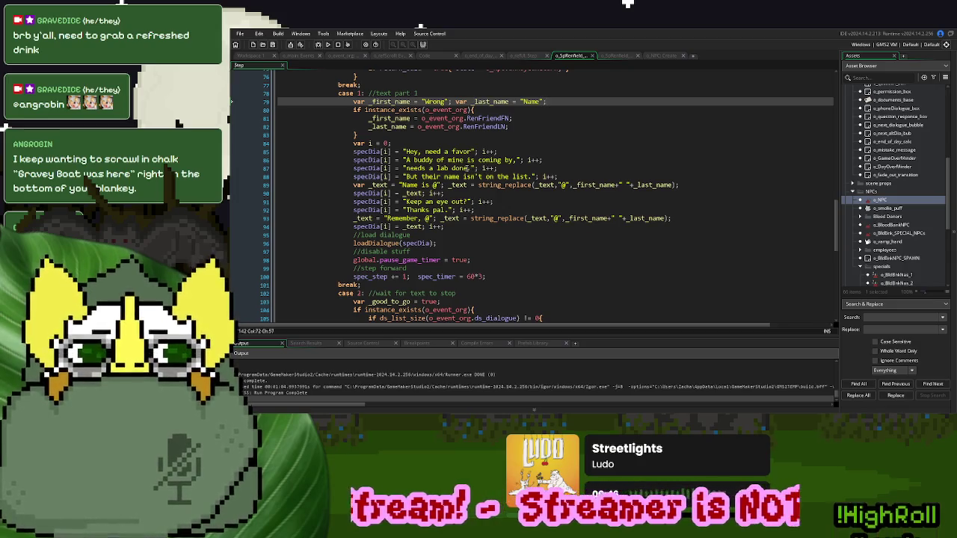
pyautogui.moveTo(468, 169); pyautogui.dragTo(409, 169)
pyautogui.hotkey('ctrl', 'c')
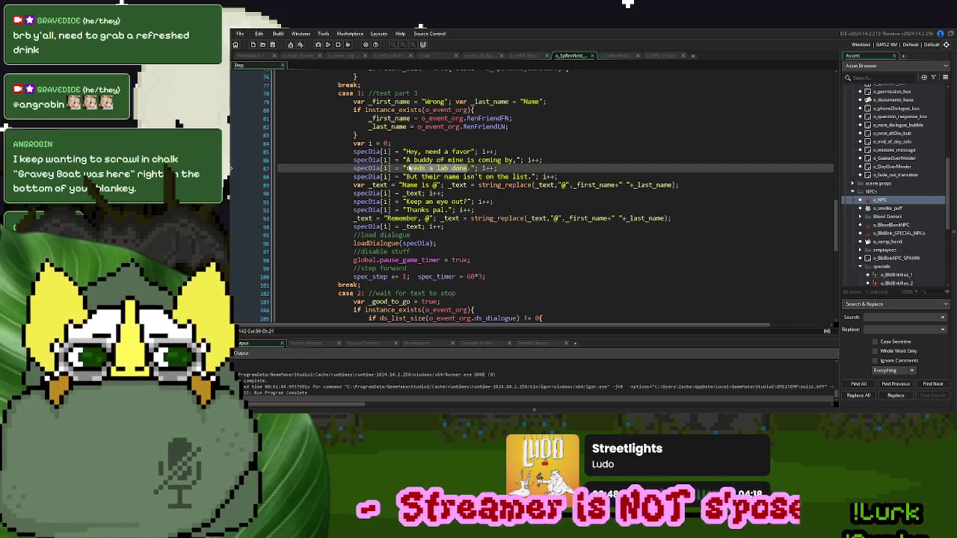
pyautogui.moveTo(470, 169); pyautogui.dragTo(406, 169)
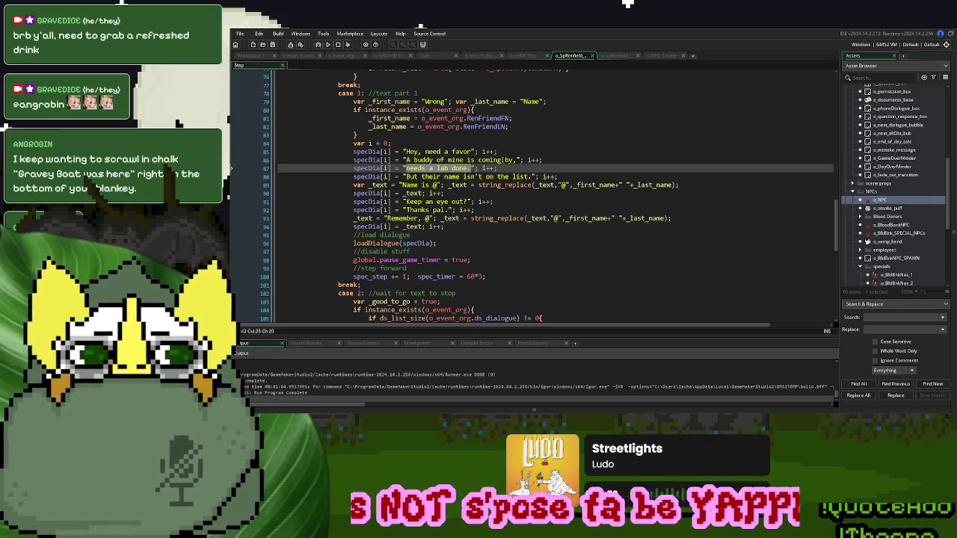
pyautogui.moveTo(517, 160); pyautogui.dragTo(458, 160)
pyautogui.click(482, 162)
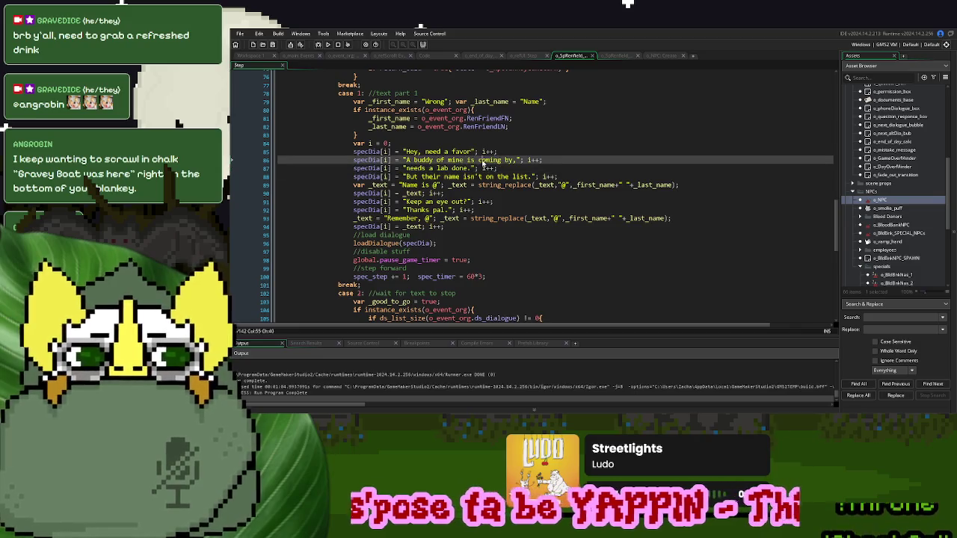
pyautogui.moveTo(517, 160); pyautogui.dragTo(468, 161)
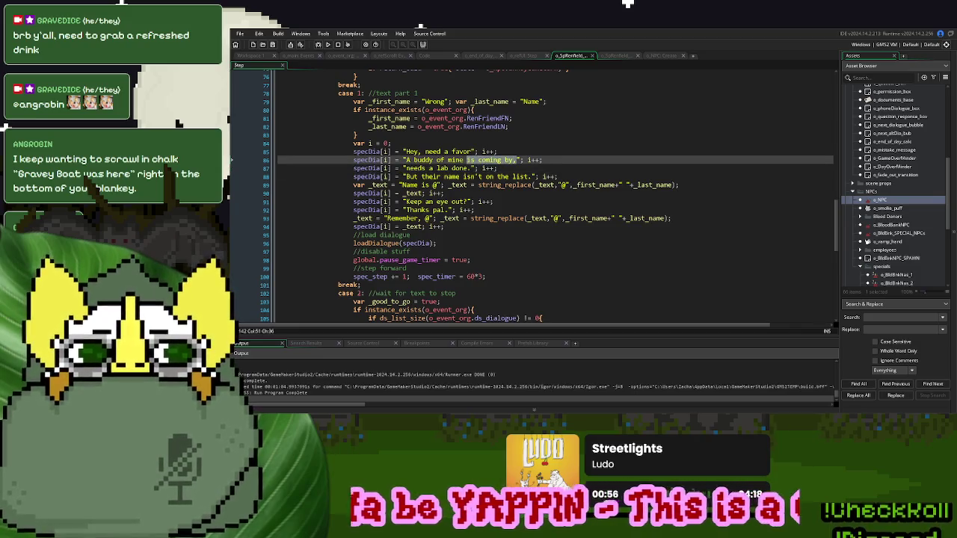
pyautogui.hotkey('ctrl', 'v')
pyautogui.click(354, 168)
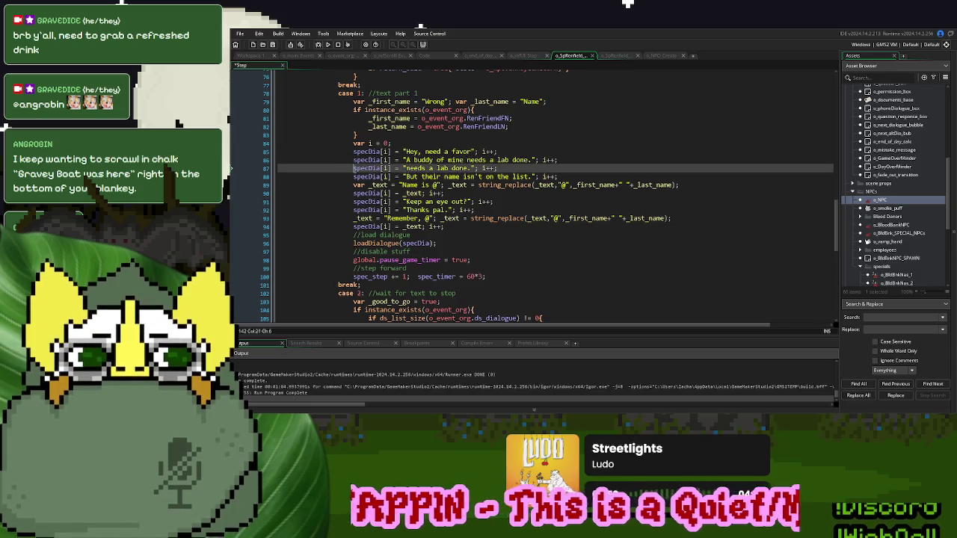
pyautogui.write('//')
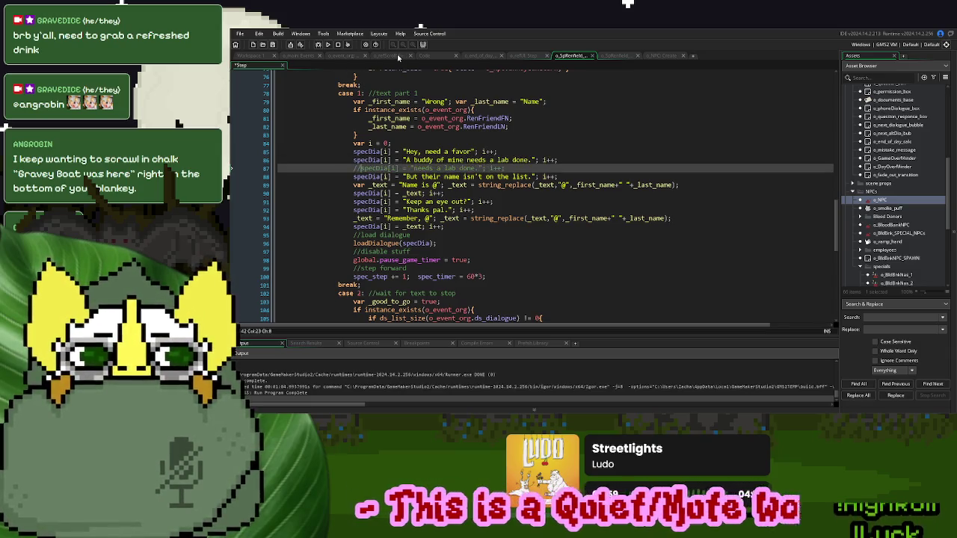
# - Return to the StorySpawnActor encounter script at Helsing's case 1 line
pyautogui.click(424, 56)
pyautogui.click(447, 192)
pyautogui.click(261, 66)
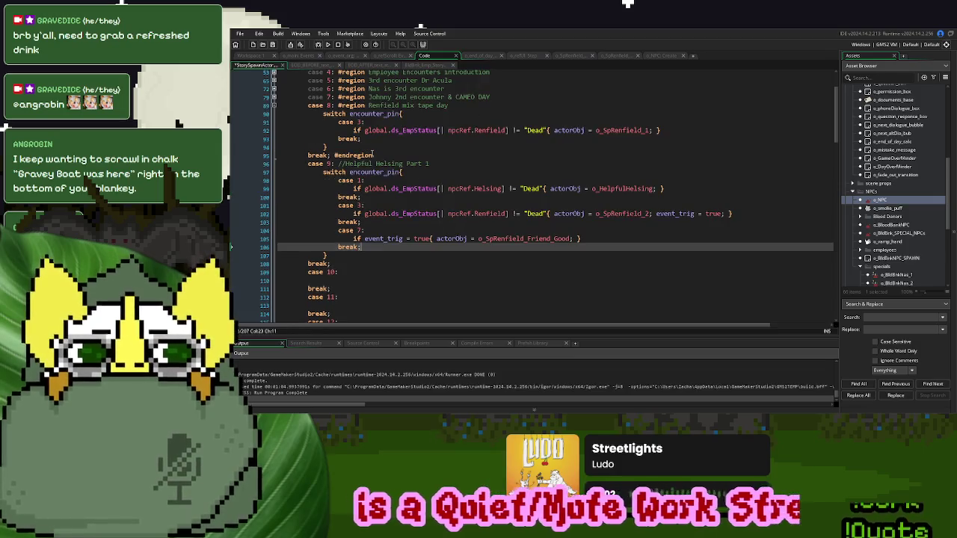
# - Comment out Helsing's day-9 case 1 lines, renumber Renfield's cases to 1 and 2, and run
pyautogui.click(428, 179)
pyautogui.press('Down')
pyautogui.write('//')
pyautogui.press('Down')
pyautogui.write('//')
pyautogui.press('Down')
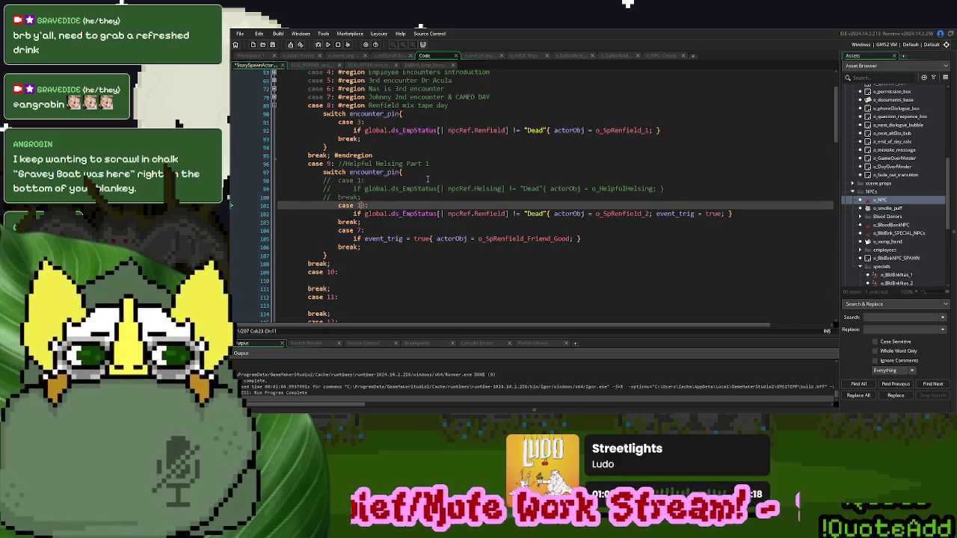
pyautogui.write('/')
pyautogui.press('Down')
pyautogui.press('Down')
pyautogui.press('Down')
pyautogui.write('/')
pyautogui.press('F5')
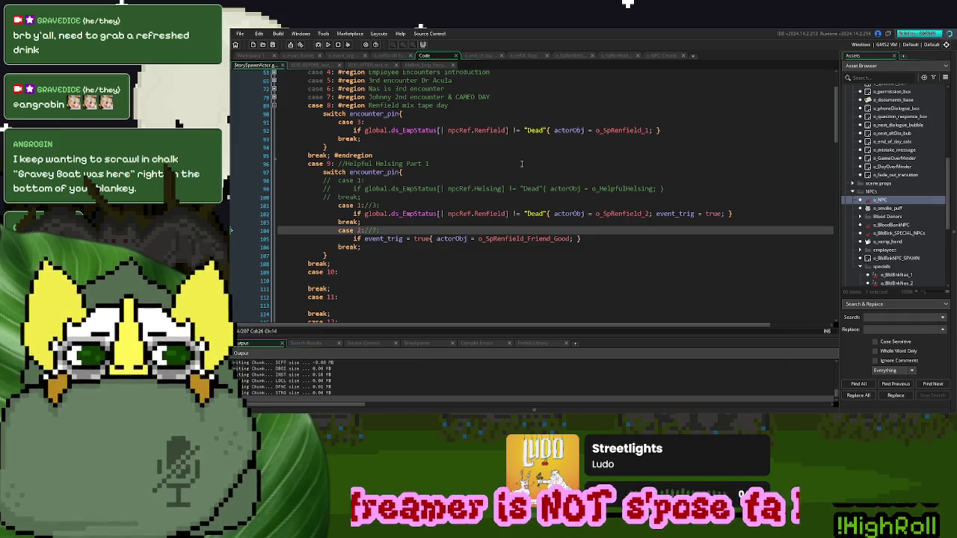
# - Play a new game, restart with R and play again through Renfield's desk dialogue, then close the game
pyautogui.click(657, 152)
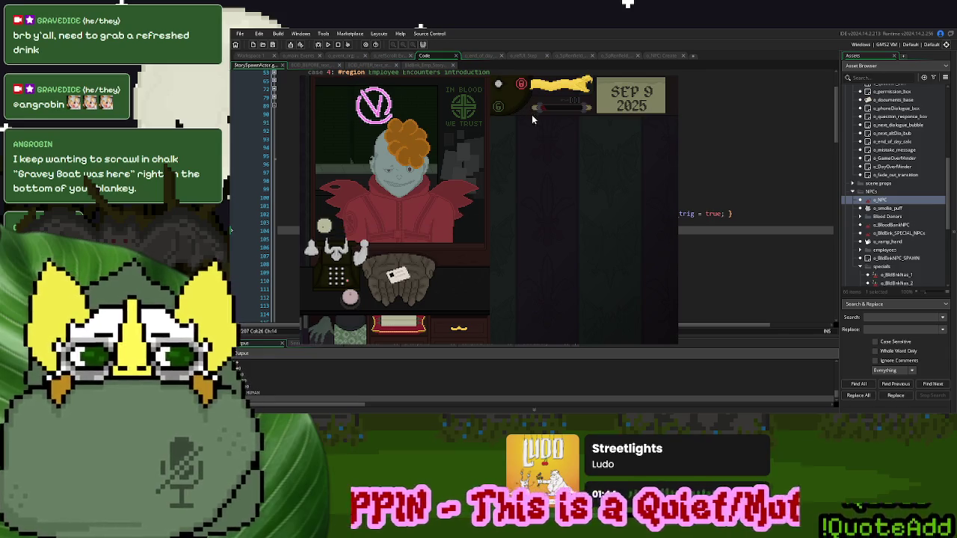
pyautogui.press('r')
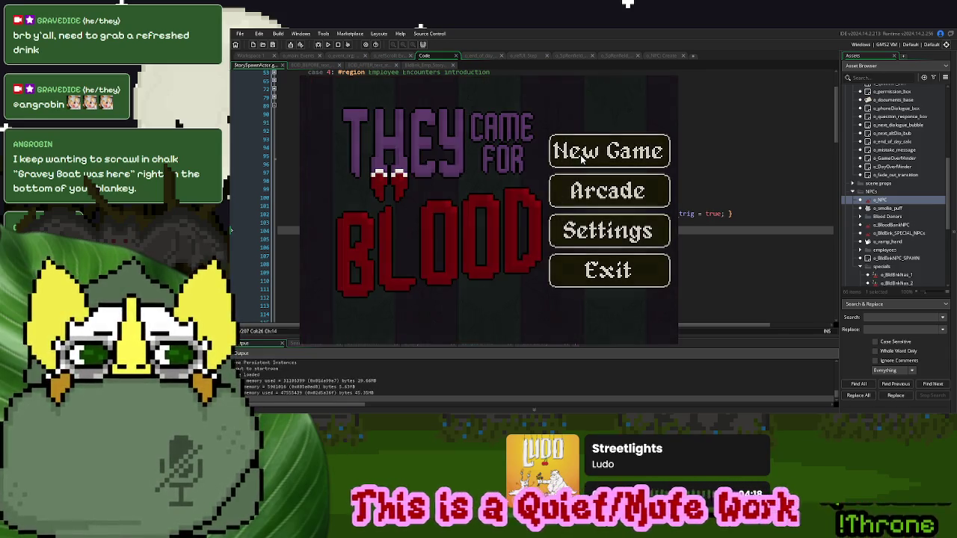
pyautogui.click(580, 155)
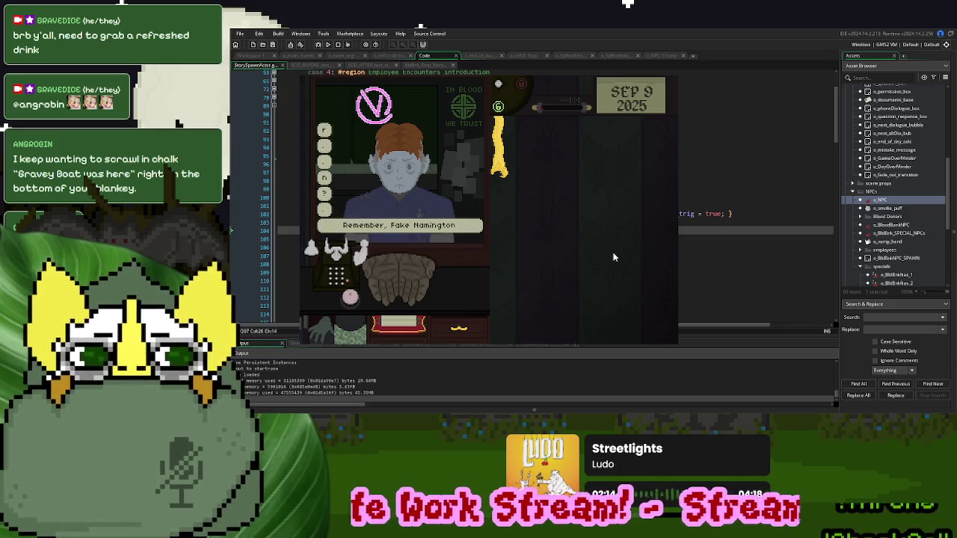
pyautogui.click(671, 73)
# - Append 'Thanks pal.' to Renfield's 'Keep an eye out?' line, comment out line 92, and rerun
pyautogui.click(617, 56)
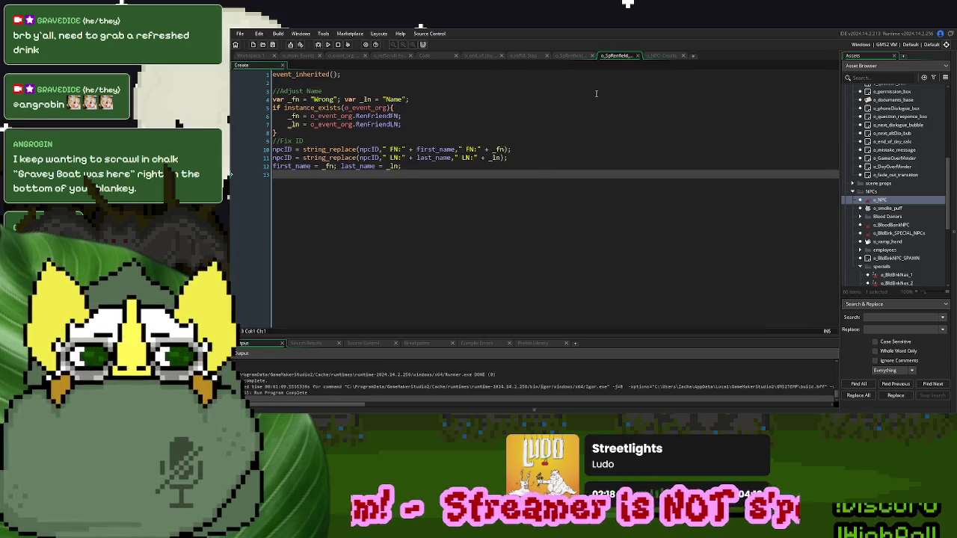
pyautogui.click(668, 56)
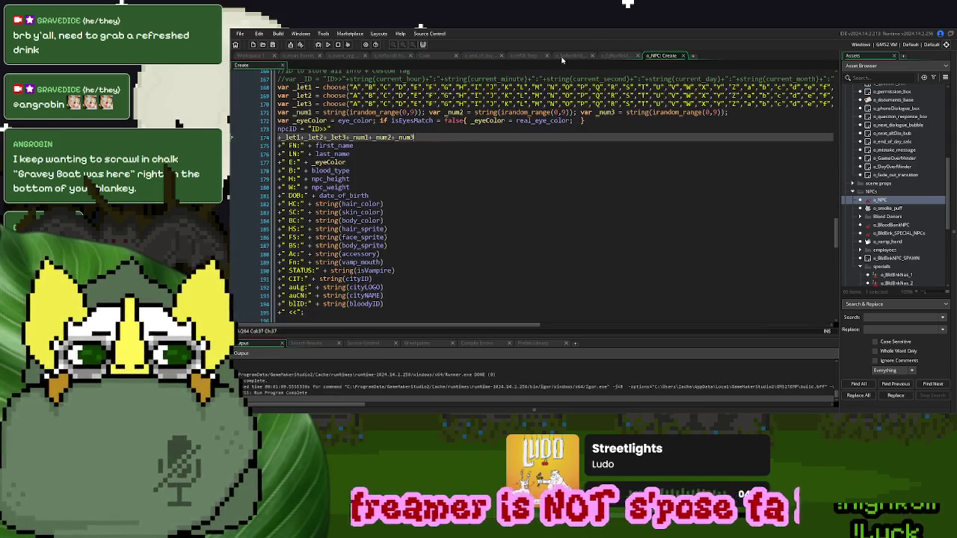
pyautogui.click(565, 59)
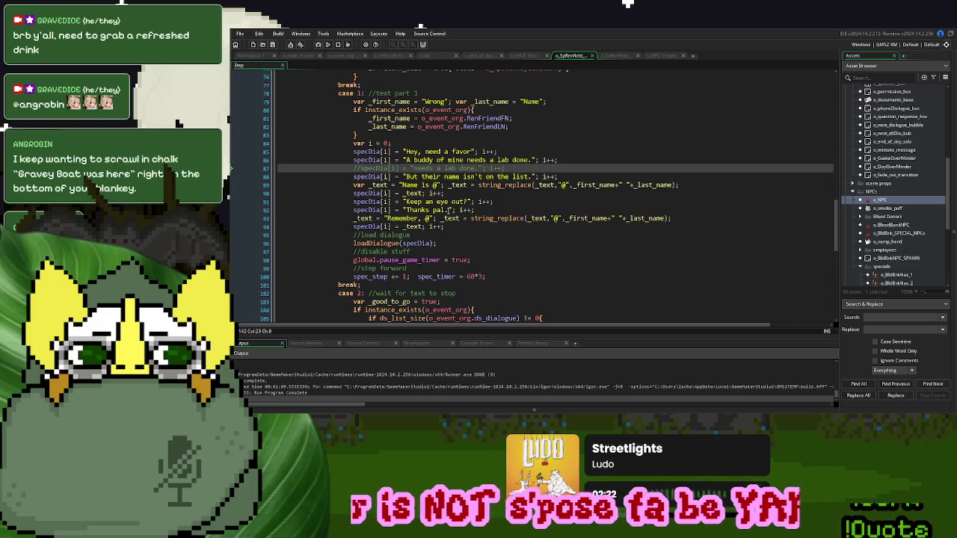
pyautogui.moveTo(447, 211); pyautogui.dragTo(406, 210)
pyautogui.hotkey('ctrl', 'c')
pyautogui.click(469, 201)
pyautogui.hotkey('ctrl', 'v')
pyautogui.click(350, 210)
pyautogui.write('//')
pyautogui.click(328, 45)
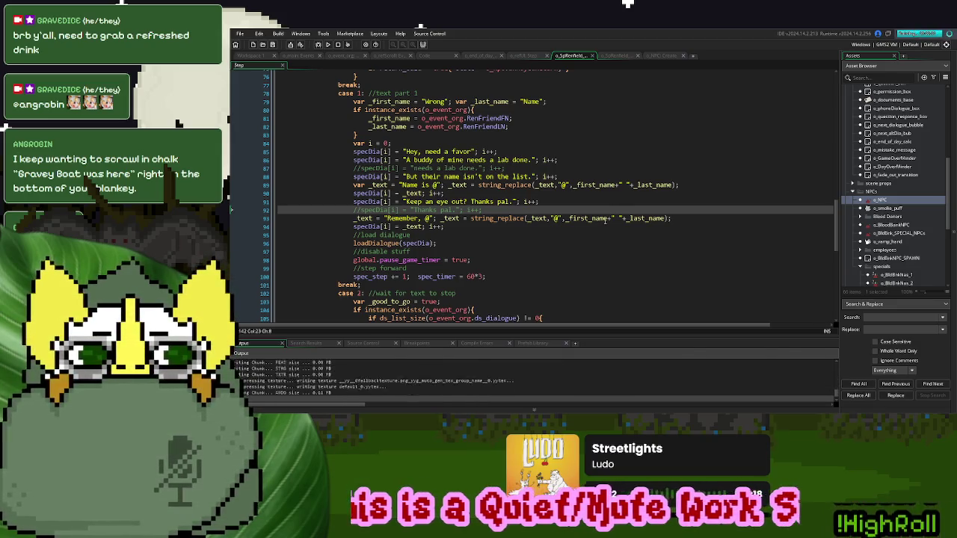
pyautogui.press('Return')
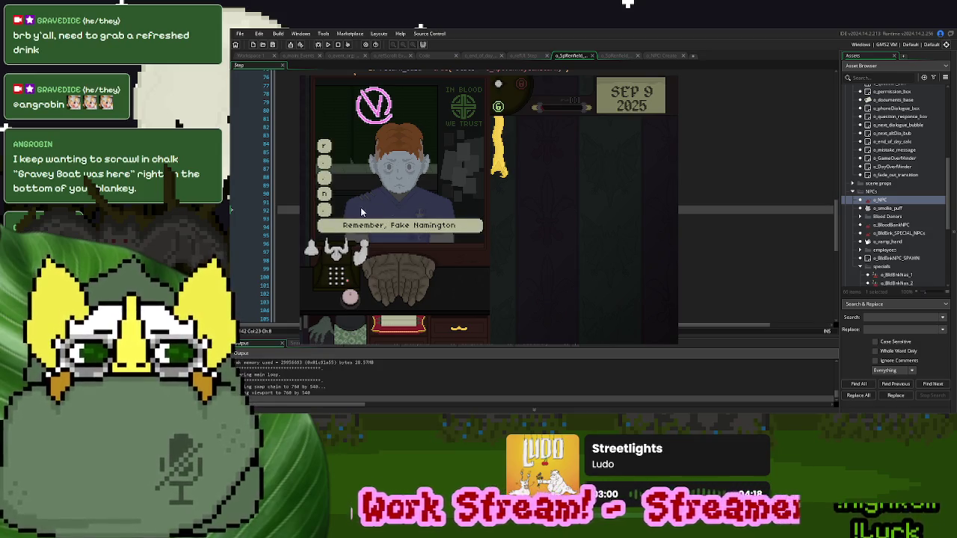
pyautogui.press('Escape')
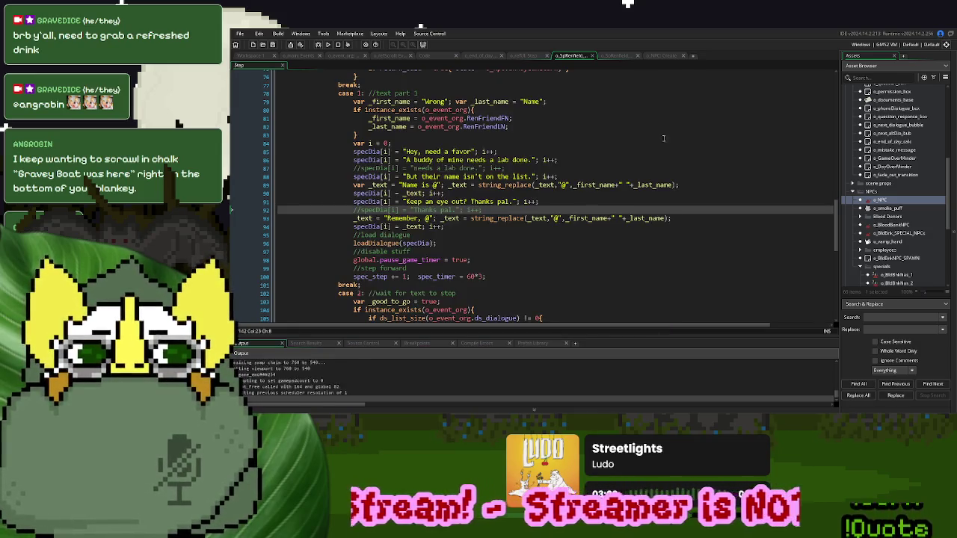
# - Delete the commented 'Thanks pal.' line from Renfield's Step code and return to the encounter script
pyautogui.moveTo(486, 210)
pyautogui.mouseDown()
pyautogui.moveTo(574, 201)
pyautogui.moveTo(568, 169)
pyautogui.moveTo(579, 160)
pyautogui.mouseUp()
pyautogui.press('Delete')
pyautogui.press('Delete')
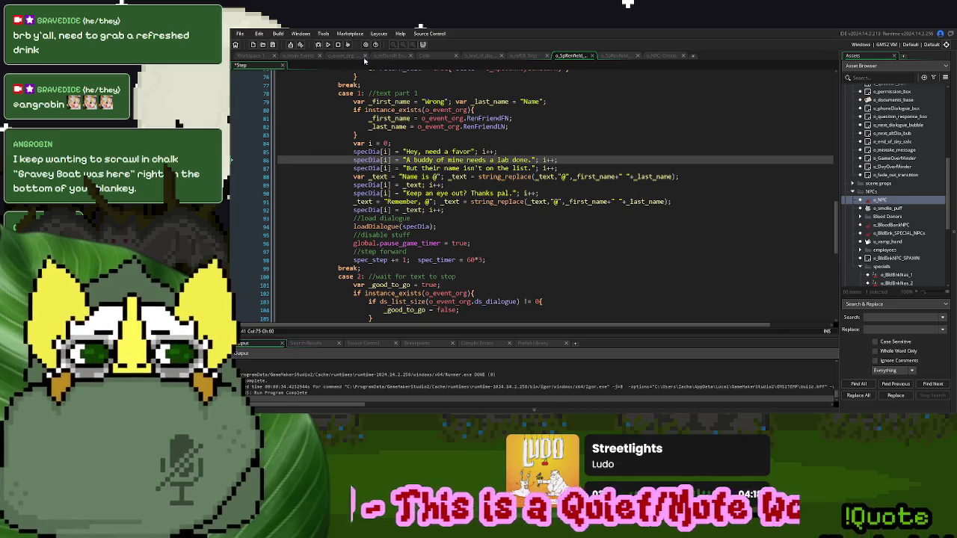
pyautogui.click(432, 60)
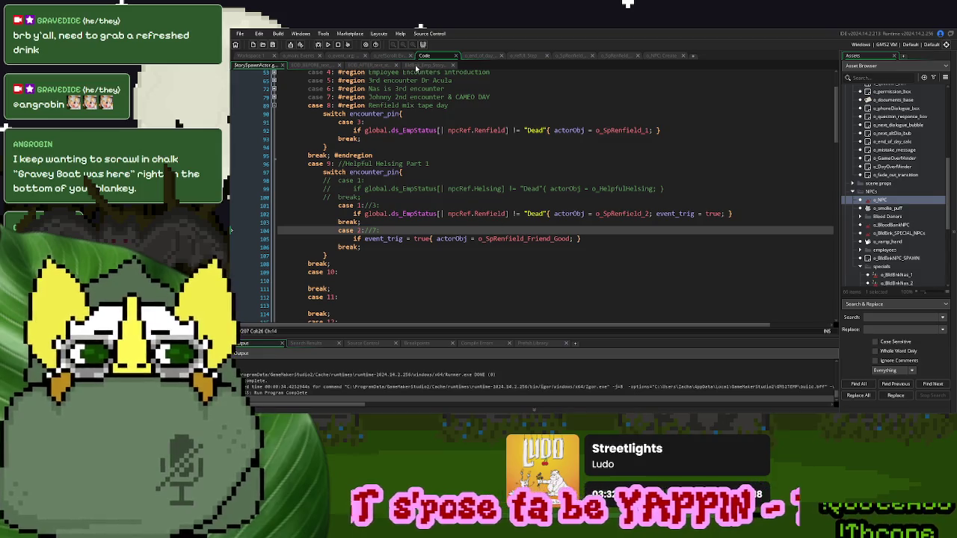
# - Copy Johnny's Day_Off status line from case 7 into days 8, 9 and 10
pyautogui.click(417, 65)
pyautogui.moveTo(477, 191); pyautogui.dragTo(325, 195)
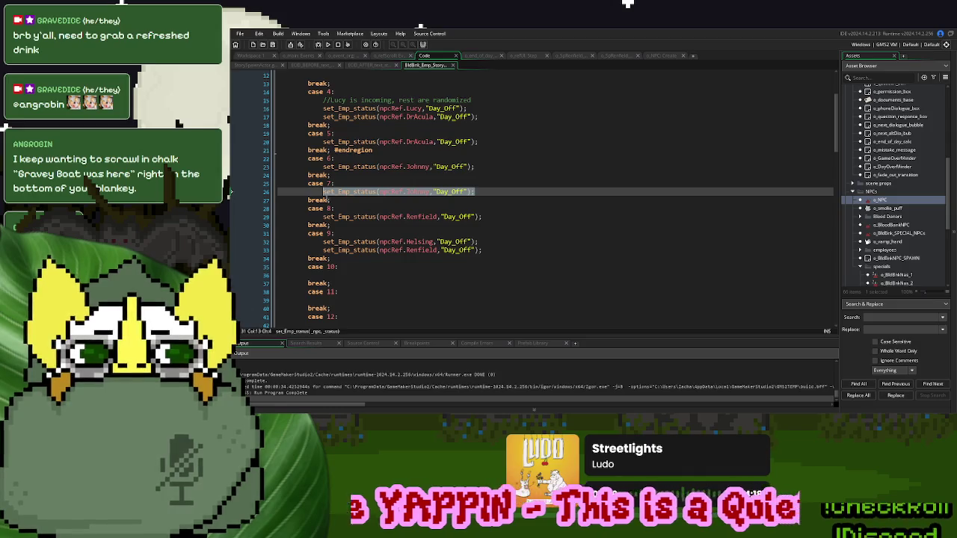
pyautogui.click(321, 217)
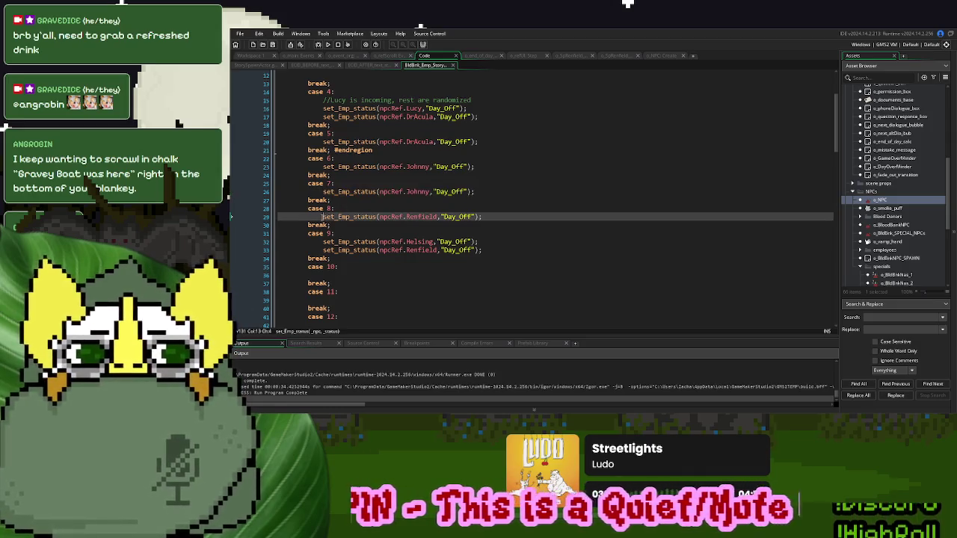
pyautogui.hotkey('ctrl', 'v')
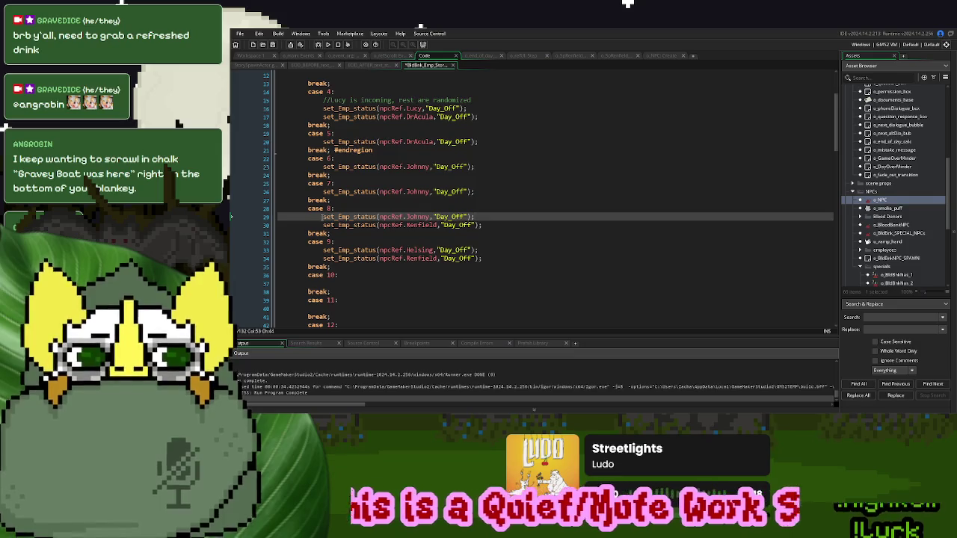
pyautogui.click(324, 250)
pyautogui.hotkey('ctrl', 'v')
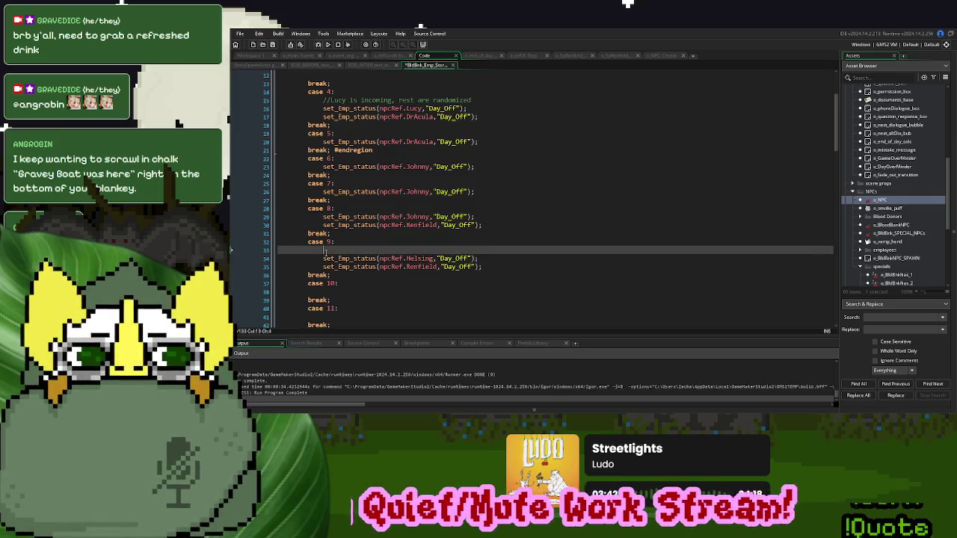
pyautogui.click(337, 291)
pyautogui.hotkey('ctrl', 'v')
# - Paste Johnny's Day_Off status line into days 11, 12, 13 and 14
pyautogui.scroll(-4, 340, 277)
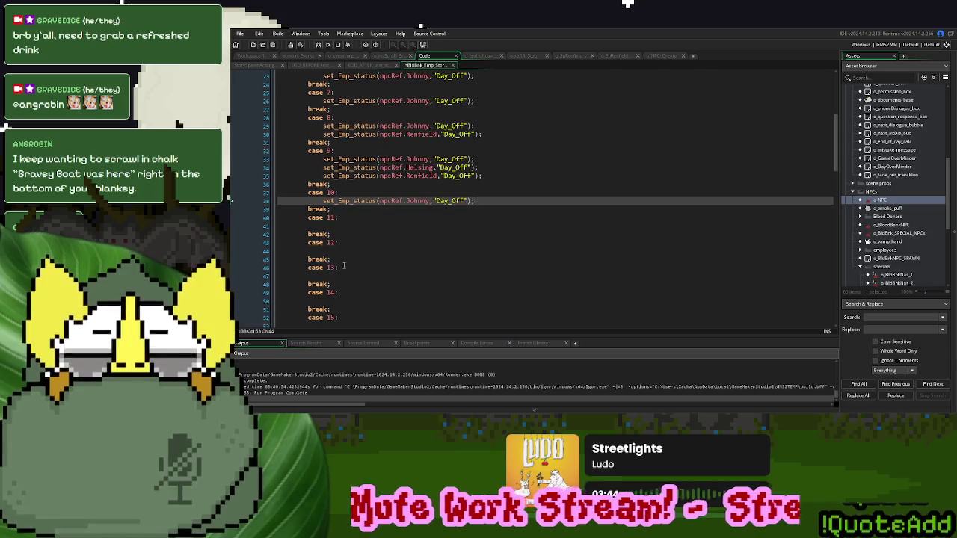
pyautogui.click(335, 226)
pyautogui.hotkey('ctrl', 'v')
pyautogui.click(336, 251)
pyautogui.hotkey('ctrl', 'v')
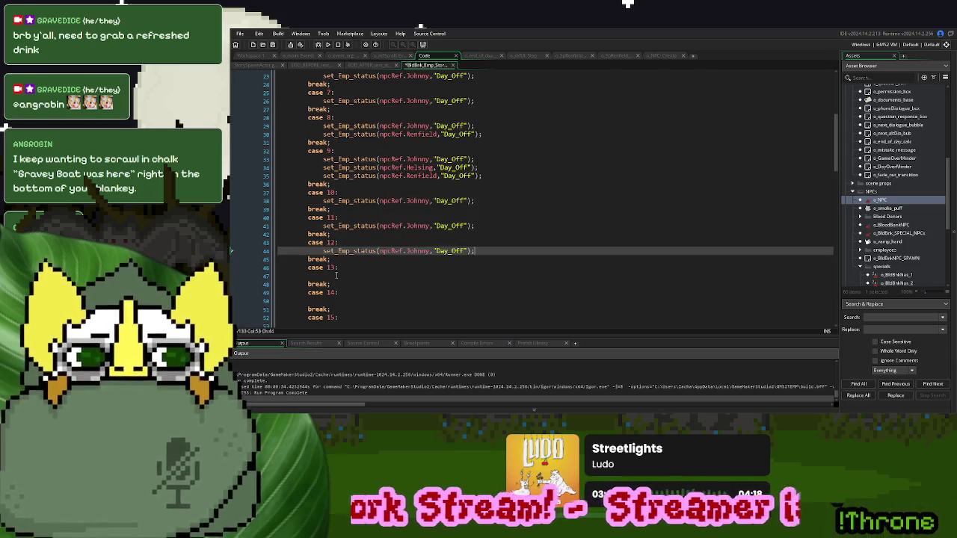
pyautogui.click(337, 276)
pyautogui.hotkey('ctrl', 'v')
pyautogui.click(338, 300)
pyautogui.hotkey('ctrl', 'v')
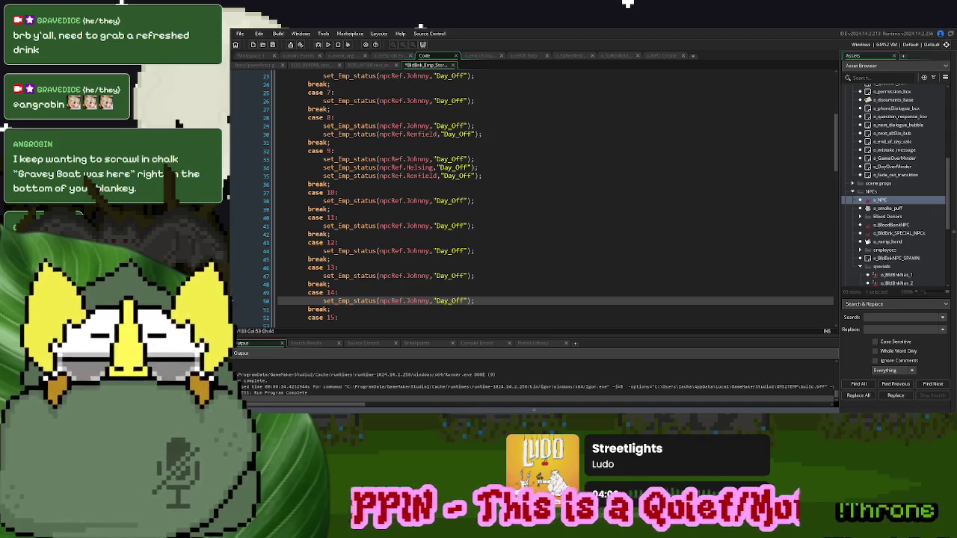
pyautogui.click(514, 175)
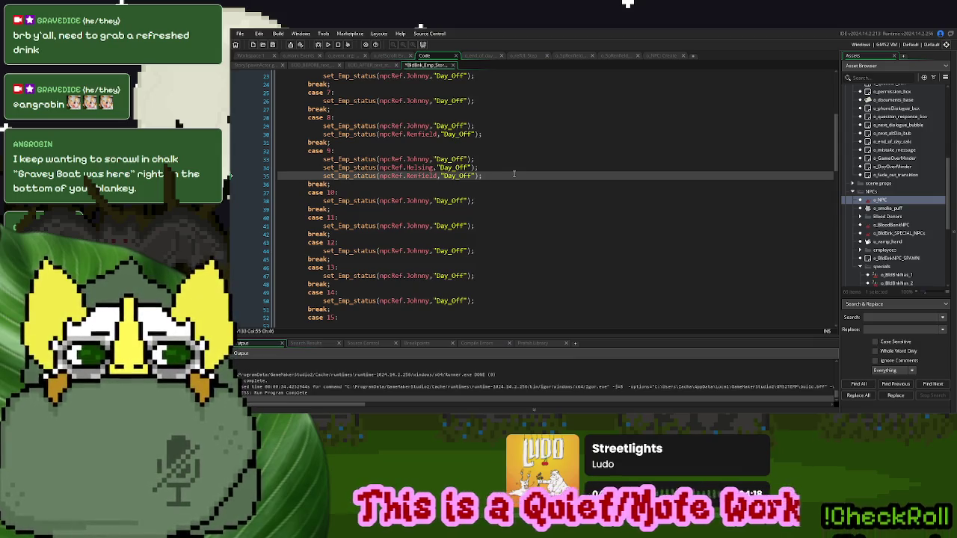
pyautogui.click(663, 57)
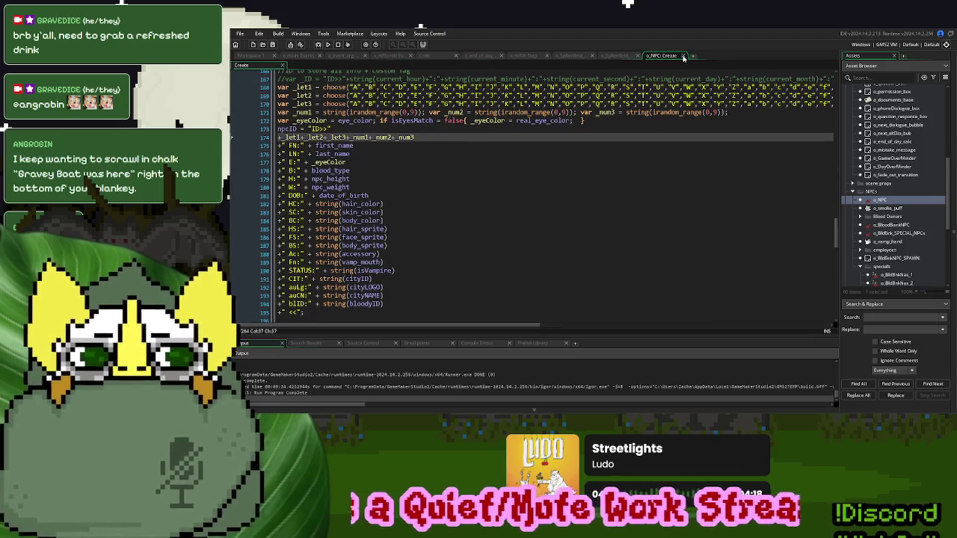
# - Close the extra code tabs and set the event organiser's starting GameDay to 5
pyautogui.click(683, 55)
pyautogui.click(638, 55)
pyautogui.click(580, 56)
pyautogui.click(592, 56)
pyautogui.click(336, 56)
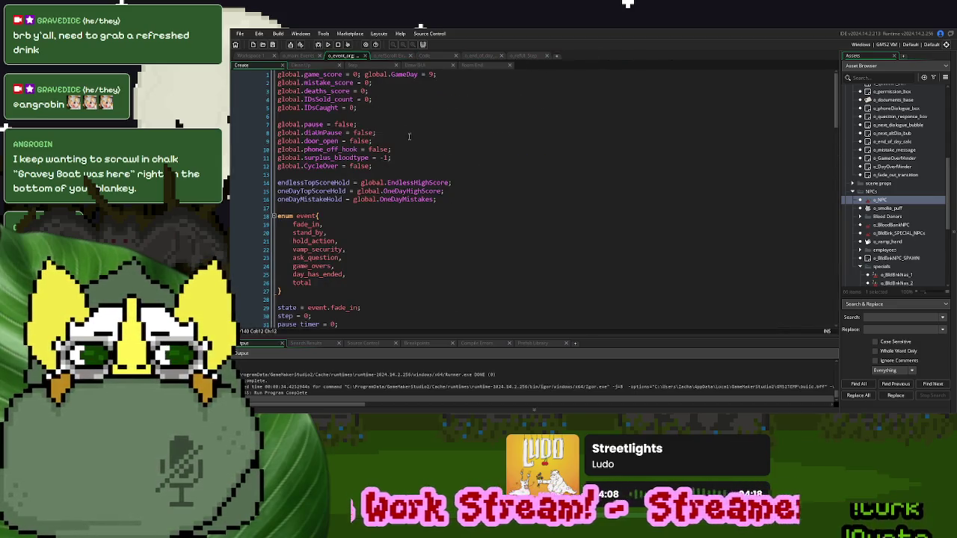
pyautogui.doubleClick(432, 74)
pyautogui.write('5')
# - Replace case 5's news-day comment in the scroll's Draw GUI with an 'Overstocked' label comment
pyautogui.click(445, 57)
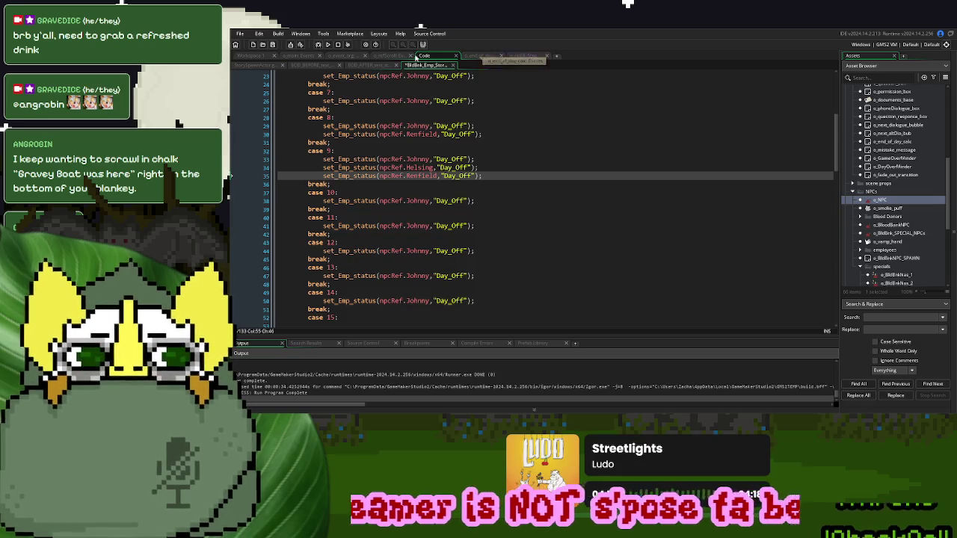
pyautogui.click(384, 57)
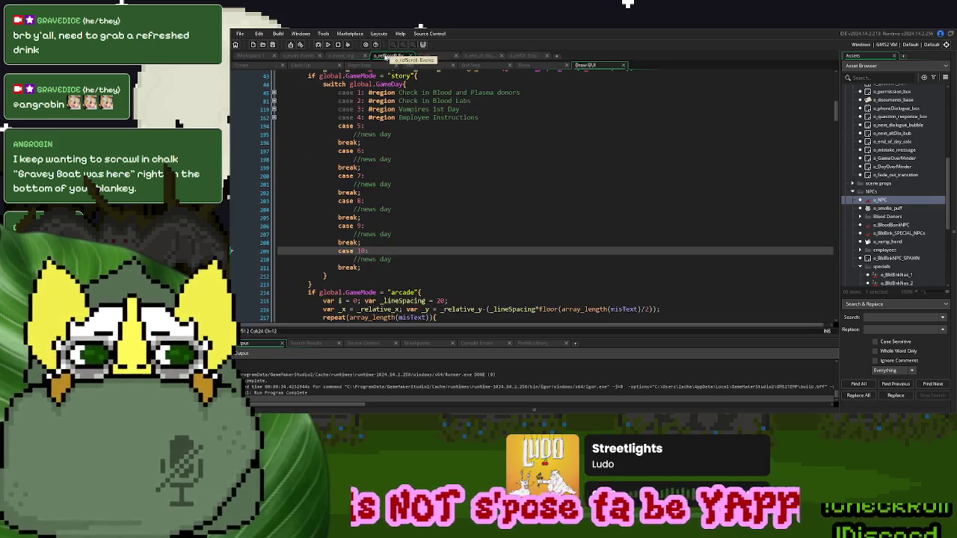
pyautogui.moveTo(392, 133); pyautogui.dragTo(354, 135)
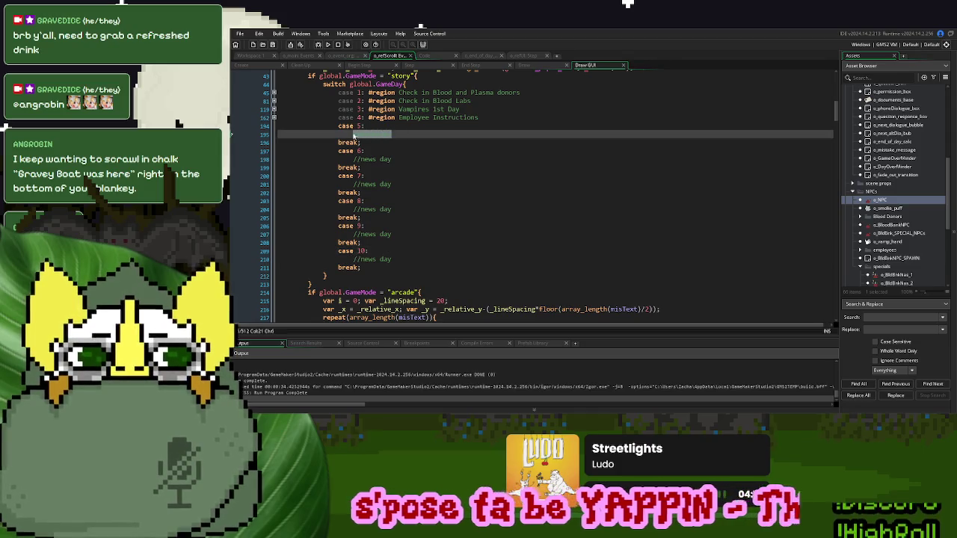
pyautogui.press('Delete')
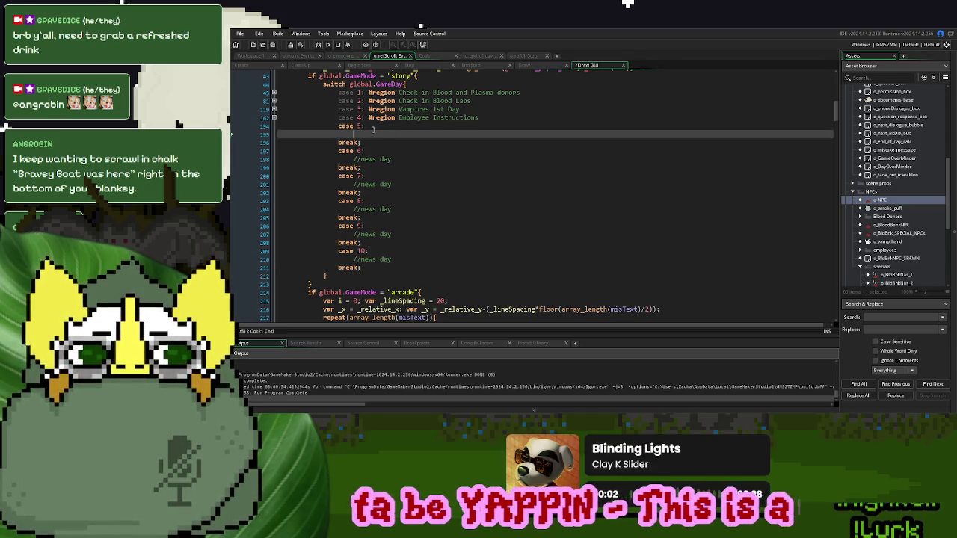
pyautogui.click(381, 125)
pyautogui.write('//da')
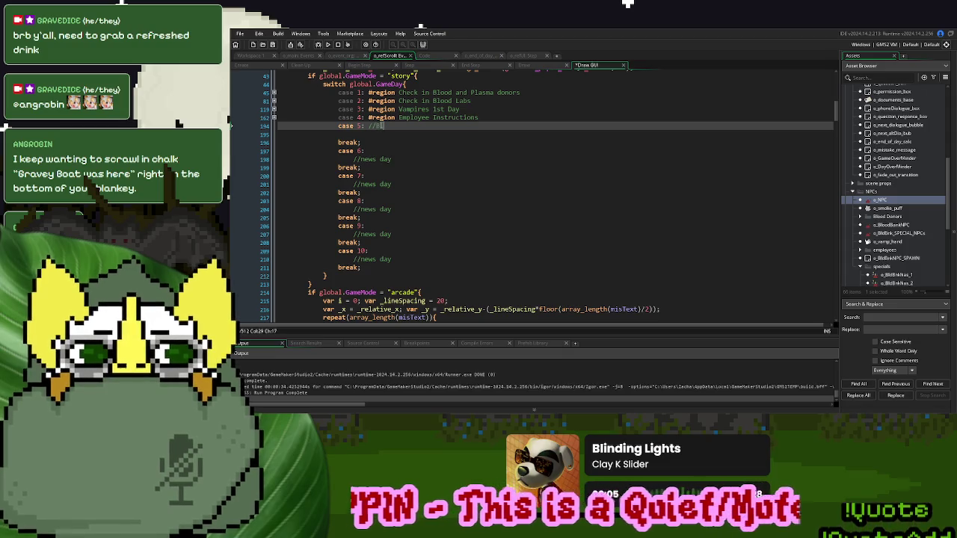
pyautogui.write('ood Overstocked')
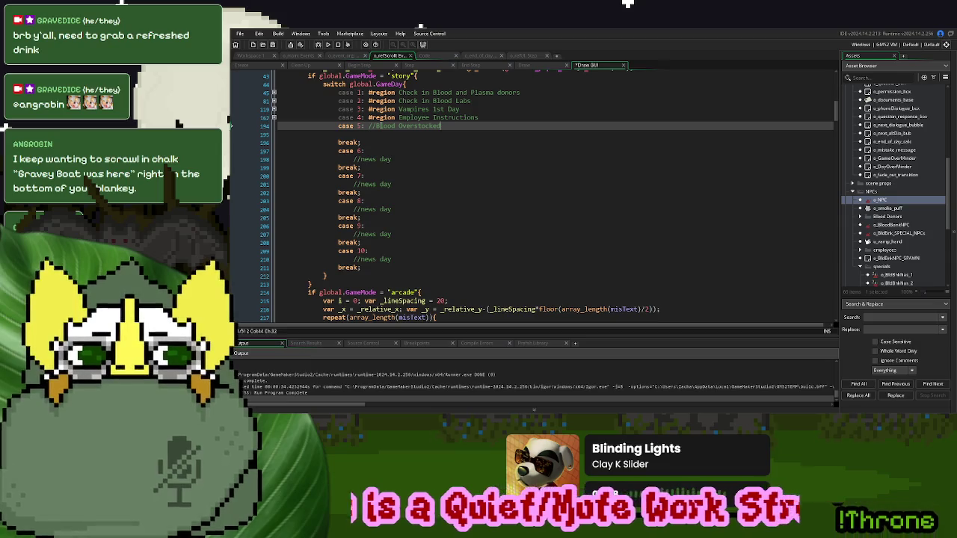
# - Copy the case 1 Check in Blood text-drawing lines into case 5
pyautogui.click(274, 93)
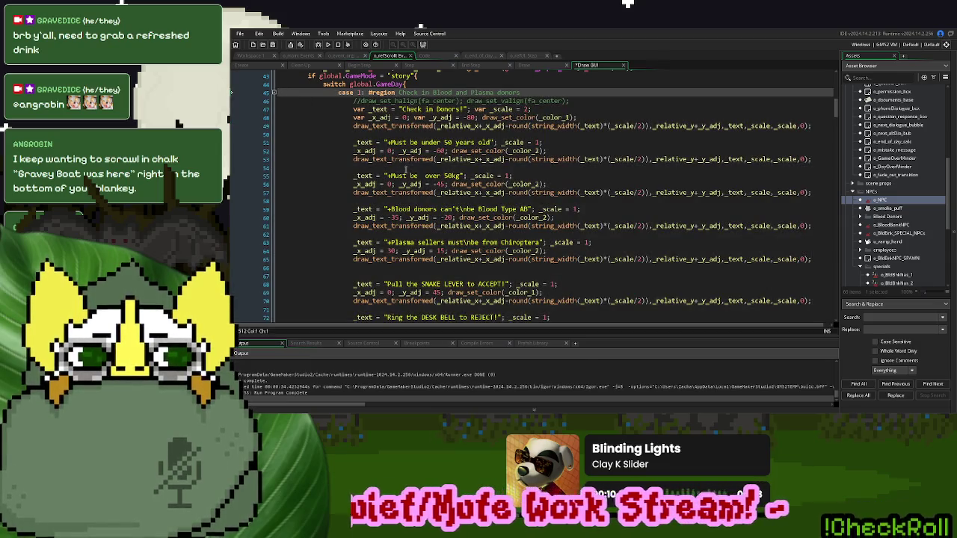
pyautogui.scroll(-5, 405, 169)
pyautogui.moveTo(414, 240)
pyautogui.mouseDown()
pyautogui.moveTo(359, 75)
pyautogui.moveTo(349, 165)
pyautogui.mouseUp()
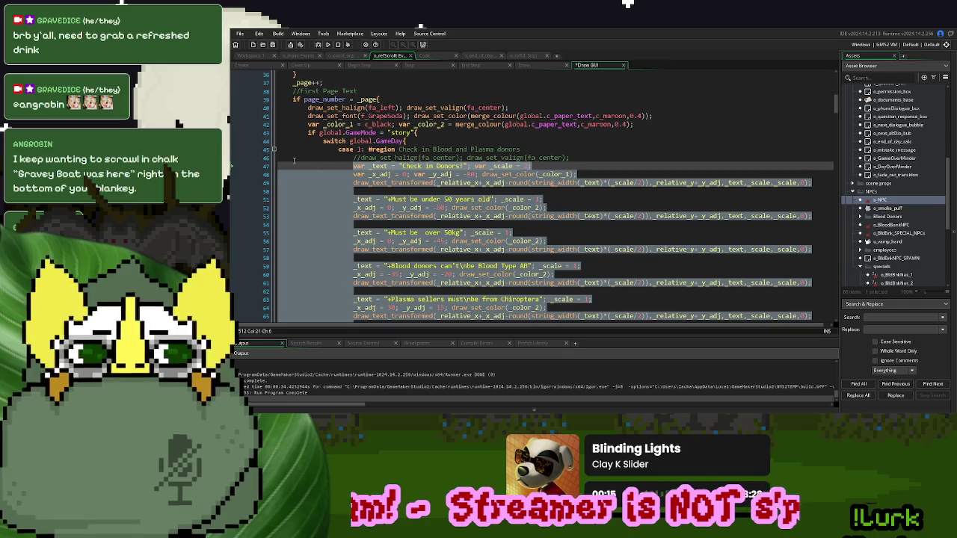
pyautogui.click(274, 149)
pyautogui.click(374, 190)
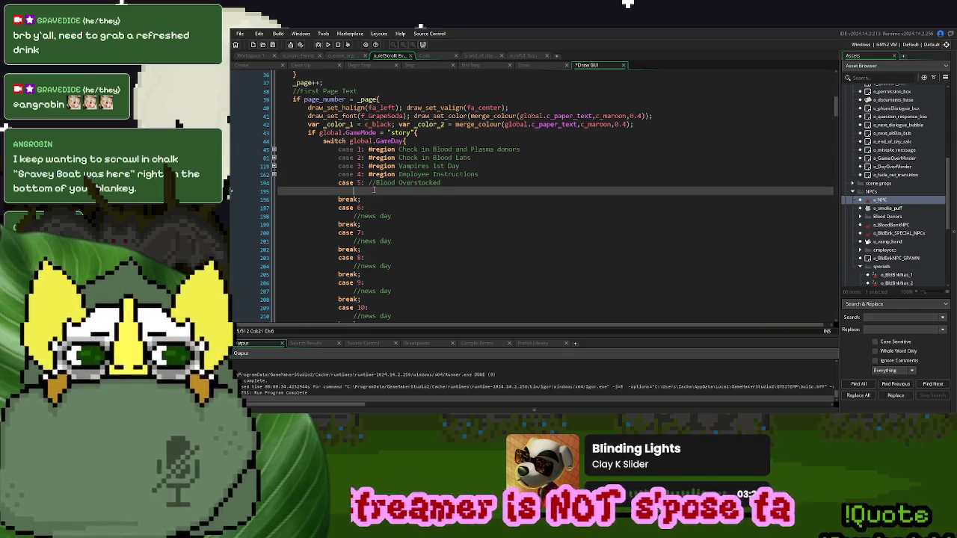
pyautogui.hotkey('ctrl', 'v')
# - Retitle case 5 'Overstocked blood' and rewrite its lines about AB blood and overstocked items in reference
pyautogui.scroll(3, 487, 221)
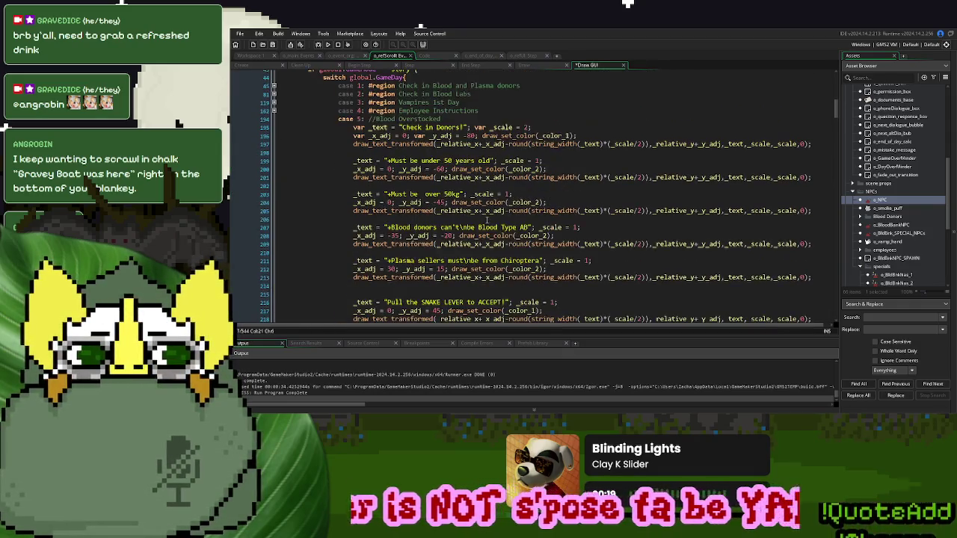
pyautogui.moveTo(463, 129); pyautogui.dragTo(403, 130)
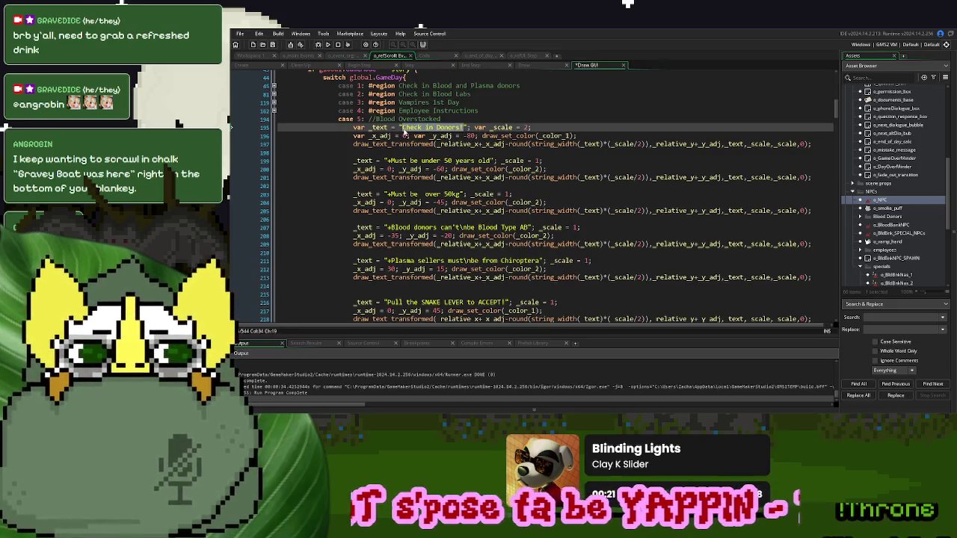
pyautogui.write('Overstock')
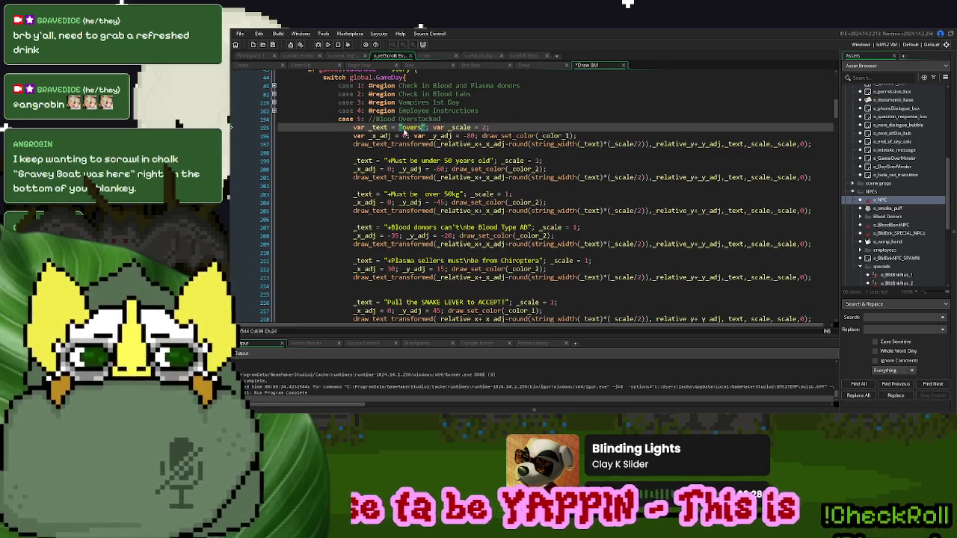
pyautogui.write('ed blood')
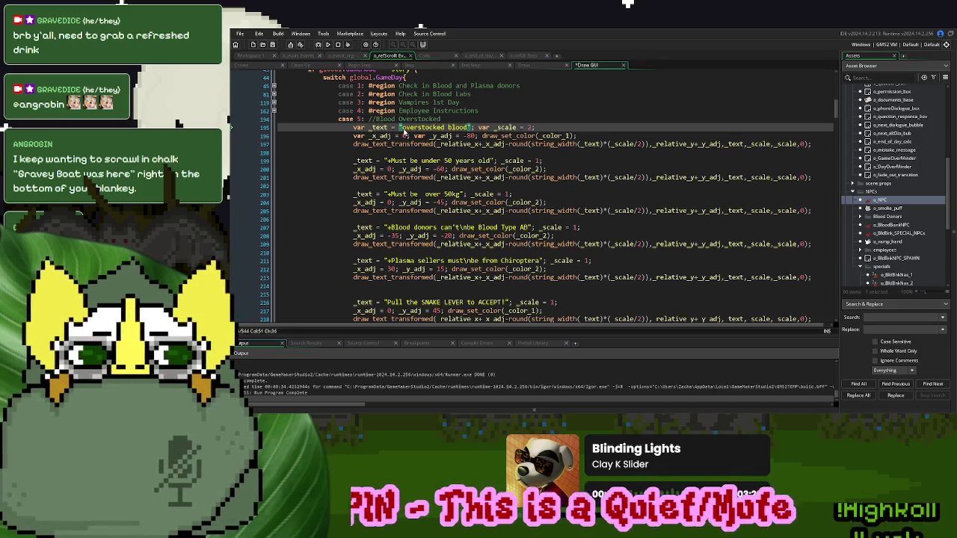
pyautogui.moveTo(491, 161); pyautogui.dragTo(388, 163)
pyautogui.write("We're alway")
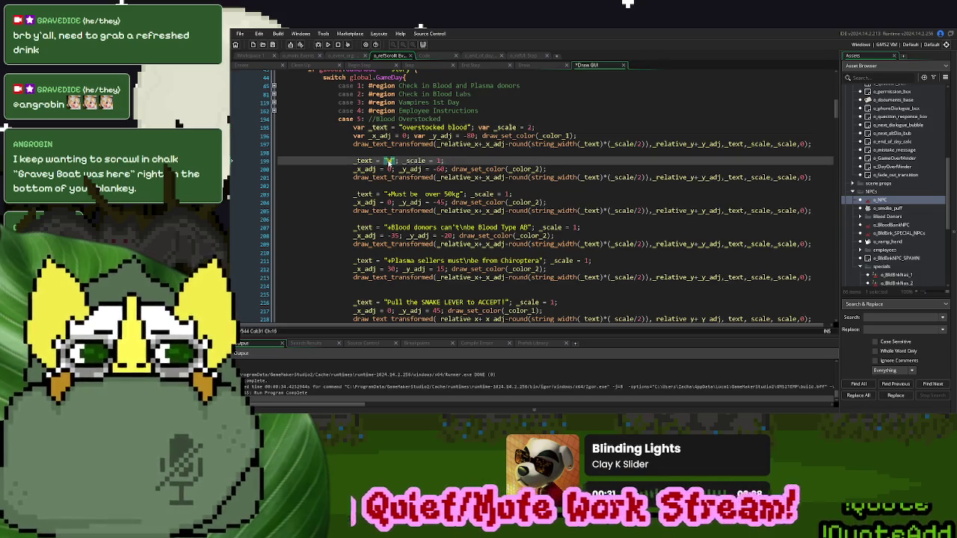
pyautogui.write('s overstocked on')
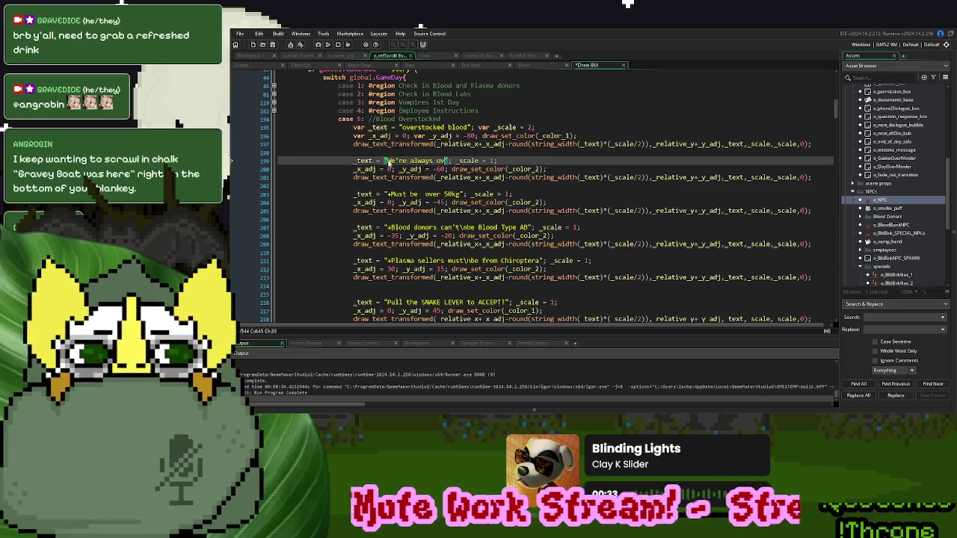
pyautogui.write(' AB bloo')
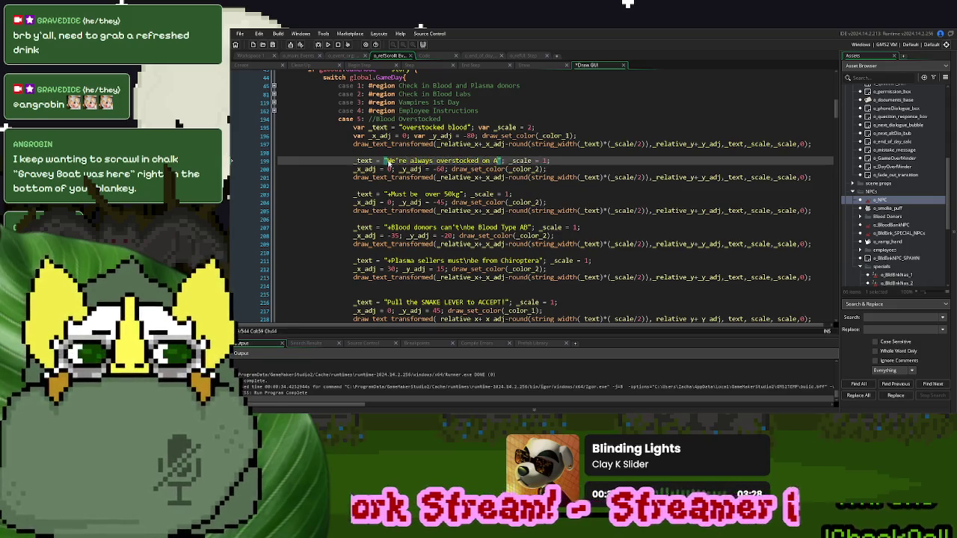
pyautogui.write('d')
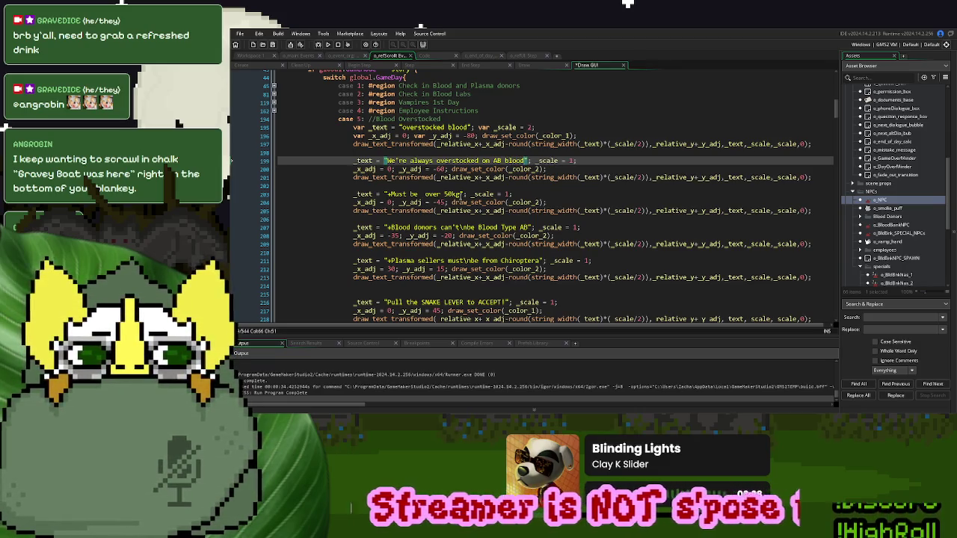
pyautogui.moveTo(460, 196); pyautogui.dragTo(388, 196)
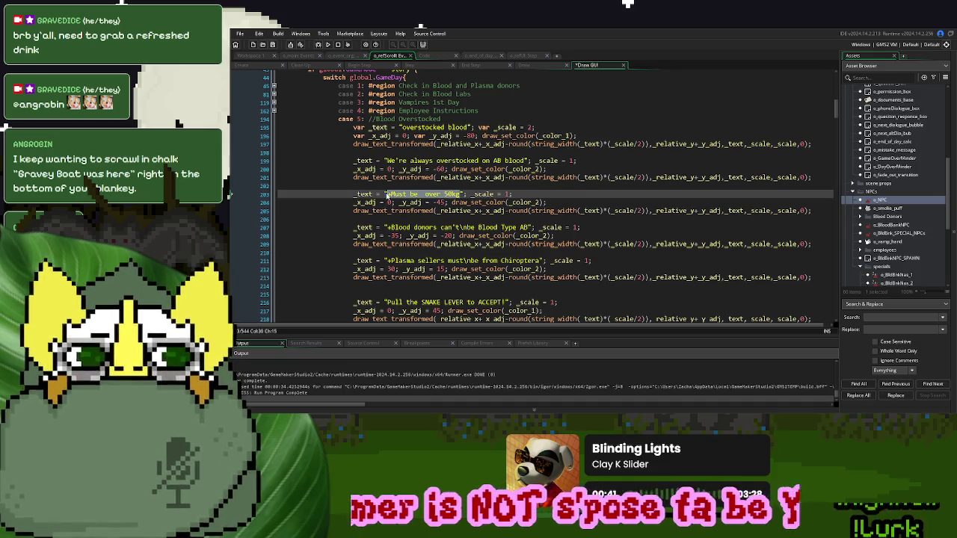
pyautogui.write('Starting today')
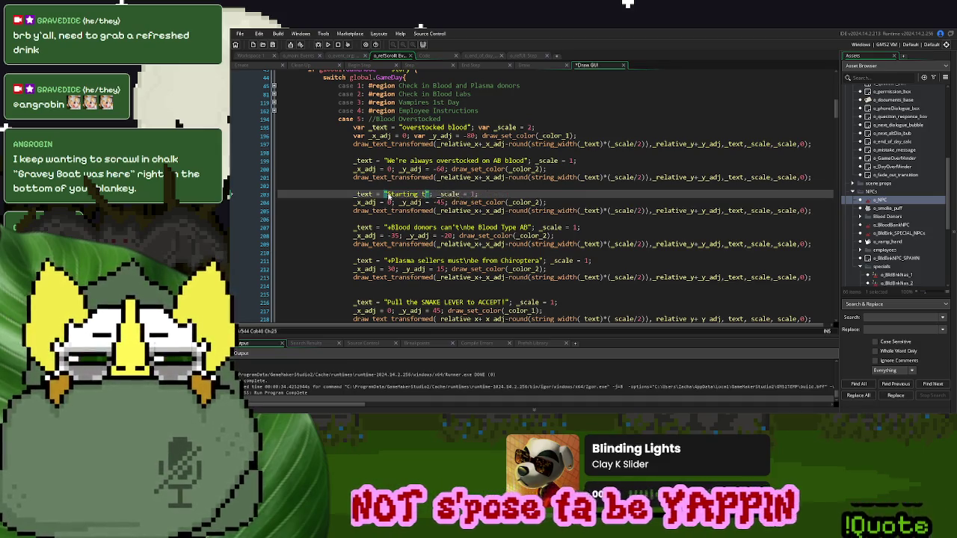
pyautogui.write(', any ')
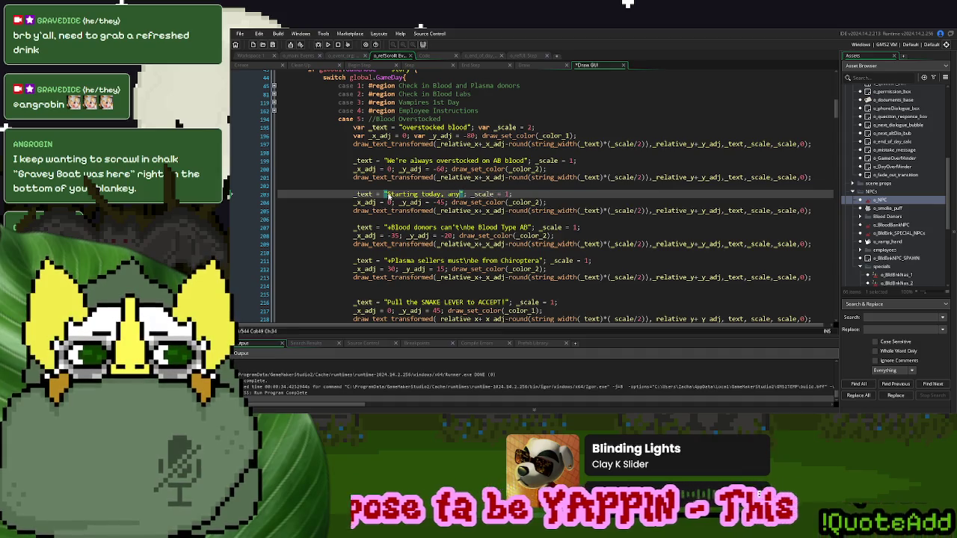
pyautogui.write('other over')
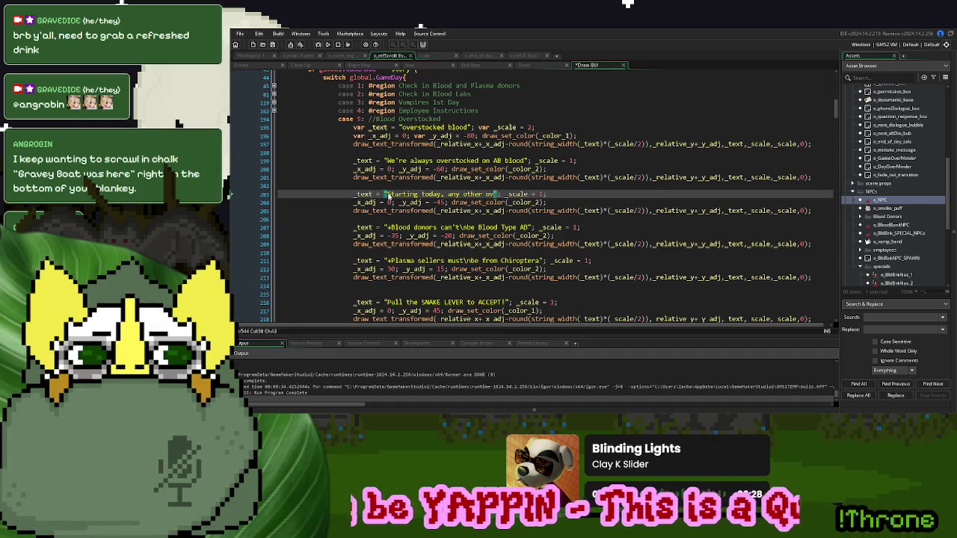
pyautogui.press('BackSpace')
pyautogui.press('BackSpace')
pyautogui.press('BackSpace')
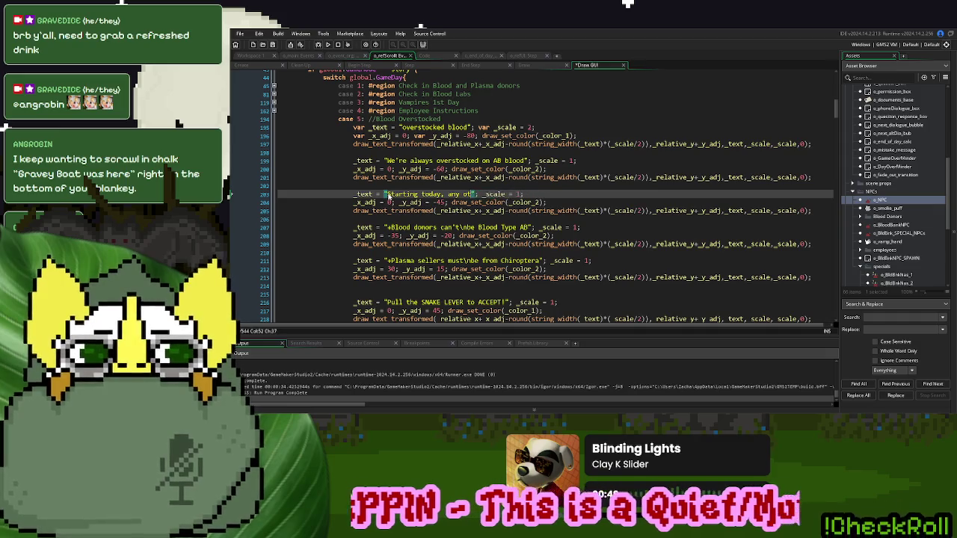
pyautogui.write("thing else that's overs")
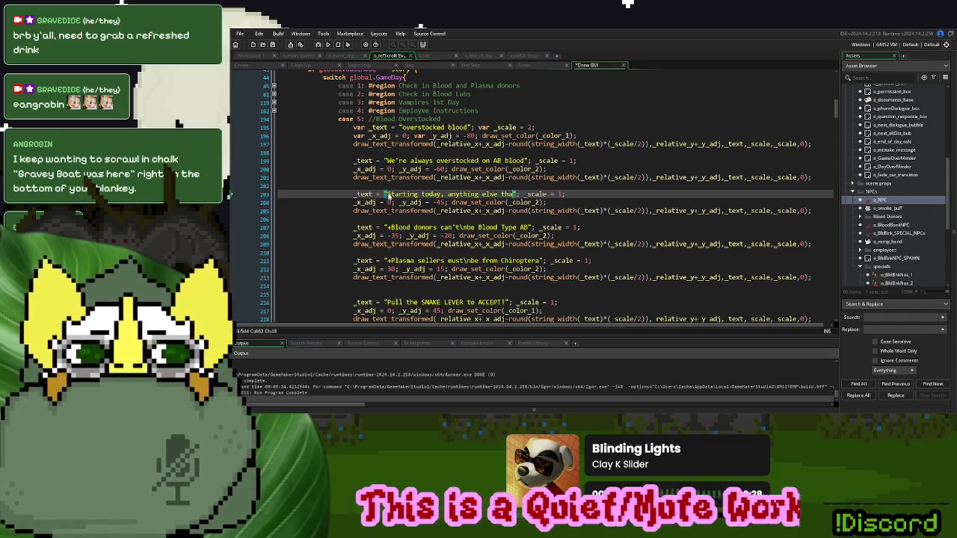
pyautogui.write('tocked will')
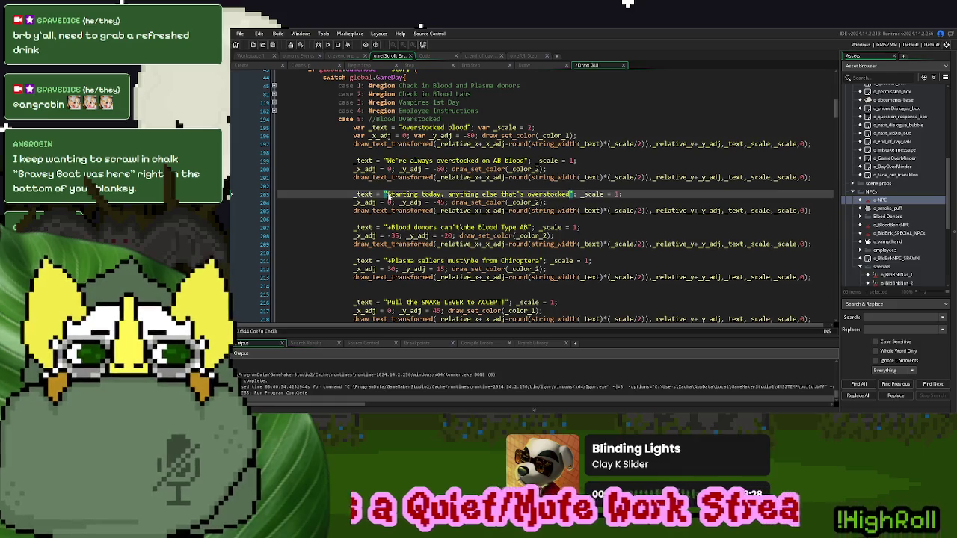
pyautogui.write(' be listed in reference')
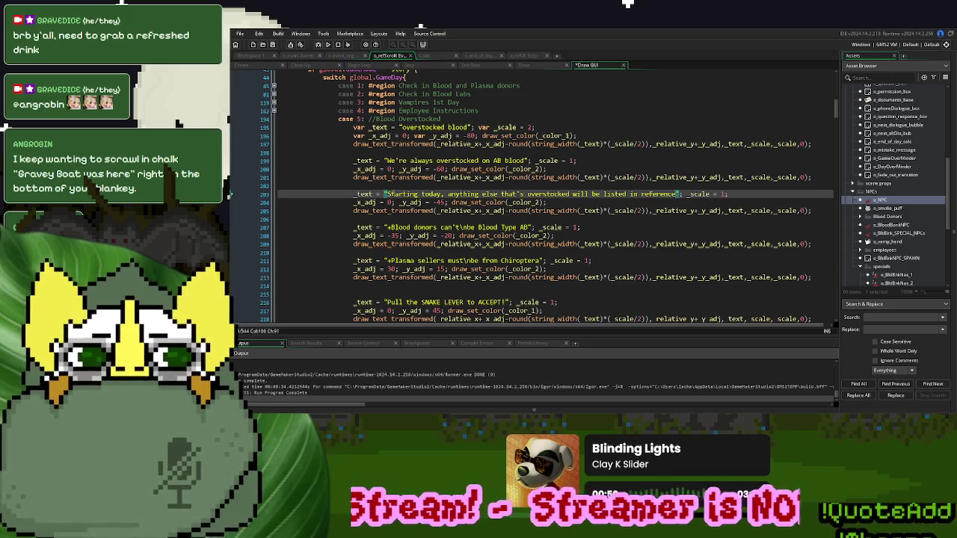
# - Comment out the Blood Type AB, Plasma sellers, SNAKE LEVER and DESK BELL to REJECT draw calls
pyautogui.scroll(-3, 405, 209)
pyautogui.click(351, 166)
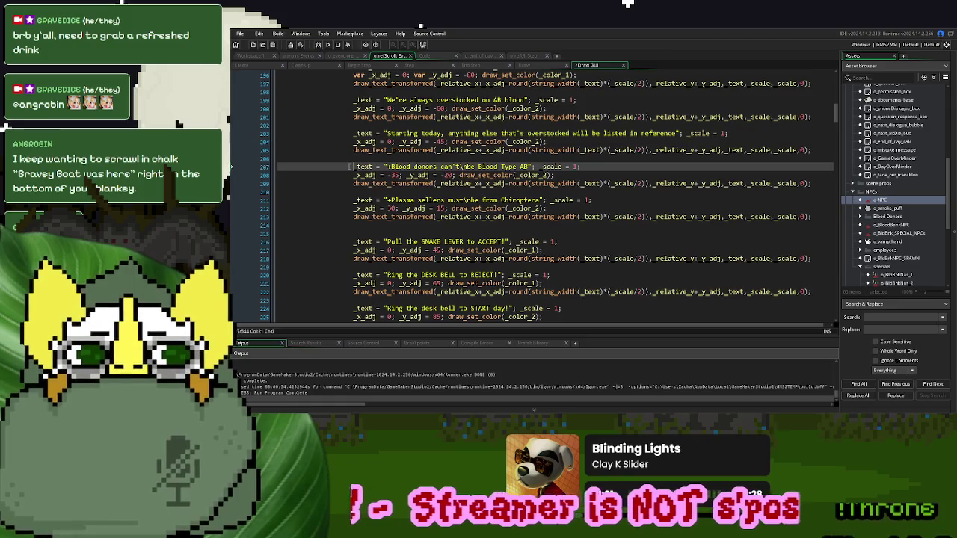
pyautogui.click(345, 183)
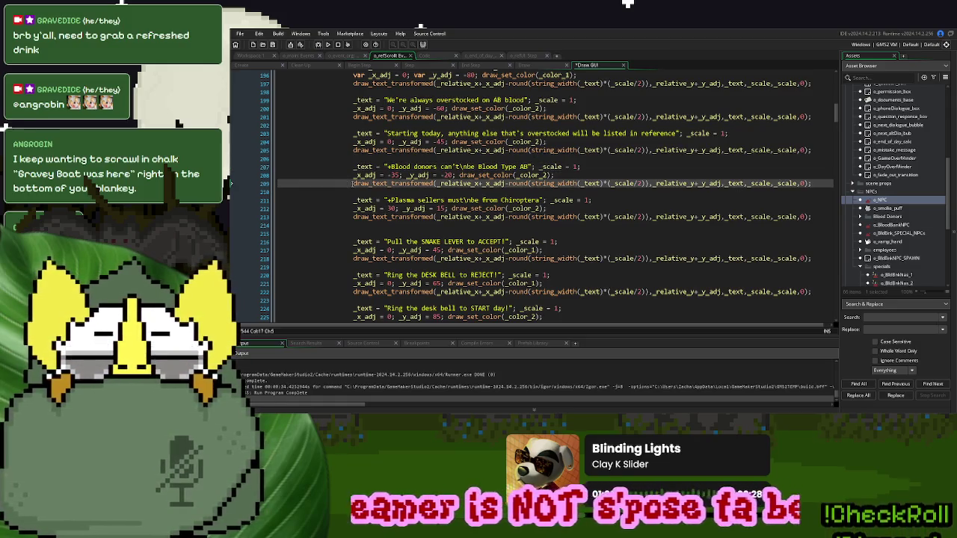
pyautogui.hotkey('ctrl', 'k')
pyautogui.click(346, 217)
pyautogui.hotkey('ctrl', 'k')
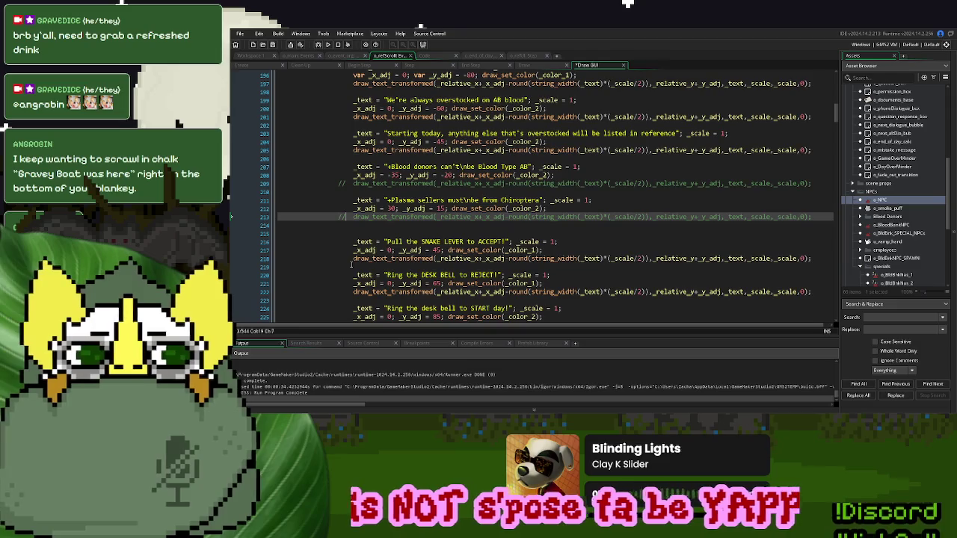
pyautogui.click(346, 258)
pyautogui.hotkey('ctrl', 'k')
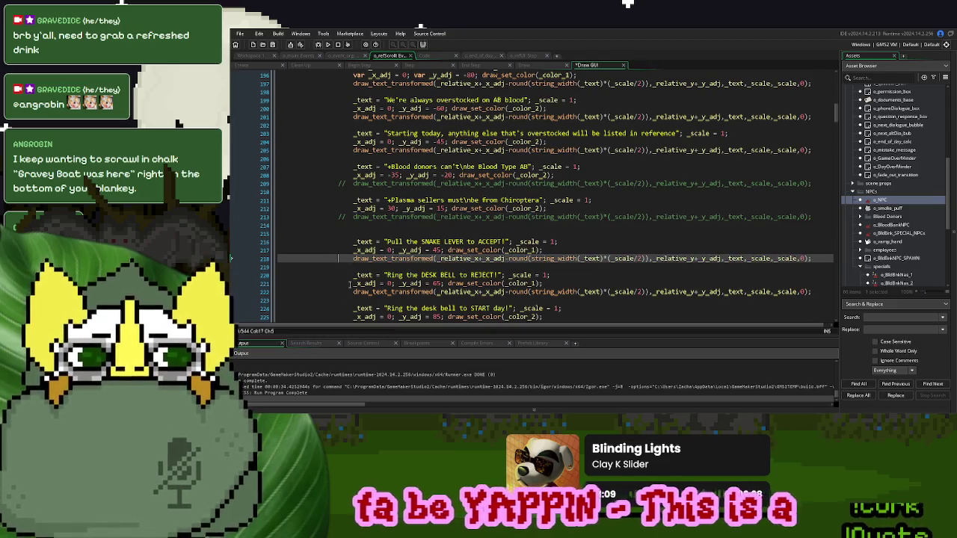
pyautogui.click(344, 292)
pyautogui.hotkey('ctrl', 'k')
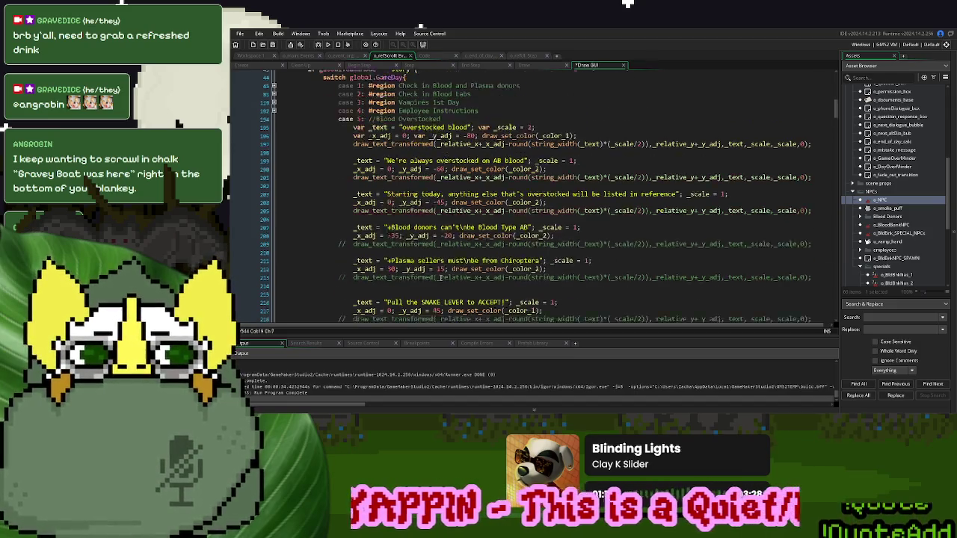
# - Replace case 5's 'Ring the desk bell to START day!' with case 4's closing line
pyautogui.scroll(5, 273, 177)
pyautogui.click(273, 171)
pyautogui.scroll(-7, 482, 262)
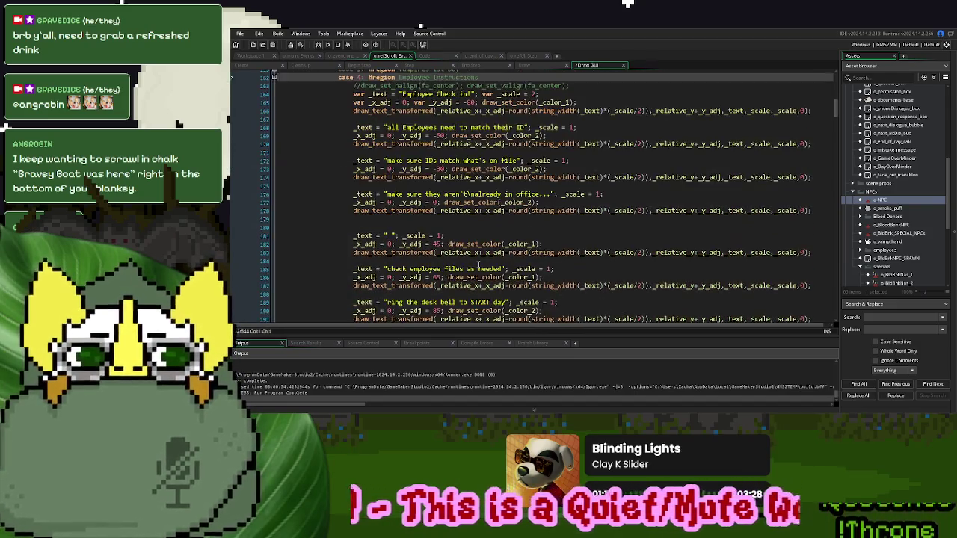
pyautogui.moveTo(508, 243); pyautogui.dragTo(388, 249)
pyautogui.hotkey('ctrl', 'c')
pyautogui.scroll(-10, 448, 262)
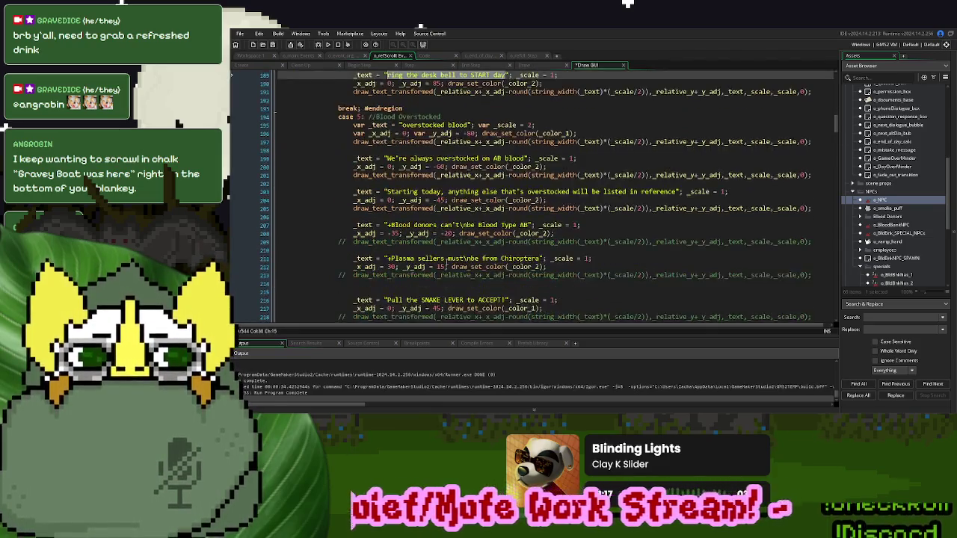
pyautogui.moveTo(508, 260); pyautogui.dragTo(386, 260)
pyautogui.hotkey('ctrl', 'v')
# - Lowercase START to 'start', drop the trailing 'day', and run the game with F5
pyautogui.doubleClick(480, 260)
pyautogui.write('start')
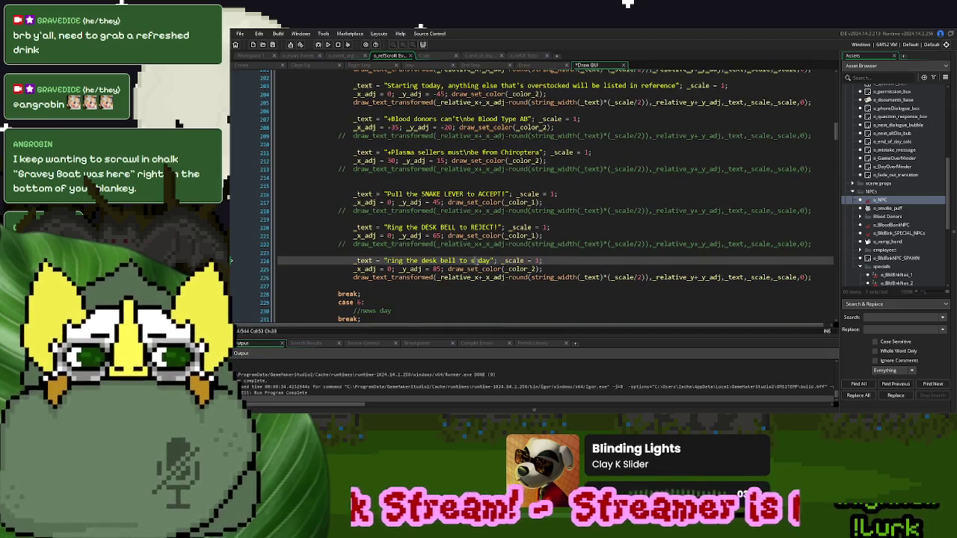
pyautogui.click(507, 260)
pyautogui.press('BackSpace')
pyautogui.press('BackSpace')
pyautogui.press('BackSpace')
pyautogui.press('Up')
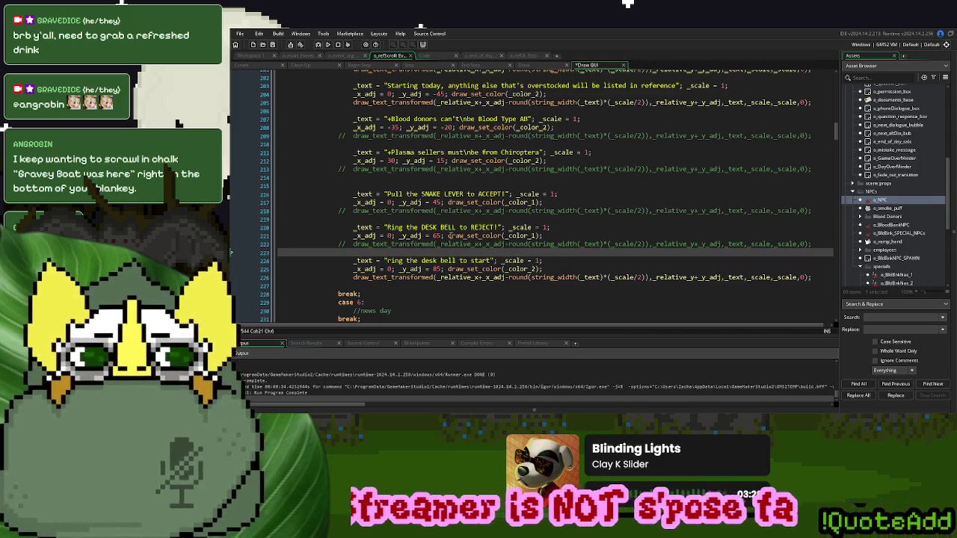
pyautogui.scroll(5, 449, 236)
pyautogui.press('F5')
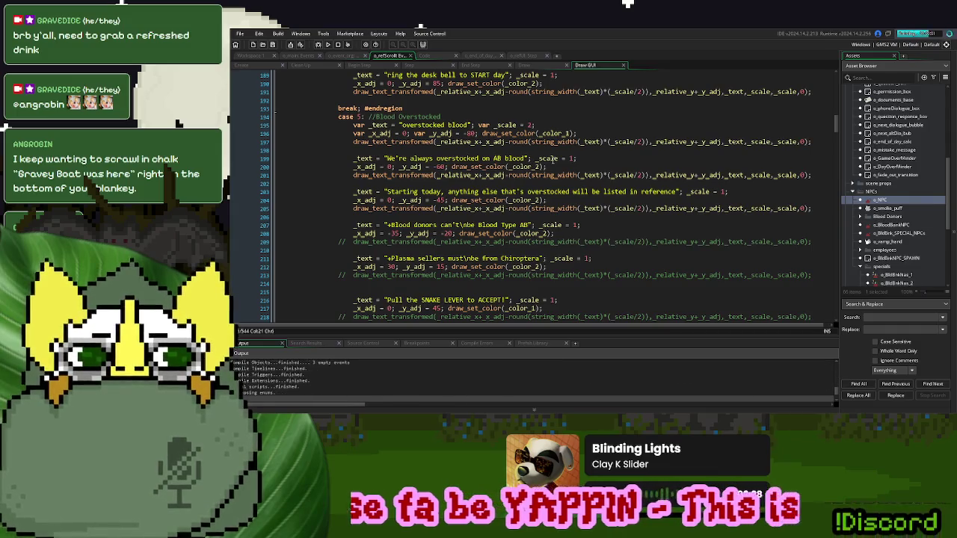
# - In the Create event, change _StartDocked from true to false
pyautogui.click(254, 65)
pyautogui.scroll(-3, 388, 237)
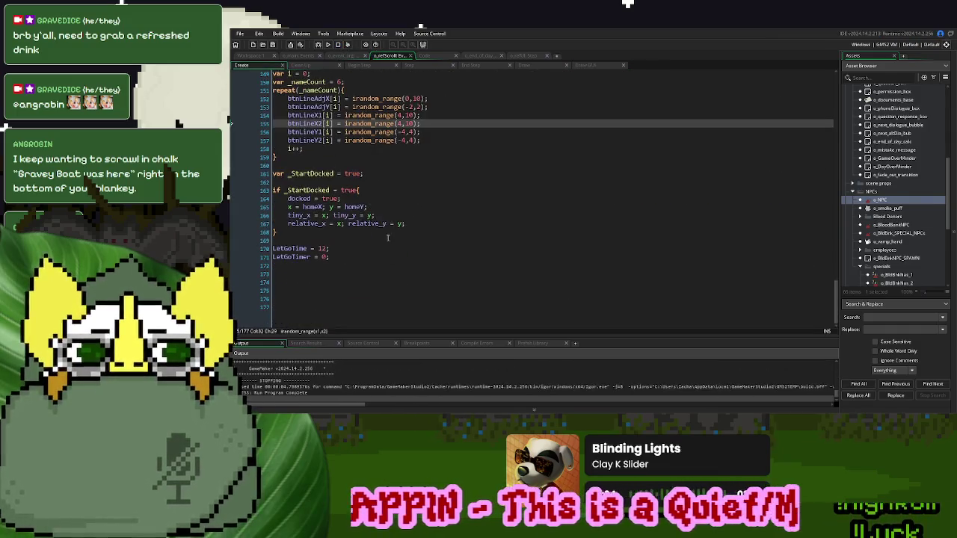
pyautogui.doubleClick(354, 174)
pyautogui.write('false')
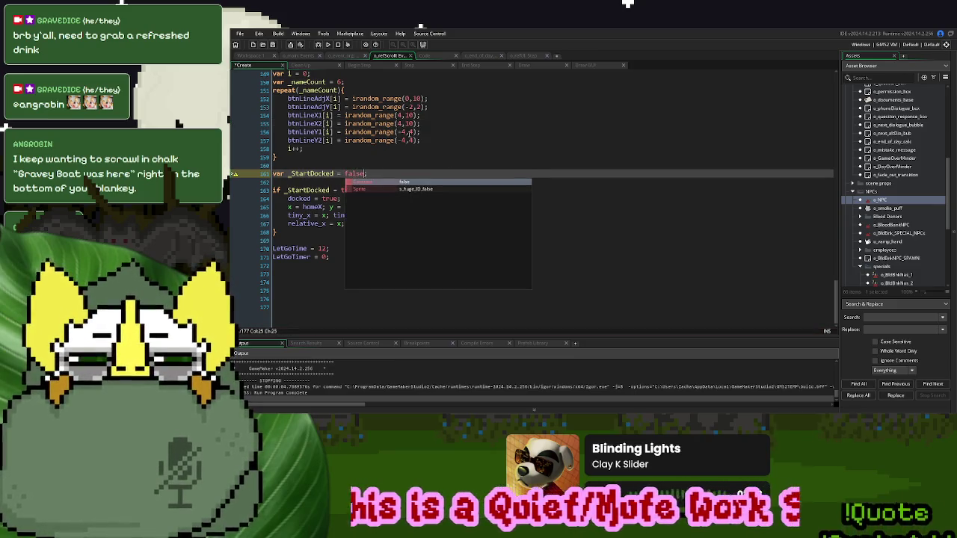
# - Run the game and start a New Game to view the Sep 5 scroll, then close it
pyautogui.click(321, 45)
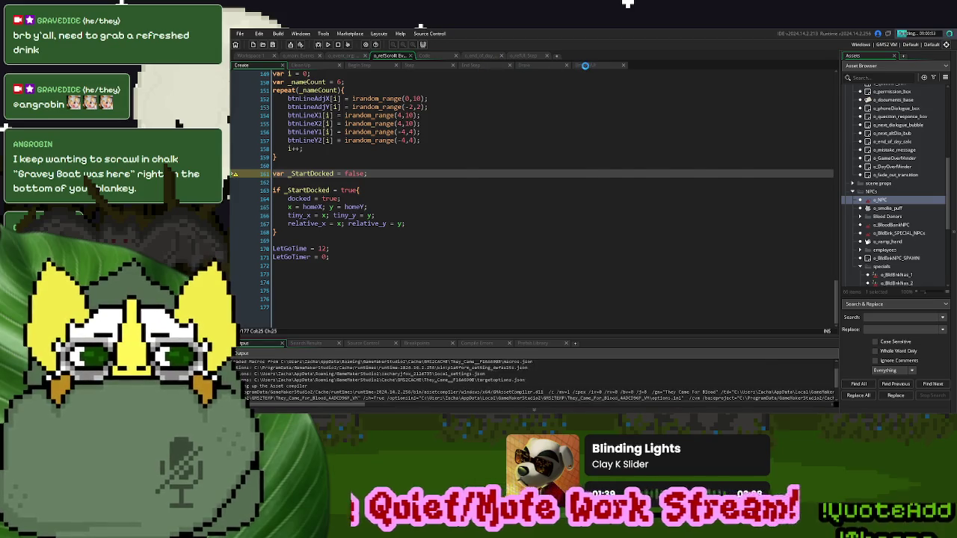
pyautogui.click(585, 65)
pyautogui.scroll(-2, 533, 200)
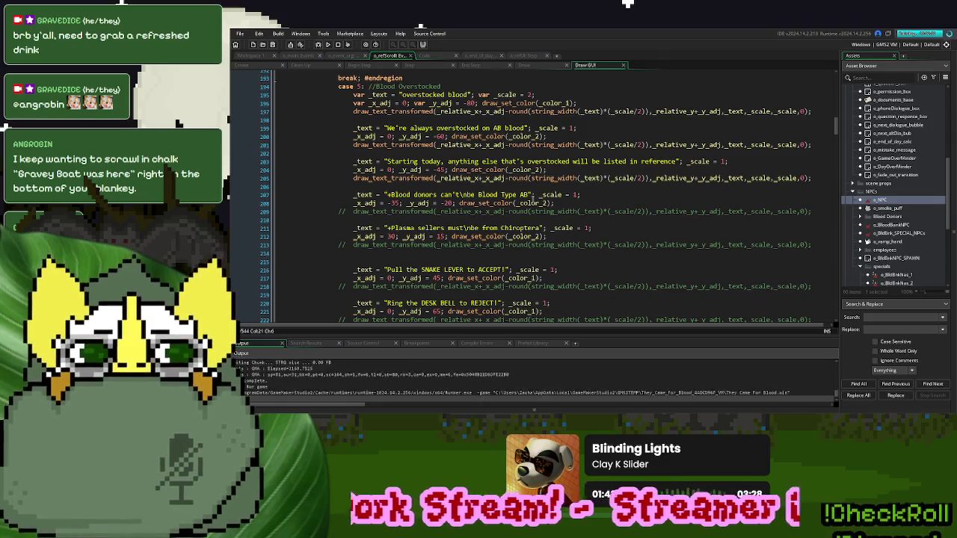
pyautogui.click(597, 157)
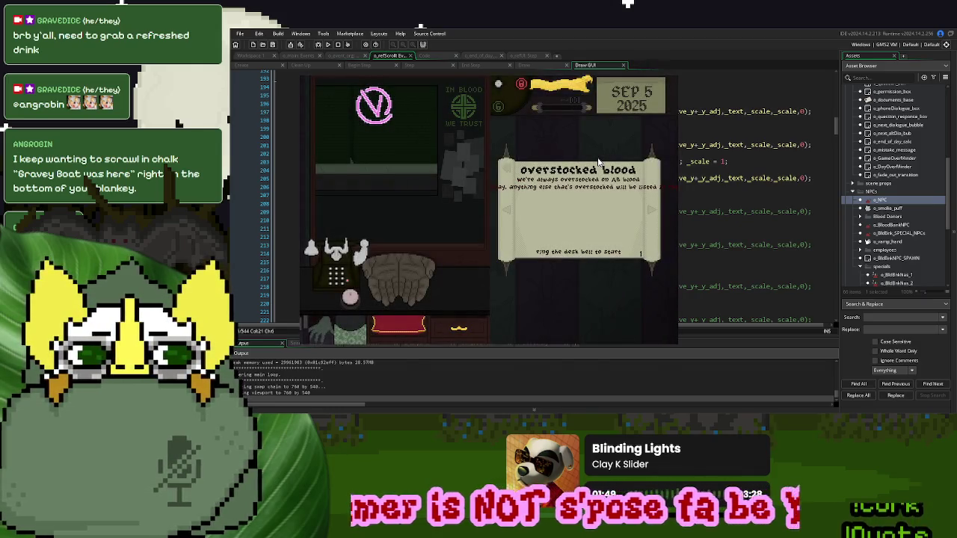
pyautogui.press('Escape')
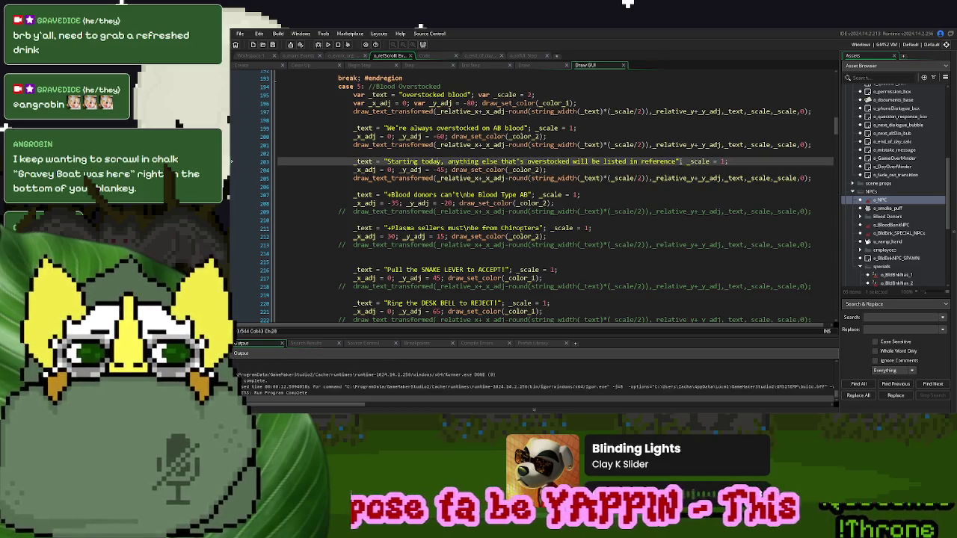
# - Copy the Starting today sentence over line 207's Blood donors string and comment out line 205's draw call
pyautogui.moveTo(678, 161); pyautogui.dragTo(388, 161)
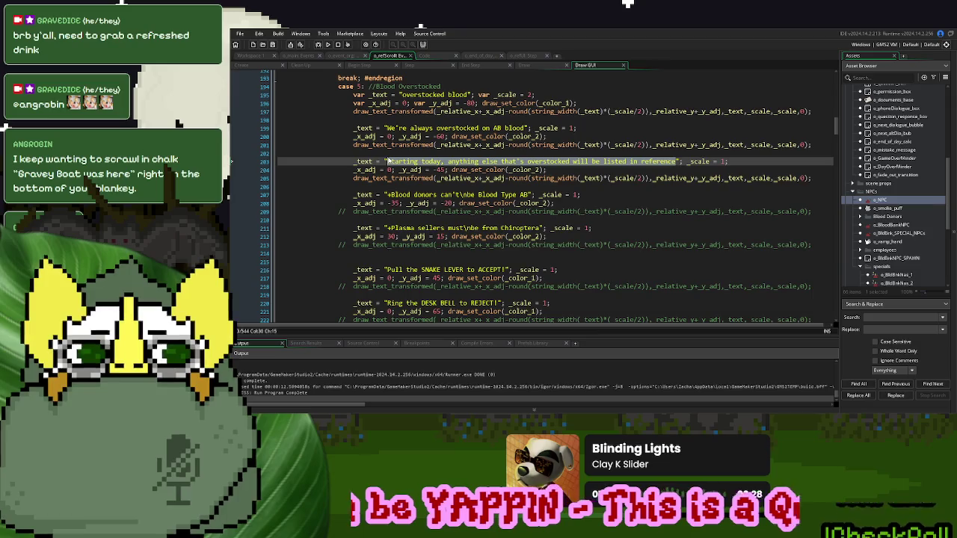
pyautogui.hotkey('ctrl', 'c')
pyautogui.moveTo(530, 196); pyautogui.dragTo(387, 195)
pyautogui.hotkey('ctrl', 'v')
pyautogui.click(349, 178)
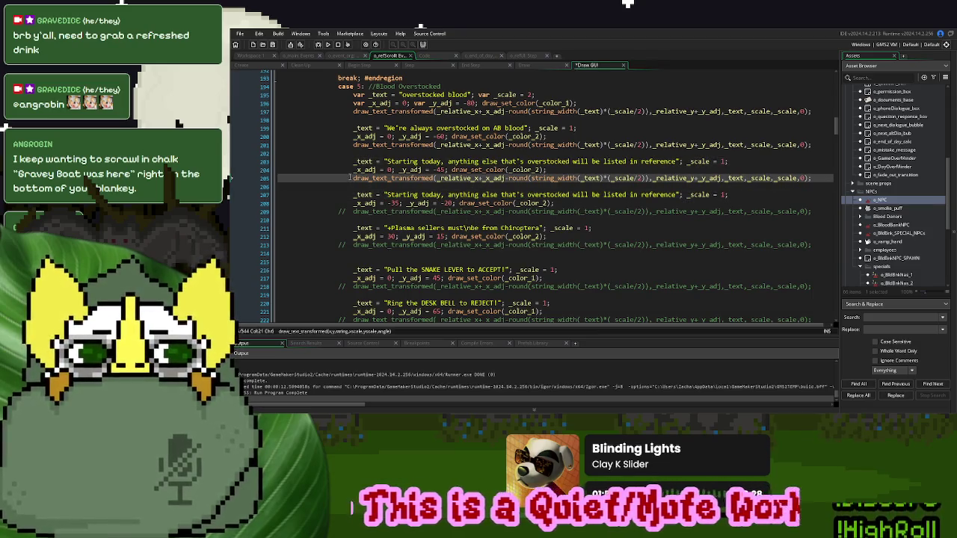
pyautogui.hotkey('ctrl', 'k')
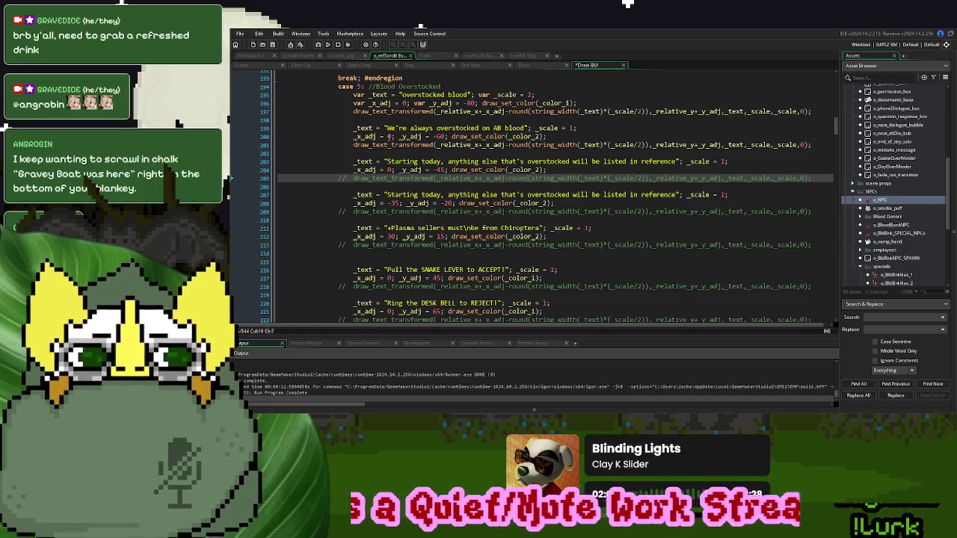
# - Change "We're" to lowercase "we are" on line 199
pyautogui.click(389, 128)
pyautogui.press('BackSpace')
pyautogui.write('w')
pyautogui.press('BackSpace')
pyautogui.write('a')
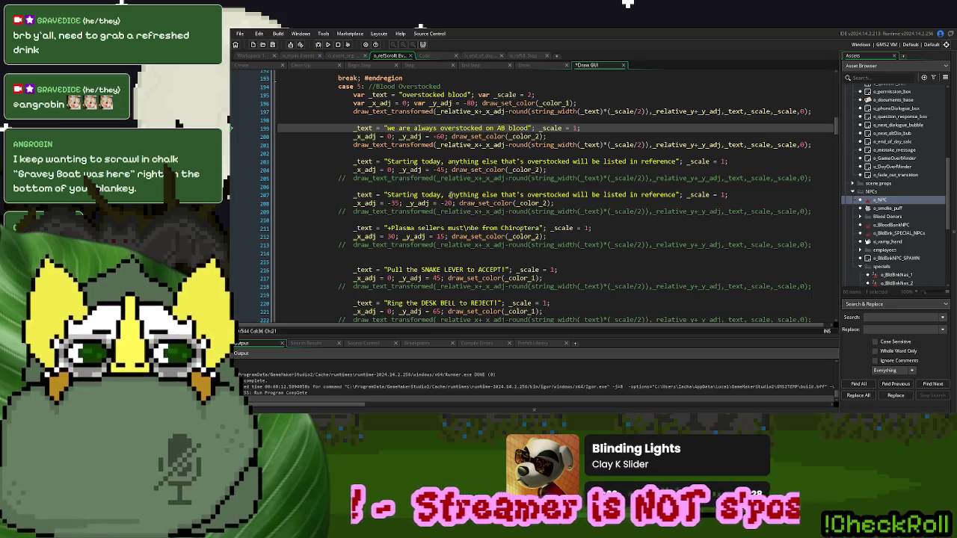
# - Put line breaks after "today" and "overstocked" on line 207, removing the comma and spaces
pyautogui.click(447, 195)
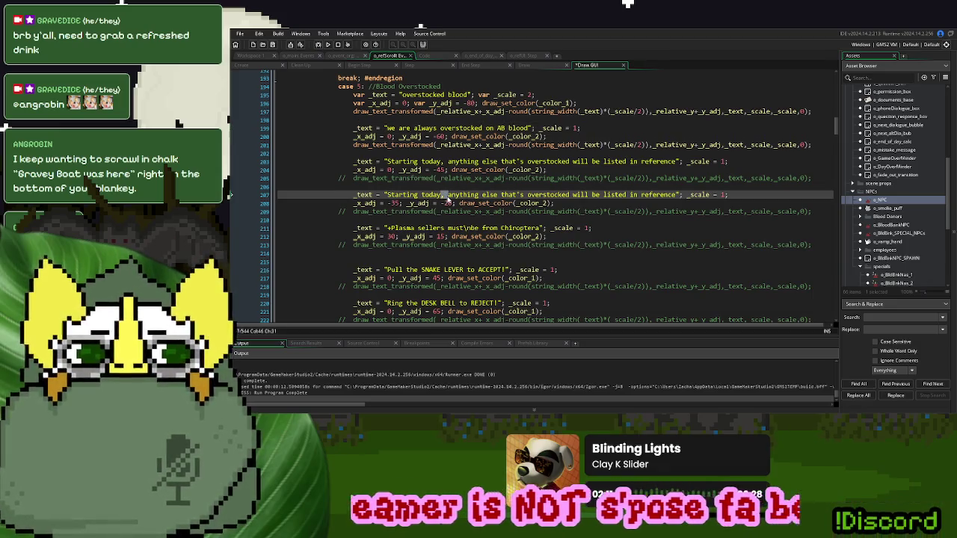
pyautogui.press('BackSpace')
pyautogui.press('BackSpace')
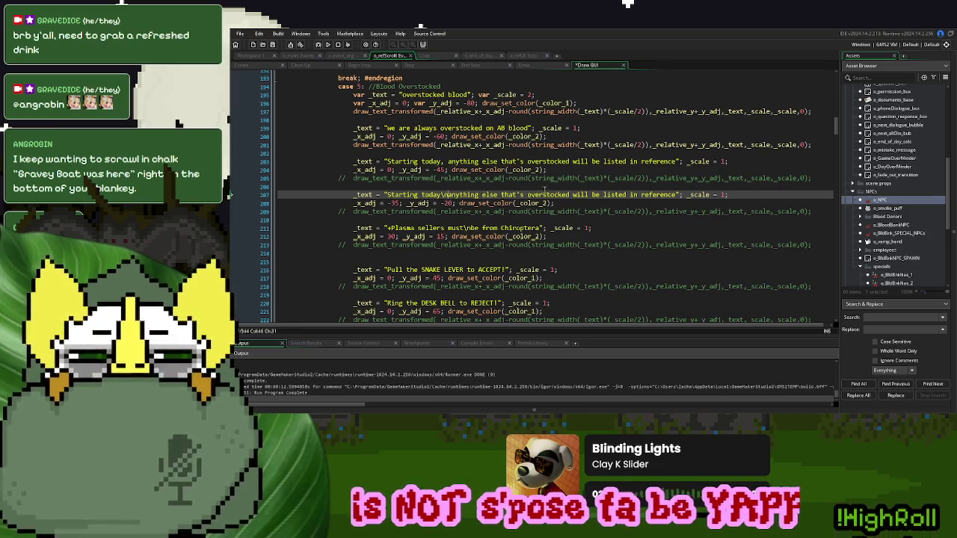
pyautogui.click(572, 194)
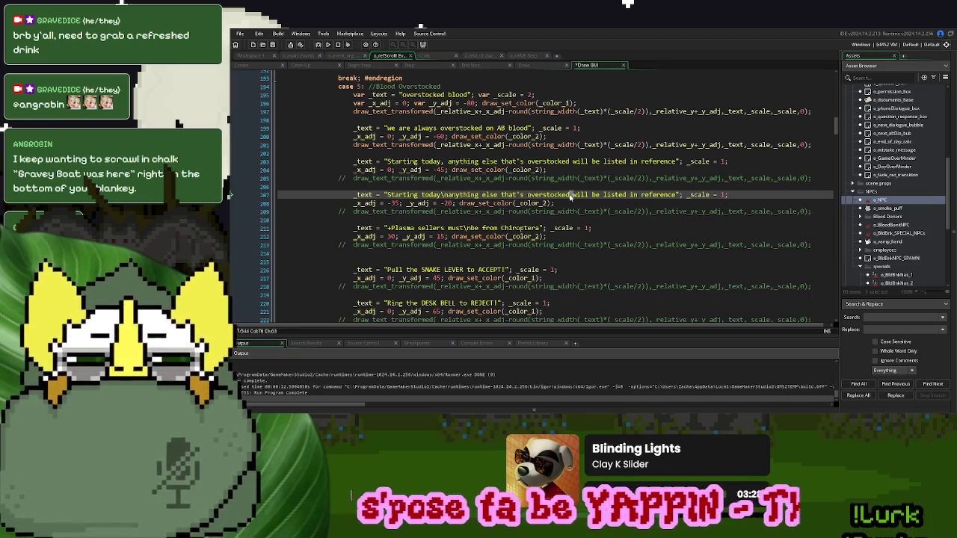
pyautogui.press('BackSpace')
# - Test the line breaks in a new game, then re-enable the draw call on line 209
pyautogui.click(328, 44)
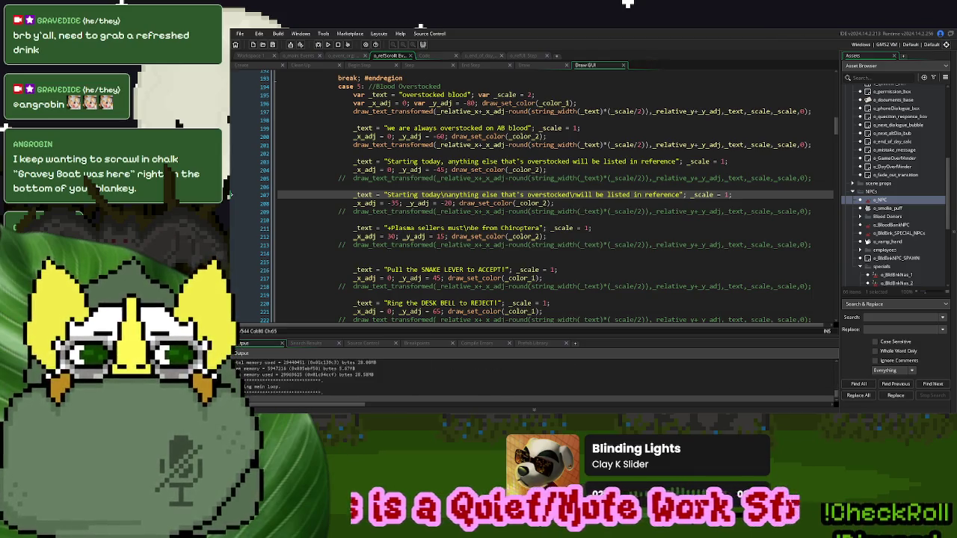
pyautogui.click(605, 161)
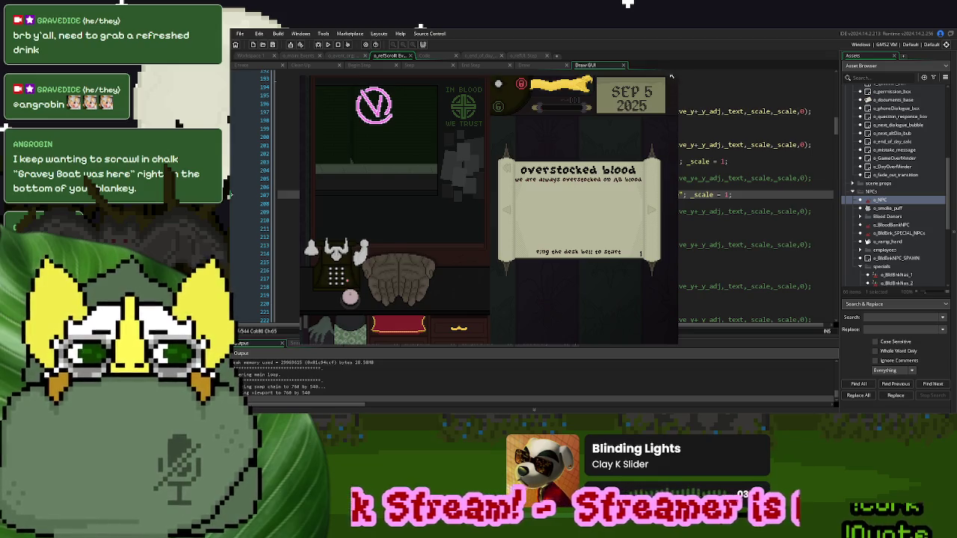
pyautogui.click(677, 80)
pyautogui.click(333, 210)
pyautogui.press('Delete')
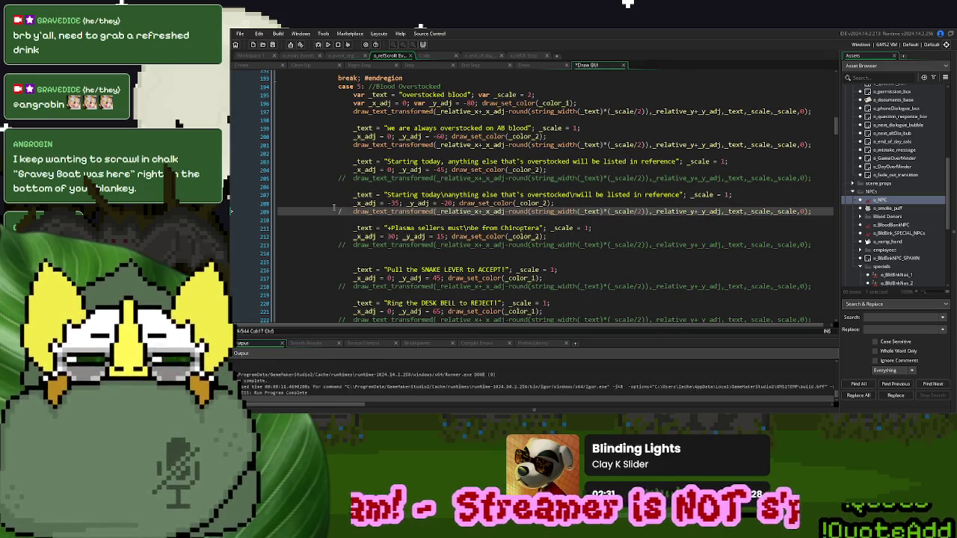
# - Run the game again and check the scroll in a new game
pyautogui.click(327, 45)
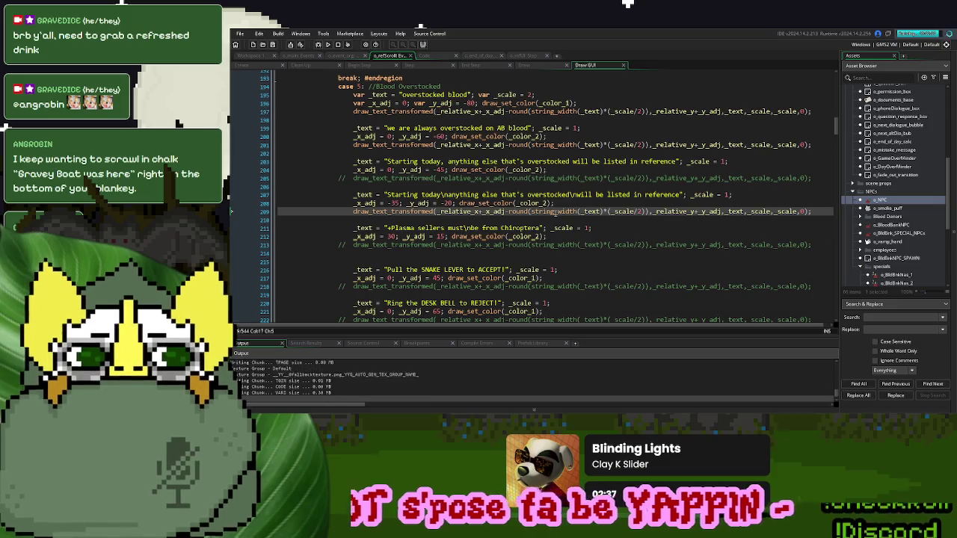
pyautogui.click(596, 160)
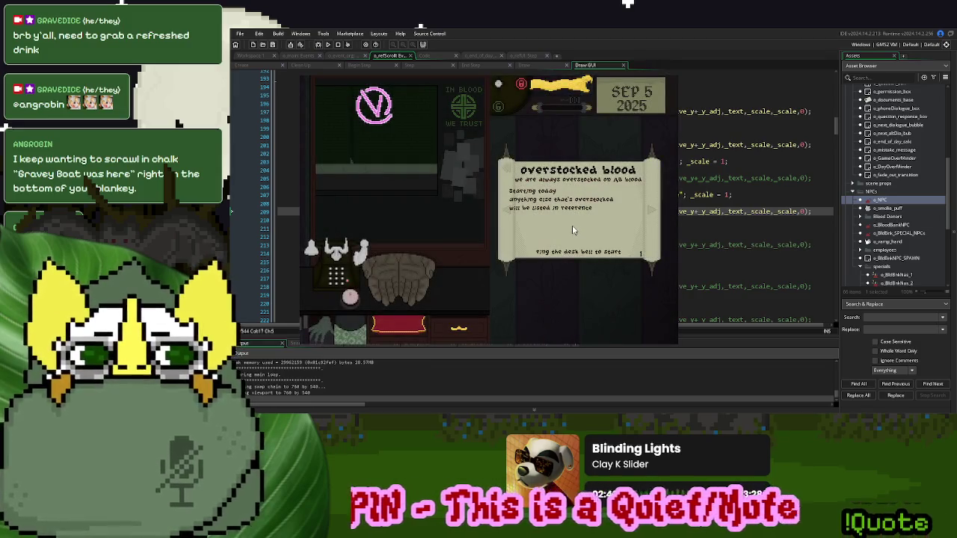
pyautogui.press('Escape')
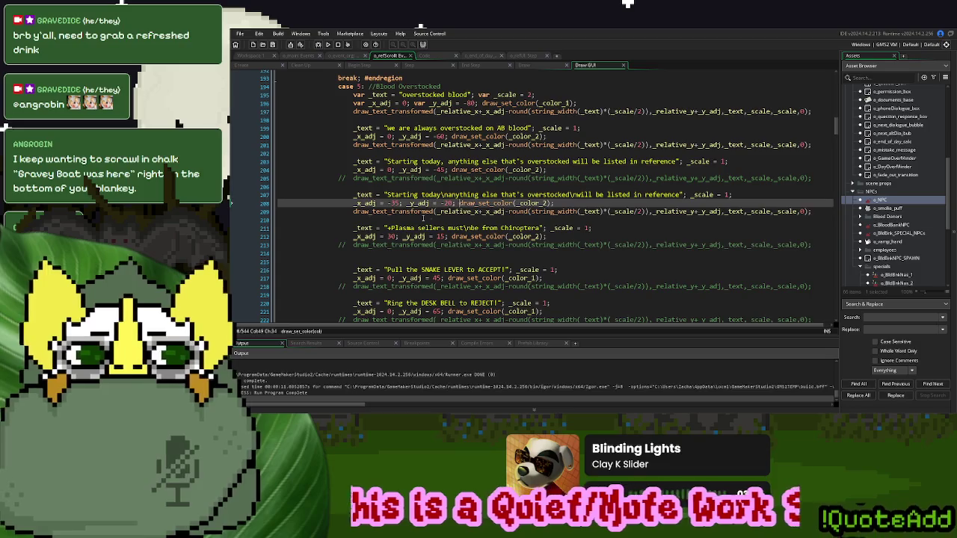
# - Set line 208's x offset from -35 to 0, comment out line 201, and re-enable line 205's draw call
pyautogui.moveTo(399, 203); pyautogui.dragTo(387, 203)
pyautogui.write('0')
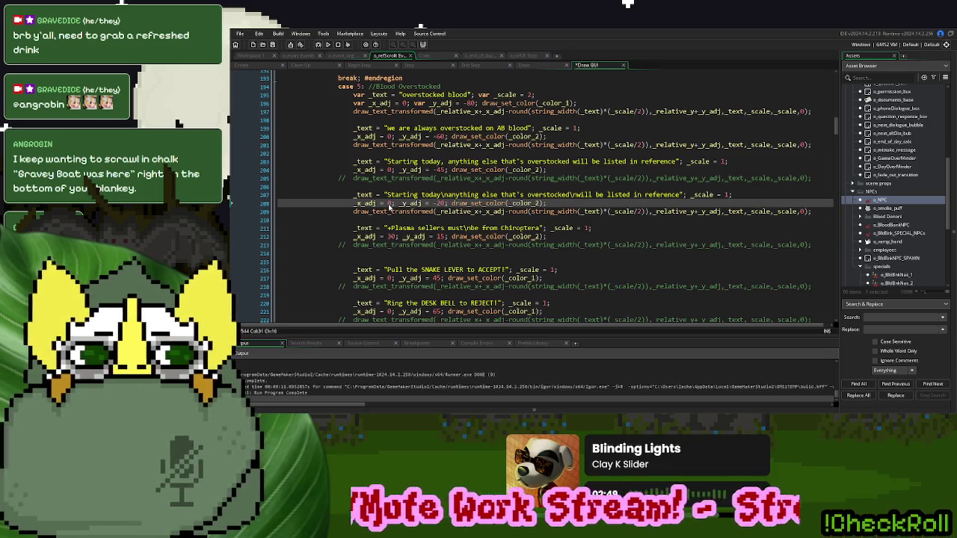
pyautogui.click(339, 145)
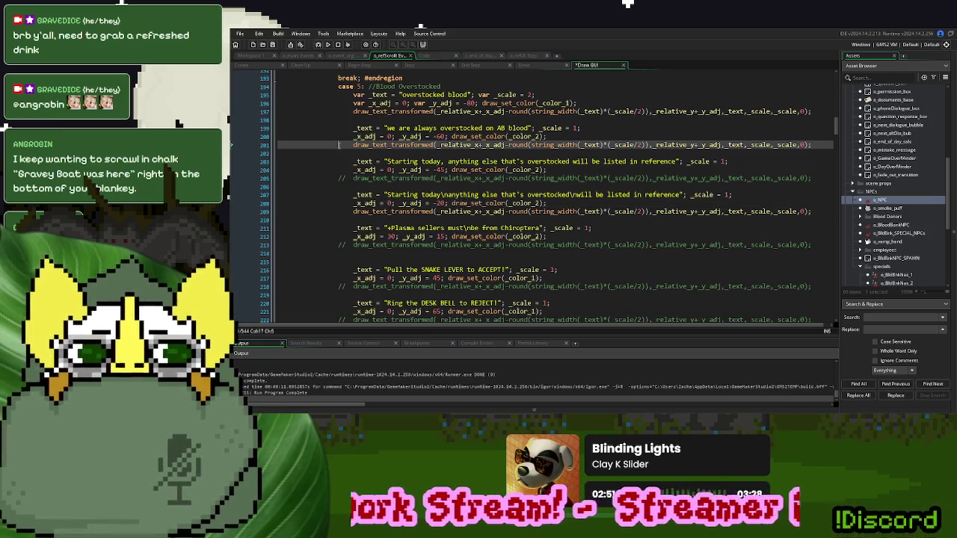
pyautogui.write('//')
pyautogui.press('Down')
pyautogui.press('Down')
pyautogui.press('Down')
pyautogui.press('BackSpace')
pyautogui.press('BackSpace')
# - Replace the Starting today sentence on line 203 with the "we are always overstocked on AB blood" text
pyautogui.moveTo(530, 128); pyautogui.dragTo(388, 129)
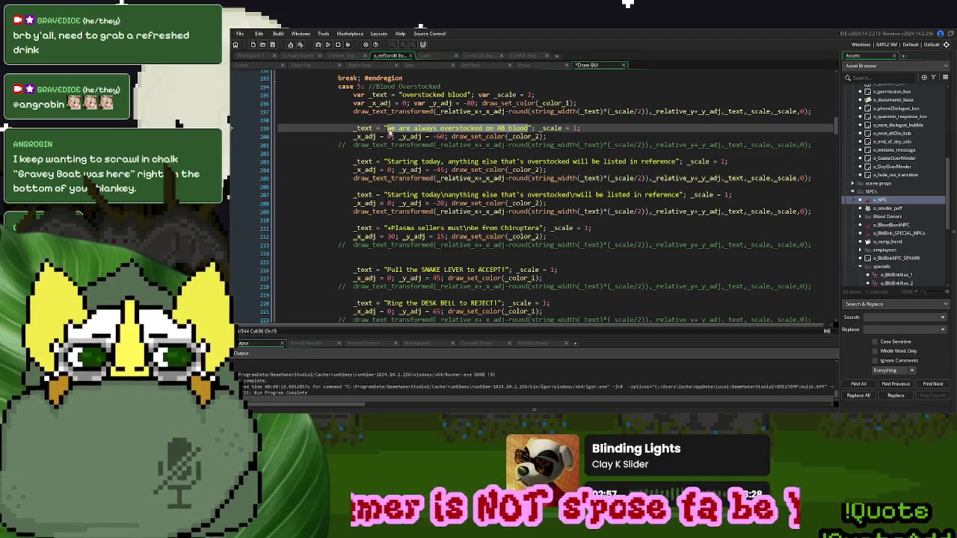
pyautogui.moveTo(386, 162); pyautogui.dragTo(675, 163)
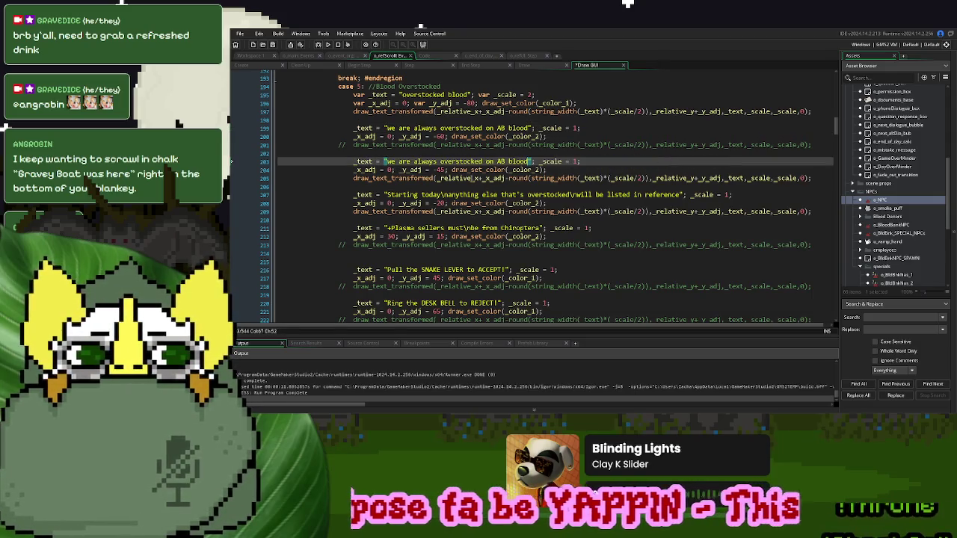
pyautogui.hotkey('ctrl', 'v')
pyautogui.click(447, 182)
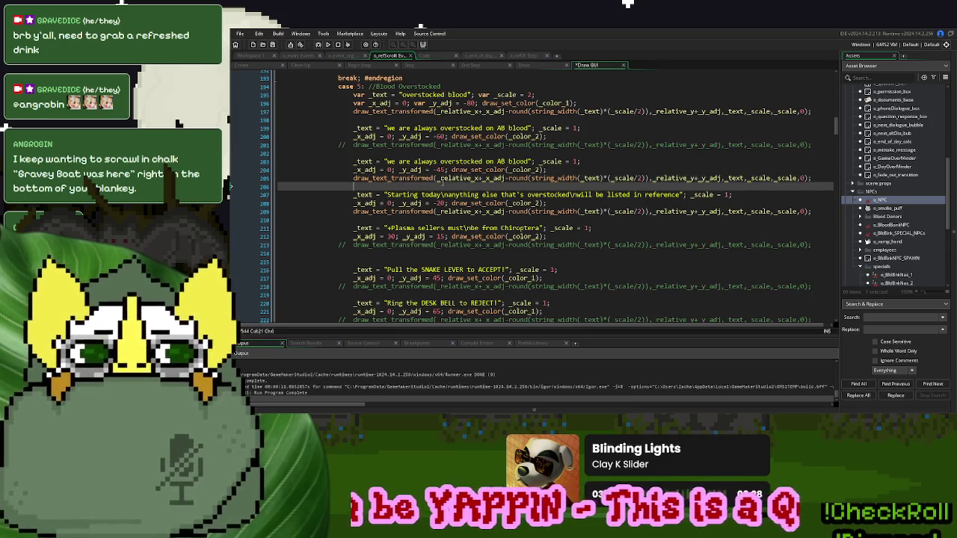
# - Re-enable the draw call on line 213 and delete the duplicate overstocked AB blood block
pyautogui.scroll(-1, 427, 187)
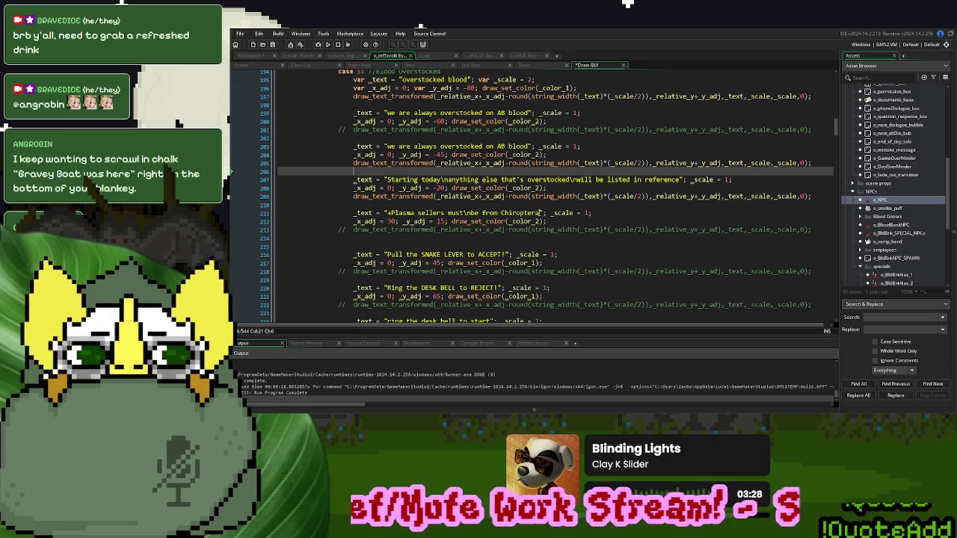
pyautogui.click(335, 229)
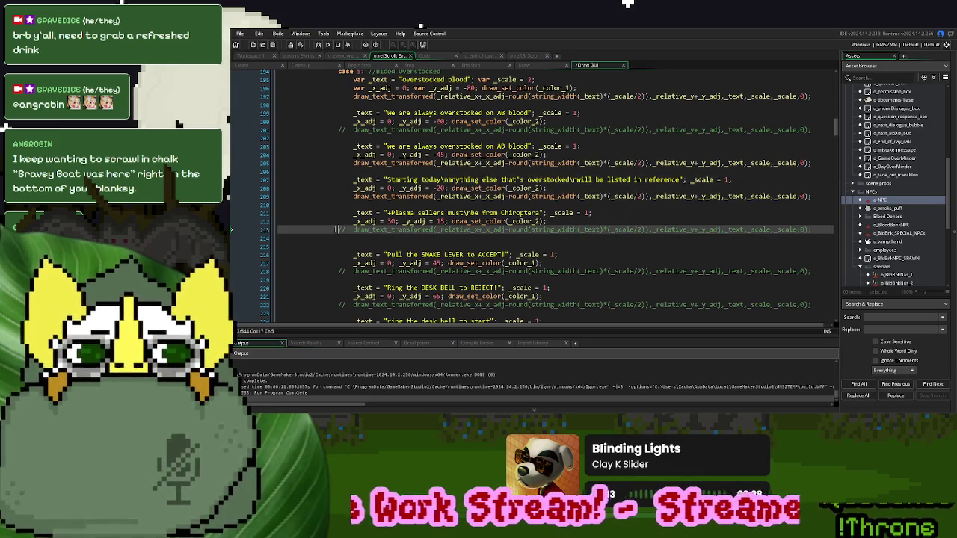
pyautogui.press('Delete')
pyautogui.press('Delete')
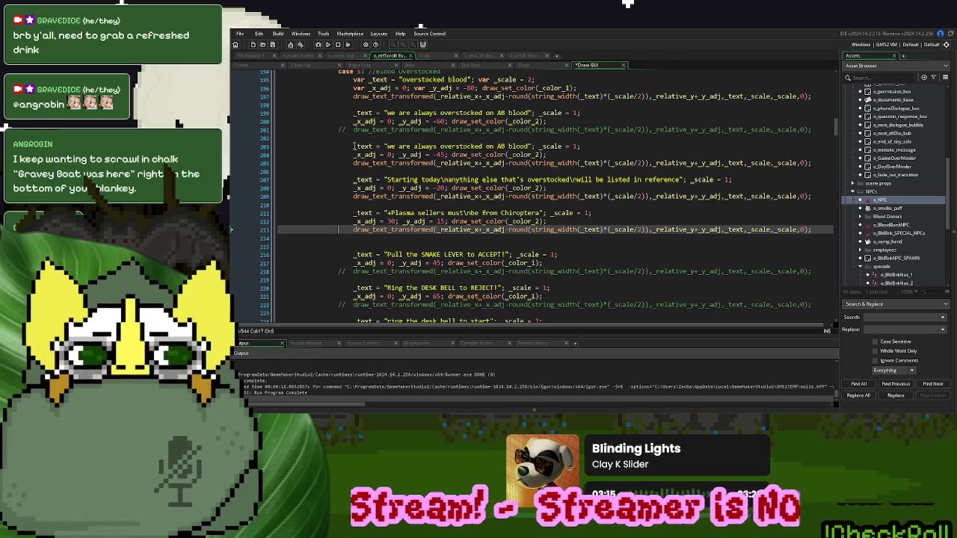
pyautogui.moveTo(352, 146); pyautogui.dragTo(231, 112)
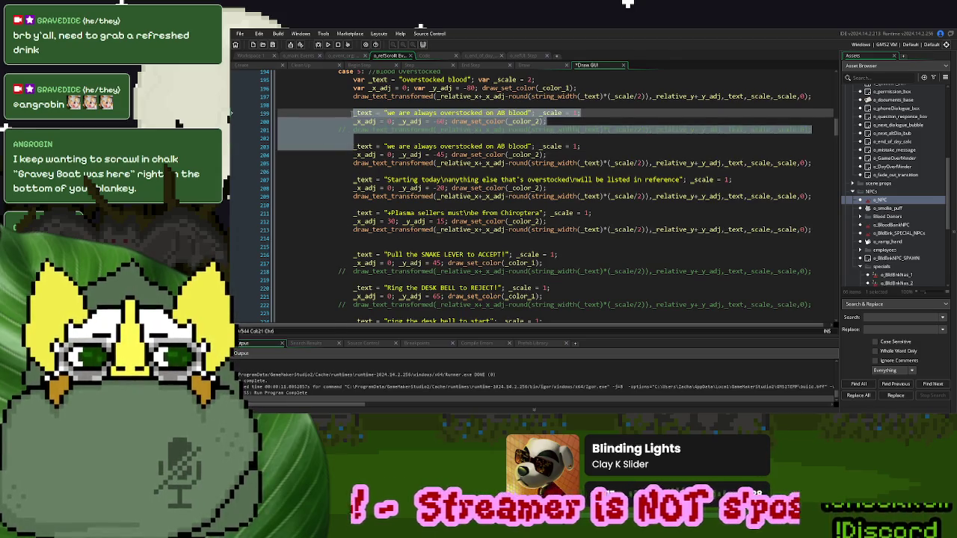
pyautogui.press('Delete')
# - Paste a copy of the Plasma sellers block below the original
pyautogui.moveTo(837, 197); pyautogui.dragTo(426, 188)
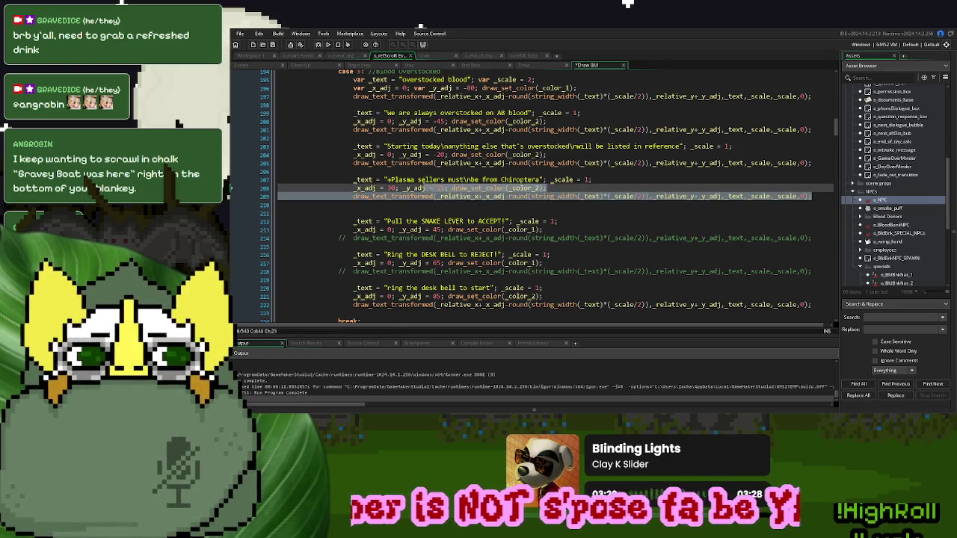
pyautogui.click(366, 198)
pyautogui.press('End')
pyautogui.press('Return')
pyautogui.press('Return')
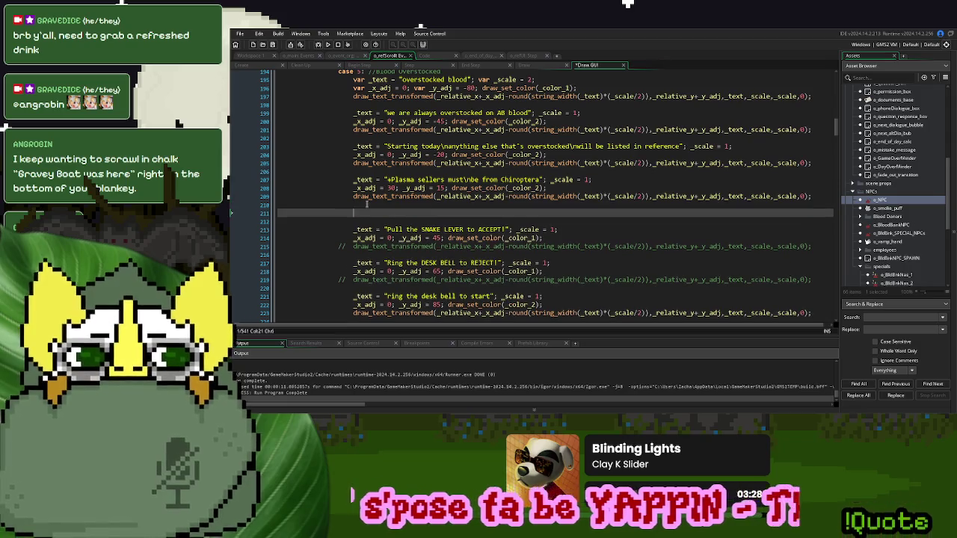
pyautogui.write('_text = "+Plasma sellers must\\nbe from Chiroptera"; _scale = 1; \t\t\t\t\t_x_adj = 30; _y_adj = 15; draw_set_color(_color_2); \t\t\t\t\tdraw_text_transformed(_relative_x+_x_adj-round(string_width(_text)*(_scale/2)),_relative_y+_y_adj,_text,_scale,_scale,0);')
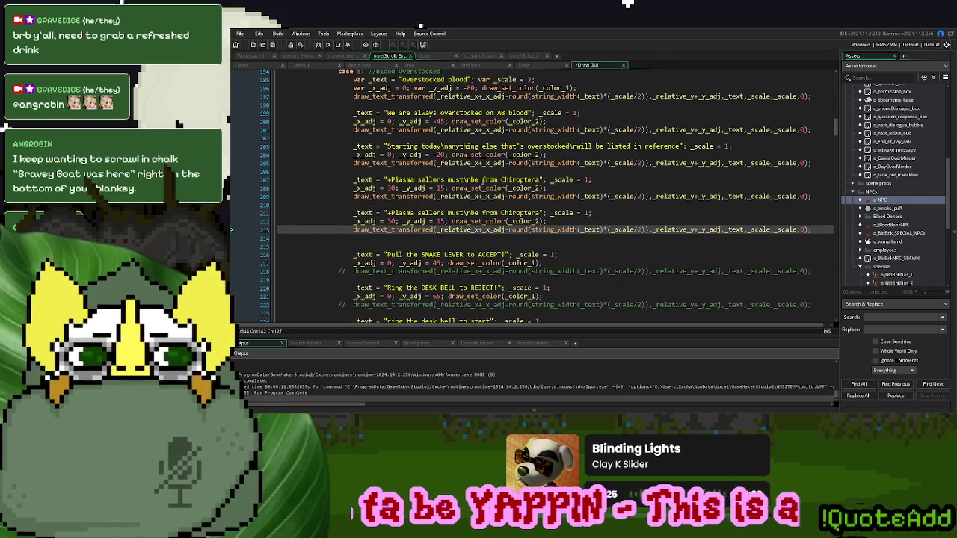
# - Fill the copies with "anything else that's overstocked" and "will be listed in reference", trimming the first line to "Starting today"
pyautogui.moveTo(572, 146)
pyautogui.mouseDown()
pyautogui.moveTo(433, 147)
pyautogui.moveTo(446, 153)
pyautogui.mouseUp()
pyautogui.hotkey('ctrl', 'c')
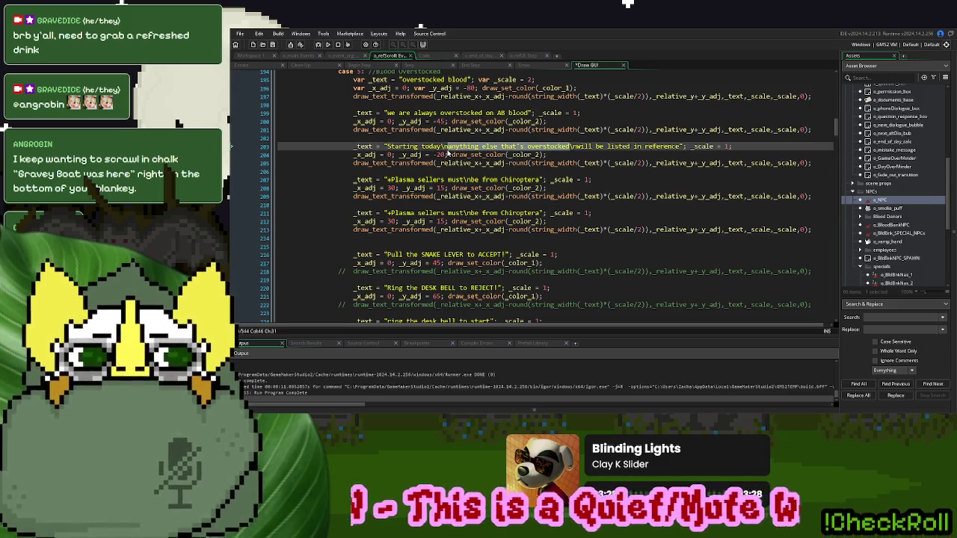
pyautogui.moveTo(540, 180); pyautogui.dragTo(390, 182)
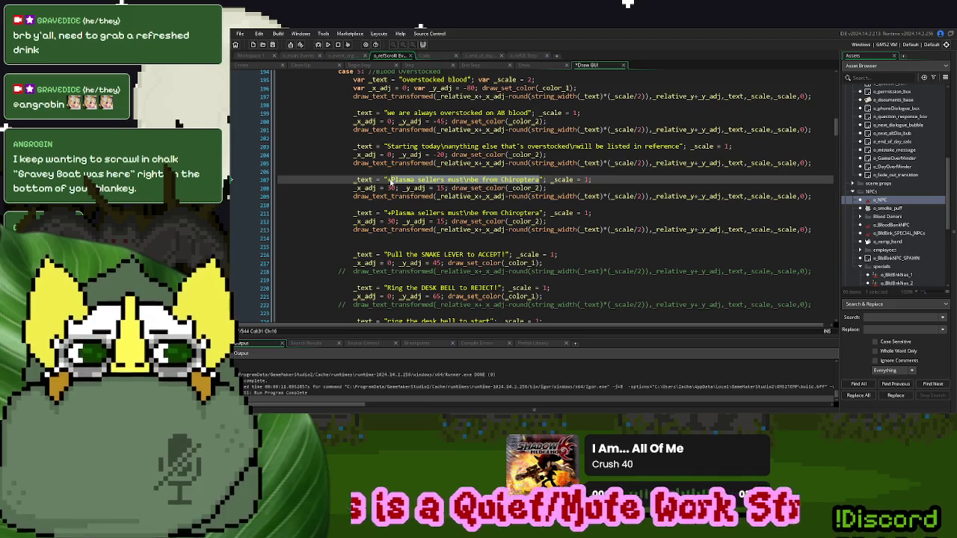
pyautogui.hotkey('ctrl', 'v')
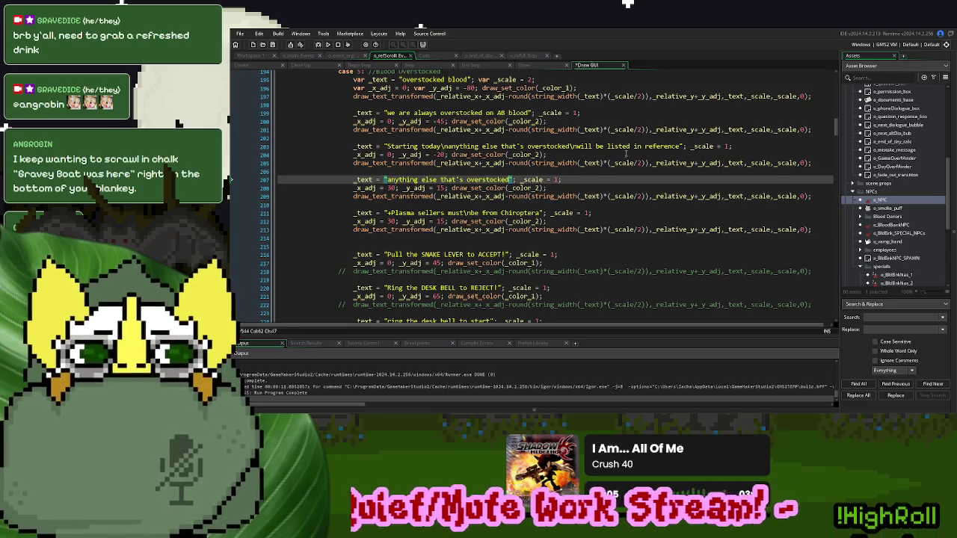
pyautogui.moveTo(681, 148); pyautogui.dragTo(578, 151)
pyautogui.hotkey('ctrl', 'c')
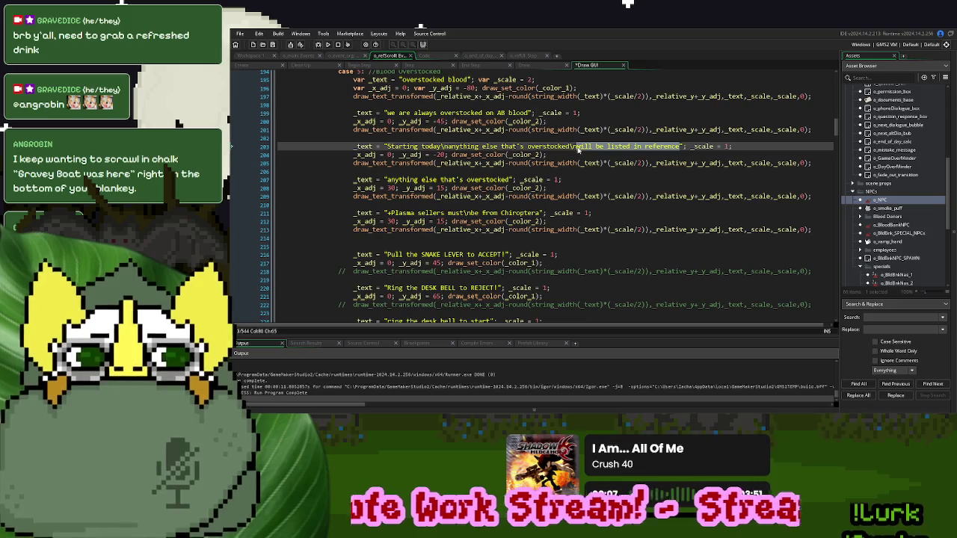
pyautogui.moveTo(540, 214); pyautogui.dragTo(387, 215)
pyautogui.hotkey('ctrl', 'v')
pyautogui.moveTo(441, 148); pyautogui.dragTo(680, 151)
pyautogui.press('BackSpace')
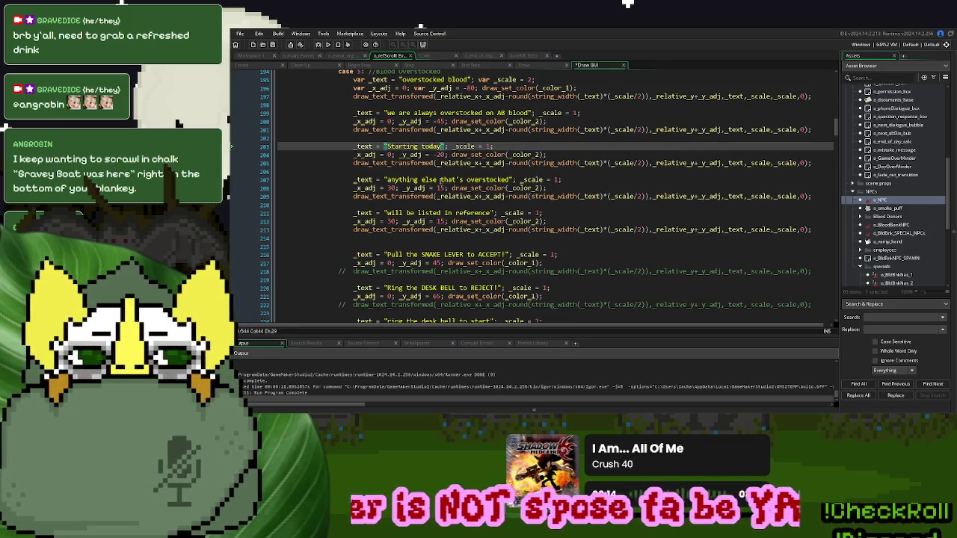
# - Set the new lines' vertical offsets to -10 and 0, then test-run the game
pyautogui.doubleClick(441, 187)
pyautogui.write('-10')
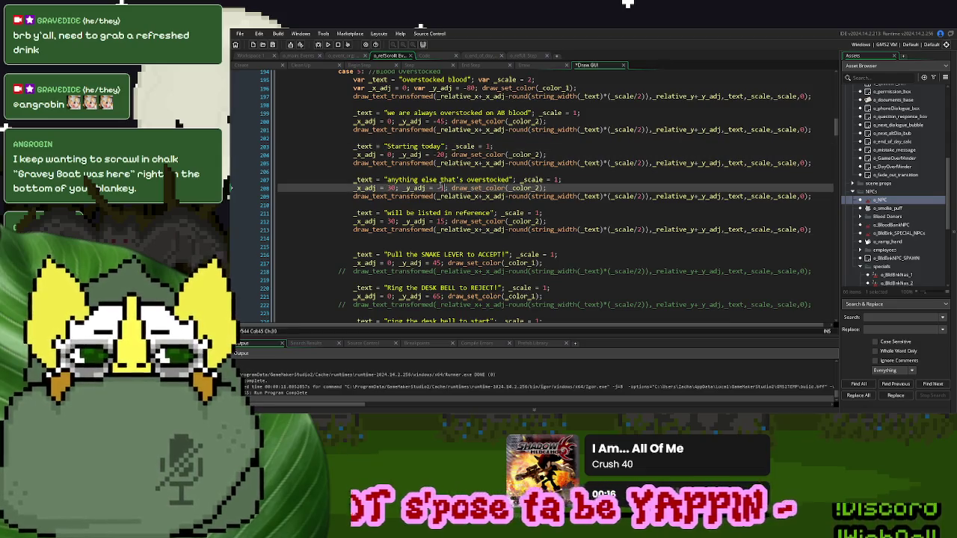
pyautogui.doubleClick(440, 221)
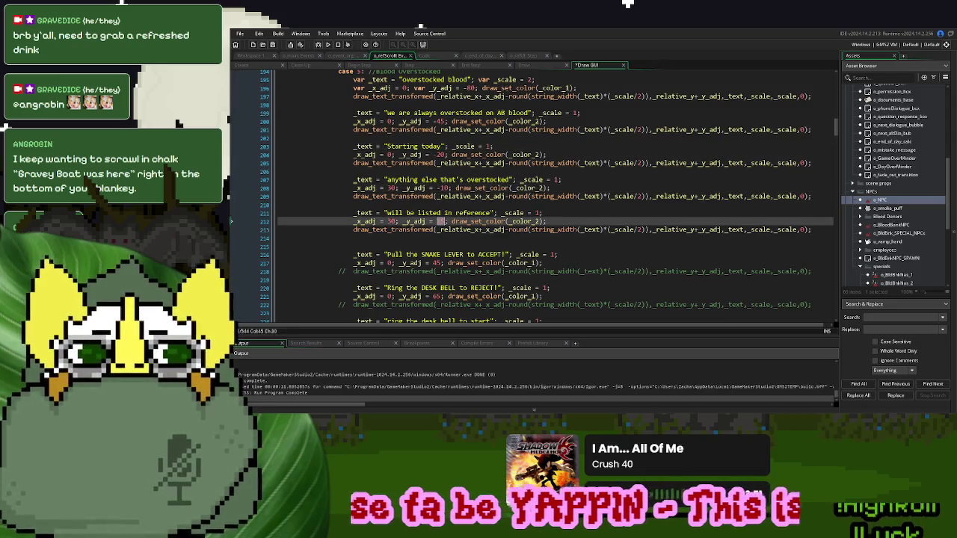
pyautogui.write('0')
pyautogui.click(330, 47)
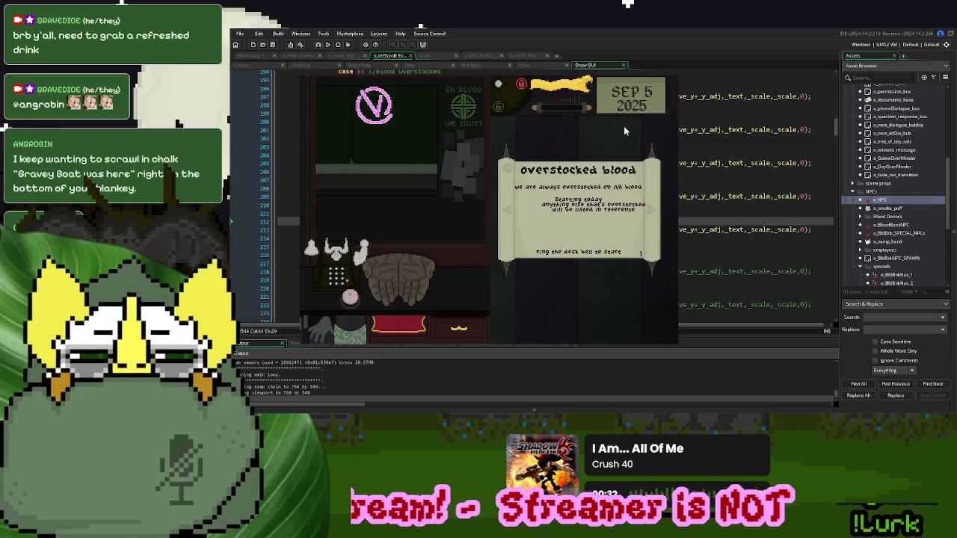
pyautogui.press('Escape')
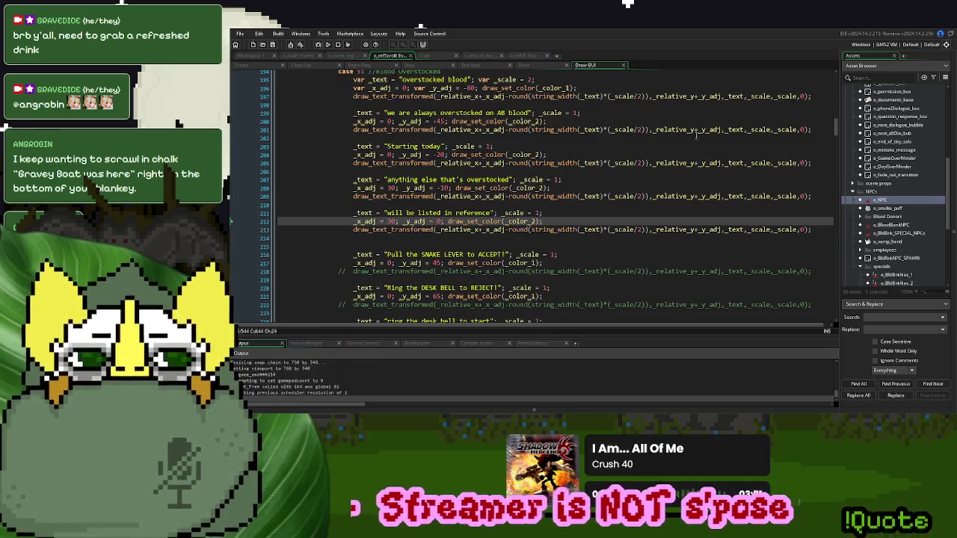
# - Duplicate the overstocked on AB blood block below itself
pyautogui.click(470, 187)
pyautogui.moveTo(811, 130); pyautogui.dragTo(358, 112)
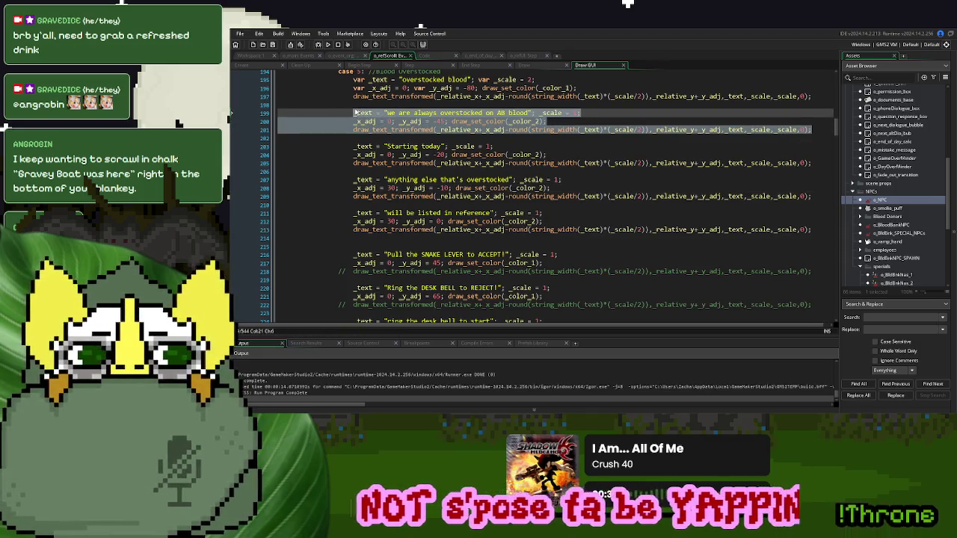
pyautogui.click(813, 131)
pyautogui.press('Return')
pyautogui.press('Return')
pyautogui.hotkey('ctrl', 'v')
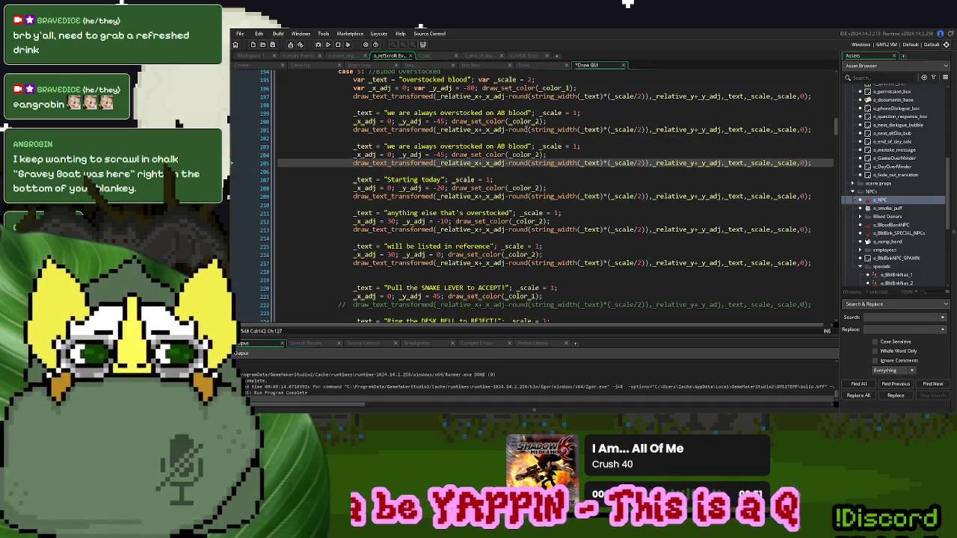
# - Split it into "we are always overstocked" and "on AB blood", giving the second a -35 vertical offset
pyautogui.moveTo(529, 112); pyautogui.dragTo(483, 112)
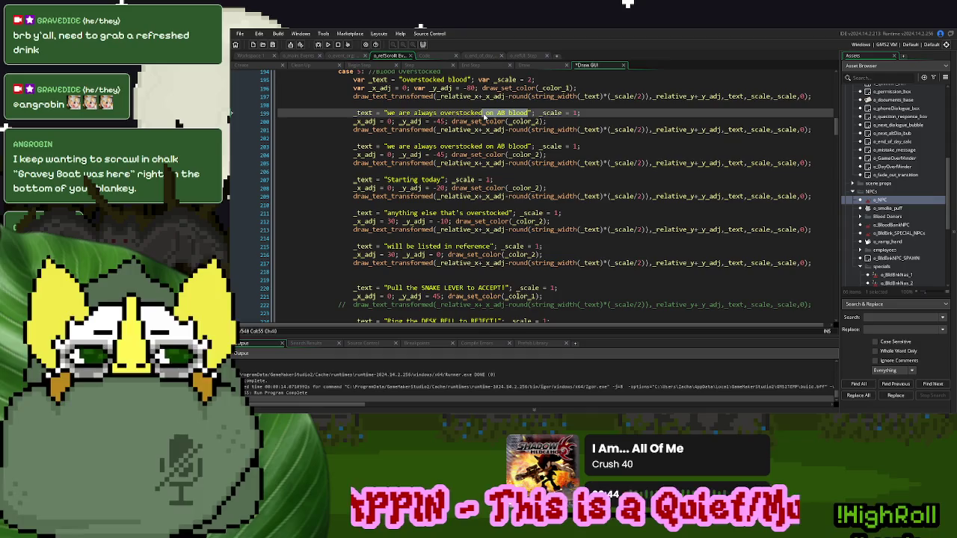
pyautogui.press('BackSpace')
pyautogui.moveTo(484, 146)
pyautogui.mouseDown()
pyautogui.moveTo(387, 148)
pyautogui.moveTo(437, 155)
pyautogui.mouseUp()
pyautogui.press('BackSpace')
pyautogui.write('3')
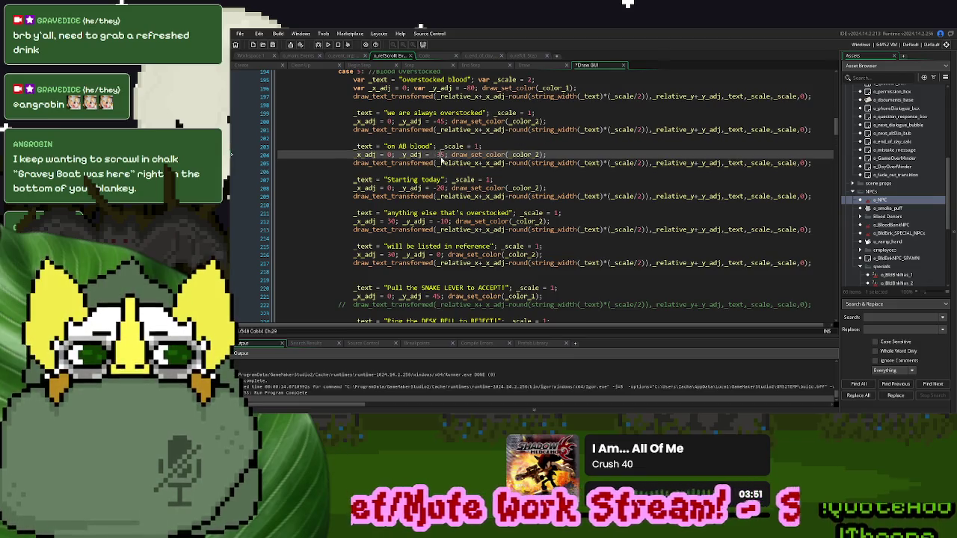
# - Set the overstocked and reference lines' horizontal offsets from 30 to 0
pyautogui.doubleClick(389, 222)
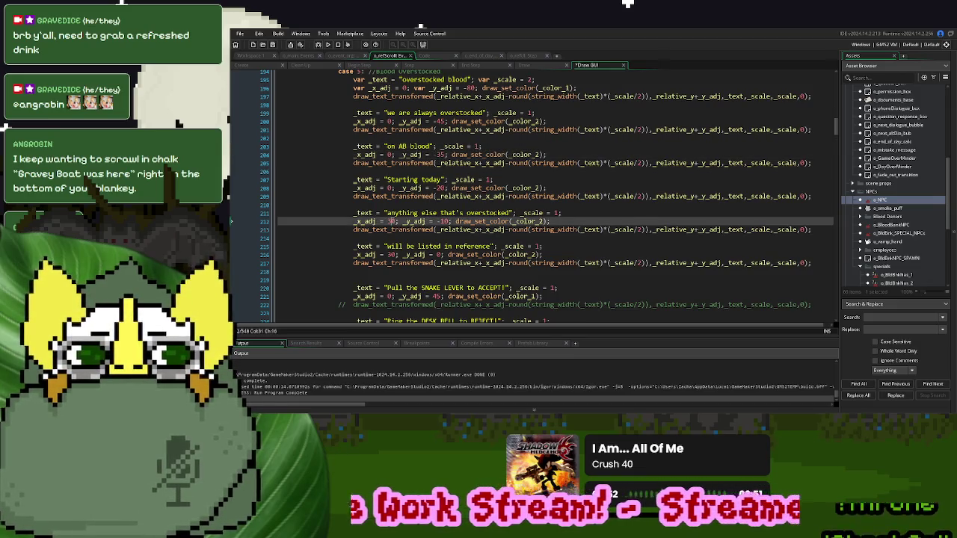
pyautogui.write('0')
pyautogui.doubleClick(390, 254)
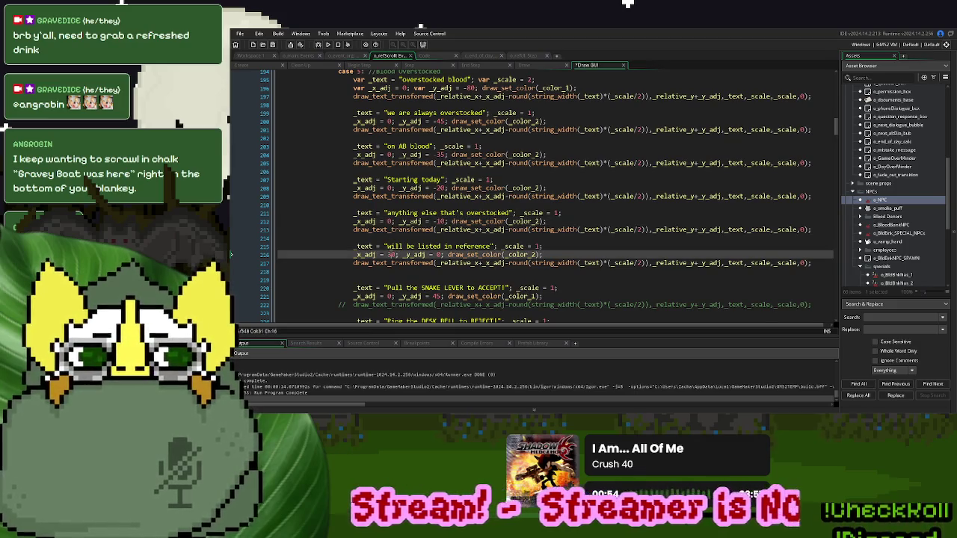
pyautogui.write('0')
# - Run the game with F5, view the scroll in a new game, and return to the code
pyautogui.press('F5')
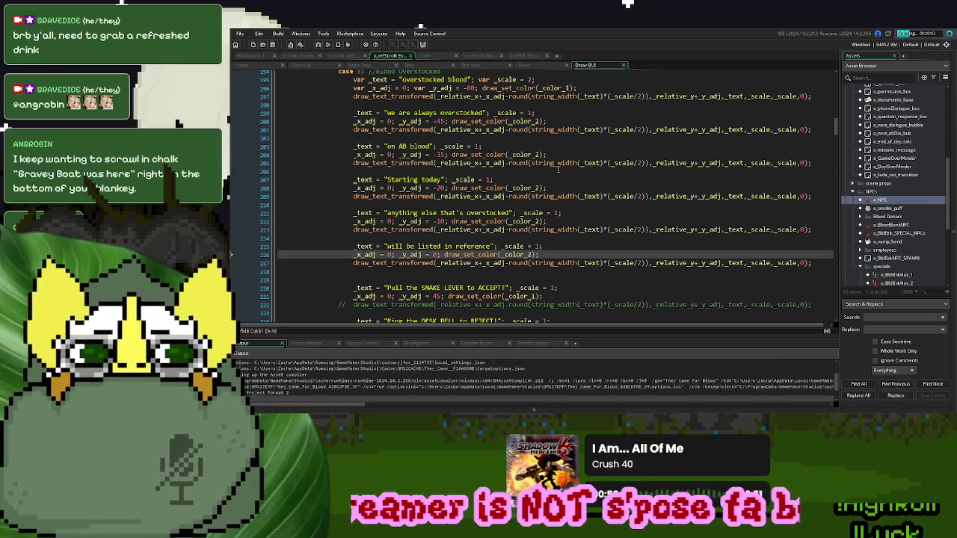
pyautogui.scroll(-2, 557, 169)
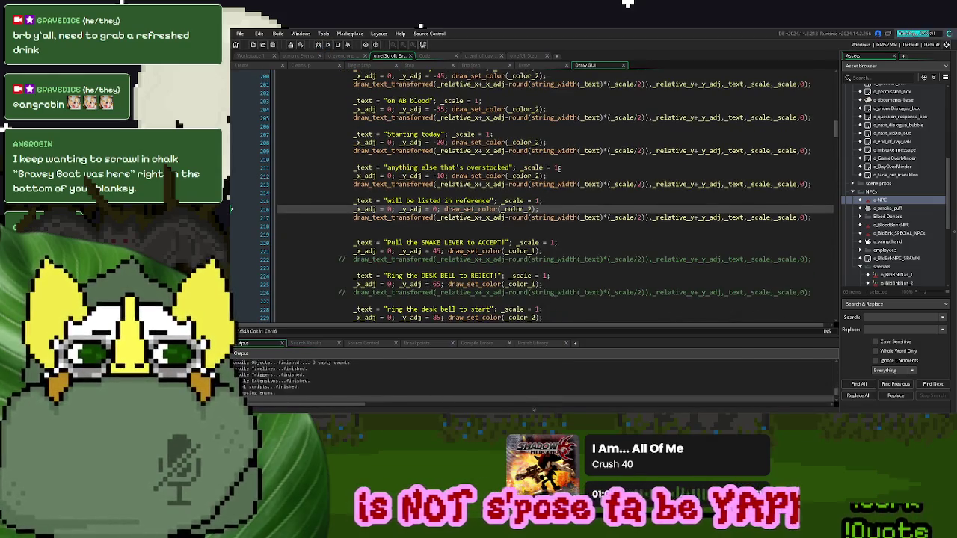
pyautogui.scroll(2, 558, 167)
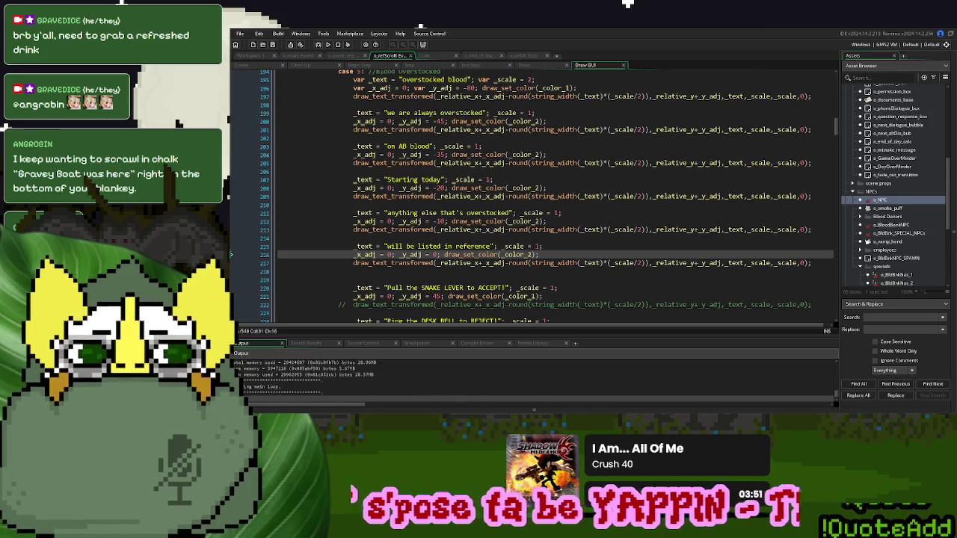
pyautogui.click(612, 156)
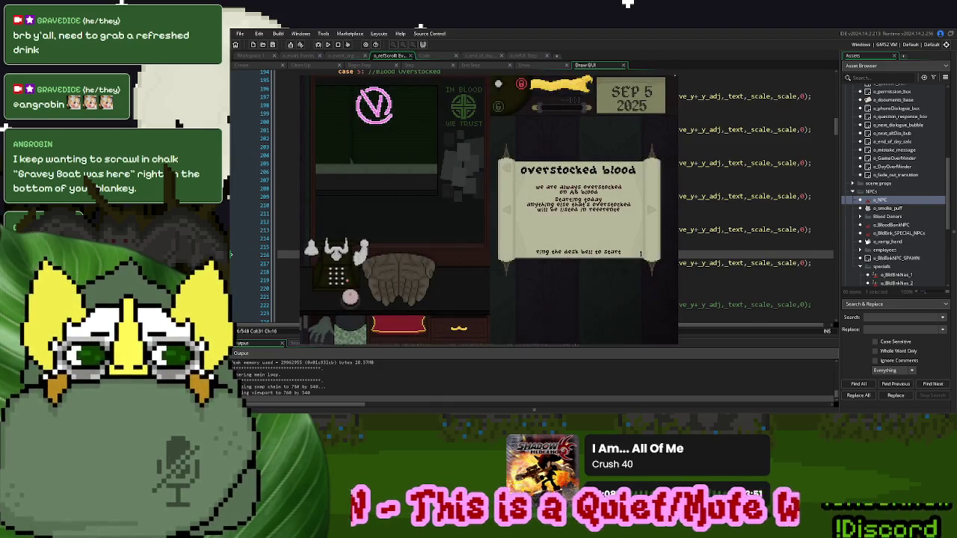
pyautogui.press('Escape')
pyautogui.click(448, 241)
pyautogui.scroll(-1, 448, 243)
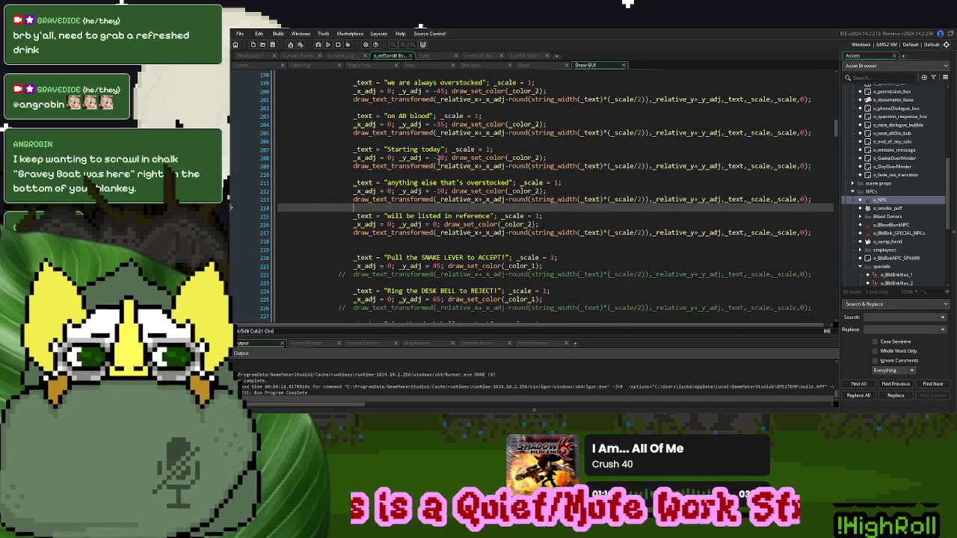
# - Set the Starting today, overstocked and reference lines' vertical offsets to 0, 10 and 20
pyautogui.click(439, 157)
pyautogui.doubleClick(440, 158)
pyautogui.click(441, 158)
pyautogui.write('8')
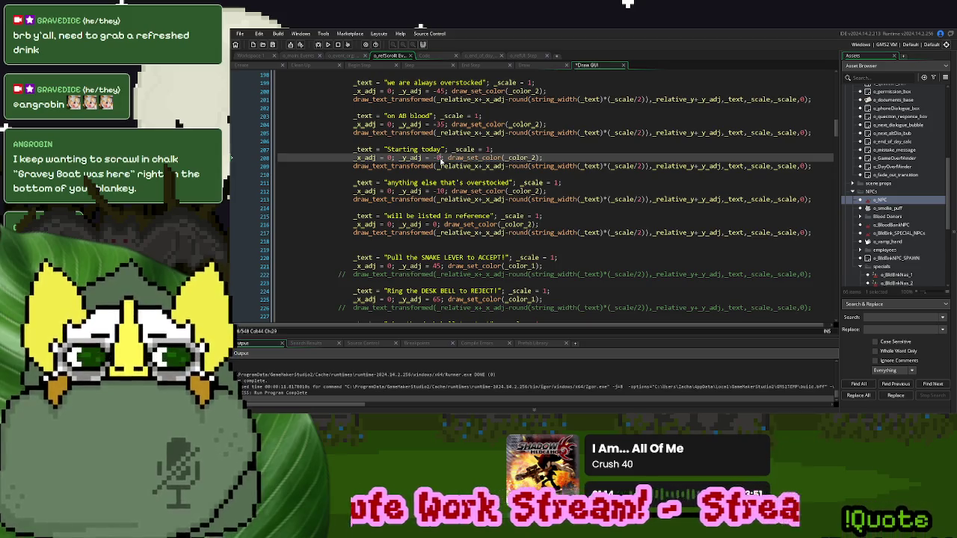
pyautogui.click(438, 191)
pyautogui.press('BackSpace')
pyautogui.press('Up')
pyautogui.press('Up')
pyautogui.press('Up')
pyautogui.press('Up')
pyautogui.press('BackSpace')
pyautogui.press('Down')
pyautogui.press('Down')
pyautogui.press('Down')
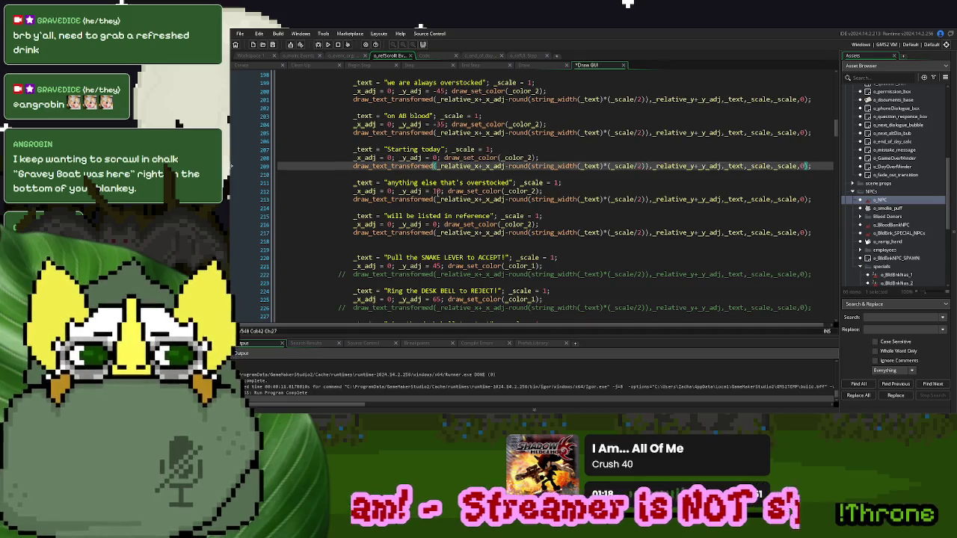
pyautogui.press('Down')
pyautogui.write('20')
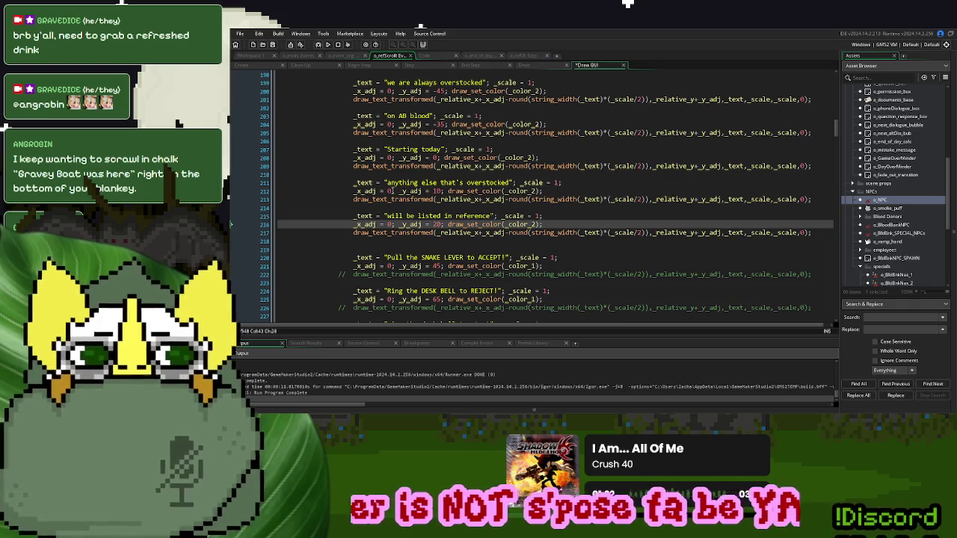
# - Set the overstocked and reference lines' x offsets to 10 and -10, then test in a new game
pyautogui.click(387, 190)
pyautogui.write('1')
pyautogui.click(387, 224)
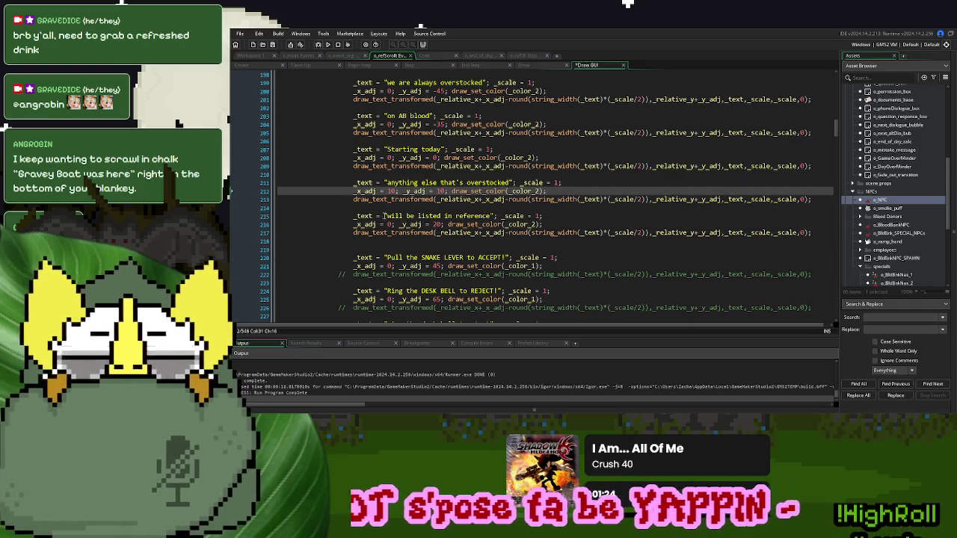
pyautogui.write('21')
pyautogui.press('F5')
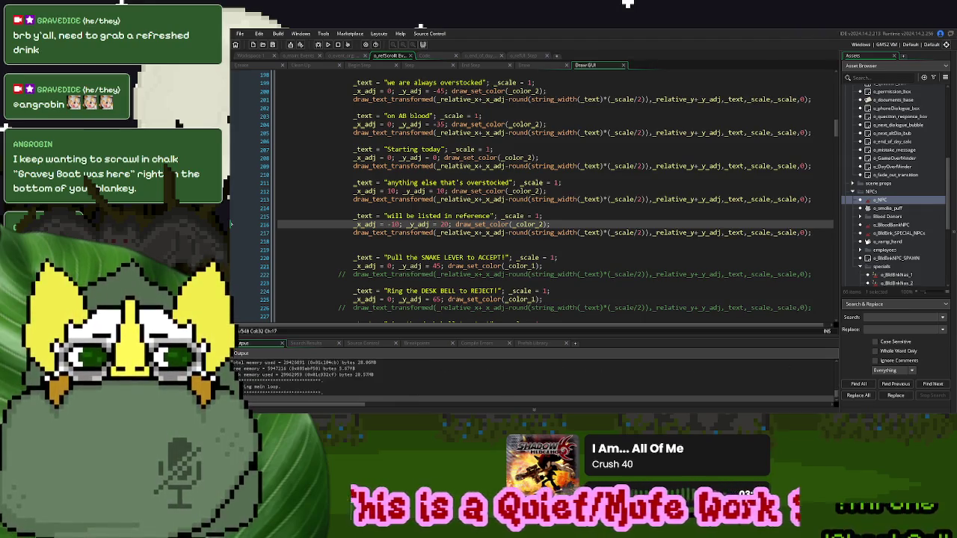
pyautogui.click(610, 154)
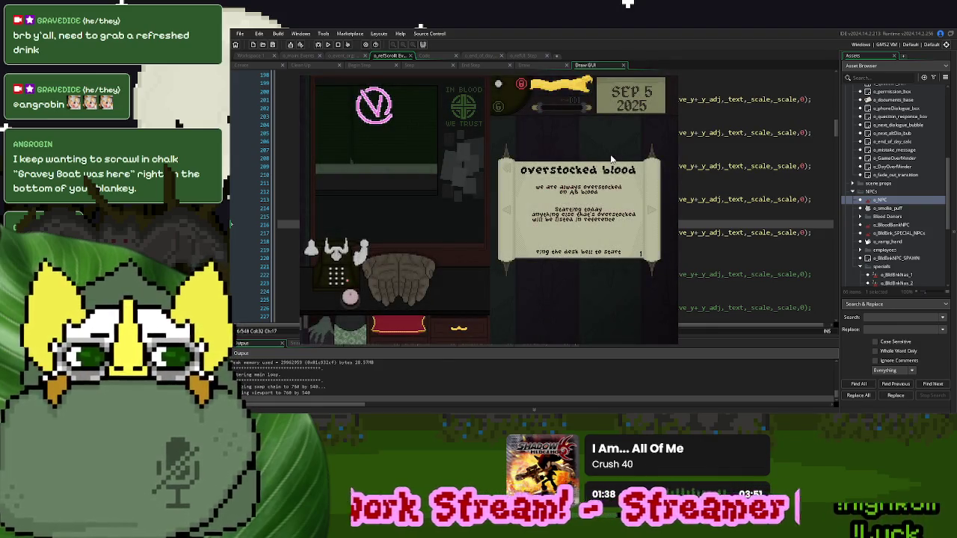
pyautogui.press('Escape')
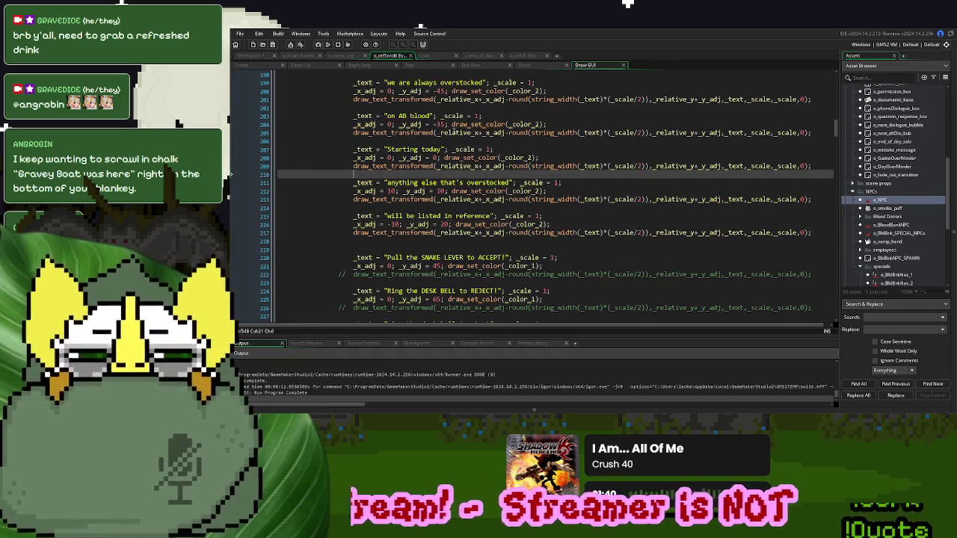
# - Restagger offsets: AB blood line y 0, line 212 y 15, line 208 x -15, line 204 x 10
pyautogui.click(446, 124)
pyautogui.press('BackSpace')
pyautogui.write('0')
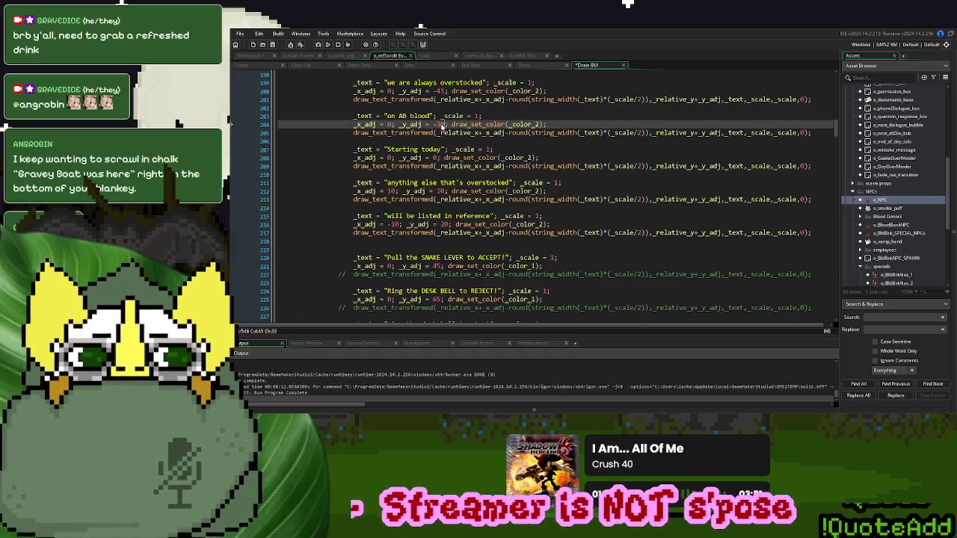
pyautogui.click(443, 190)
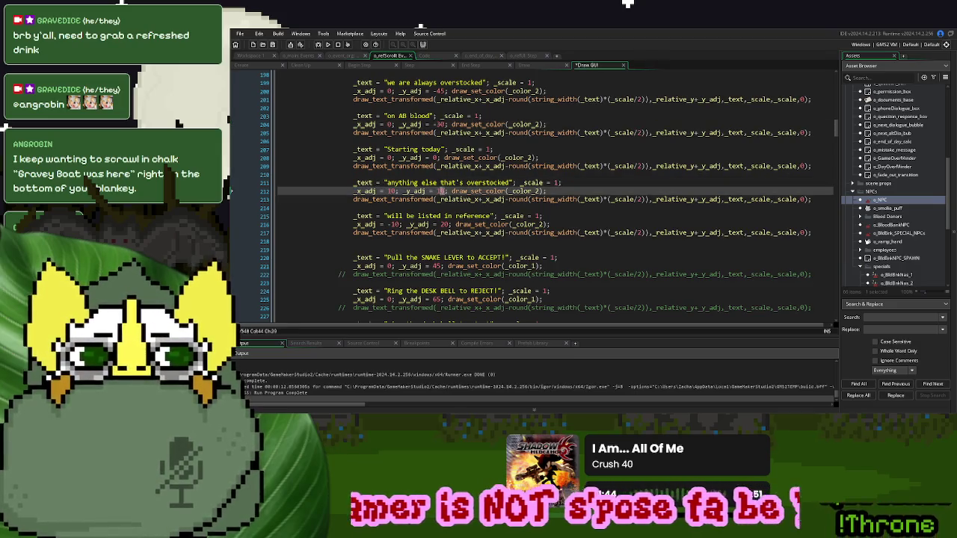
pyautogui.write('15')
pyautogui.click(446, 225)
pyautogui.write('5')
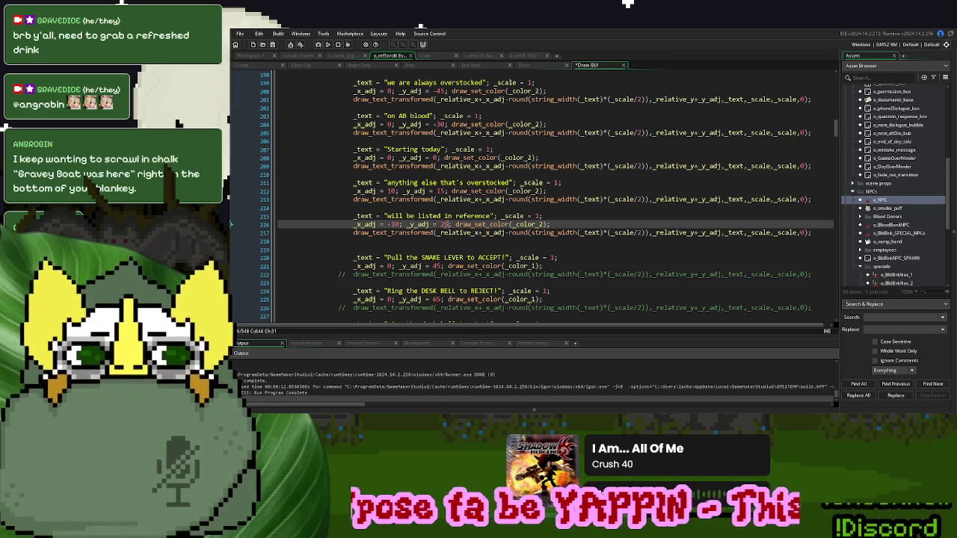
pyautogui.click(389, 158)
pyautogui.write('-15')
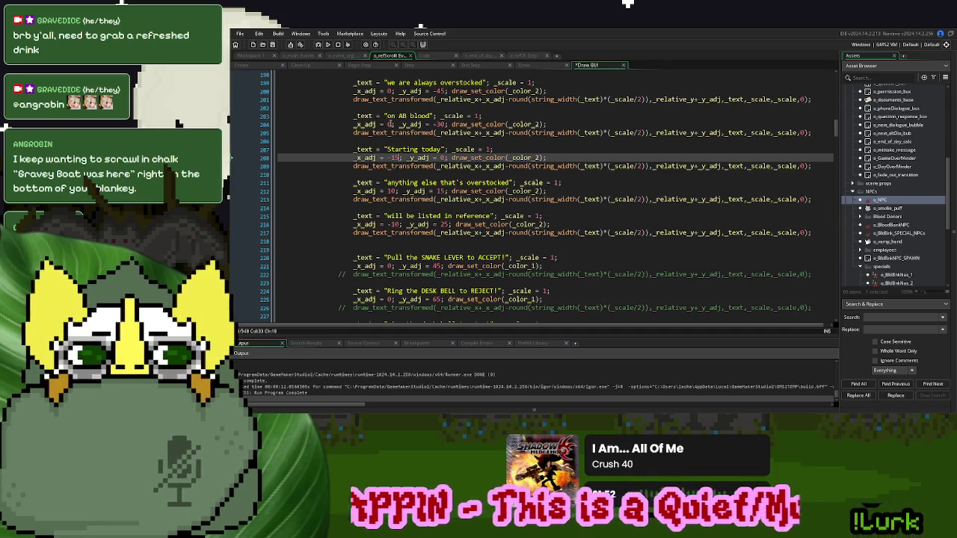
pyautogui.doubleClick(388, 124)
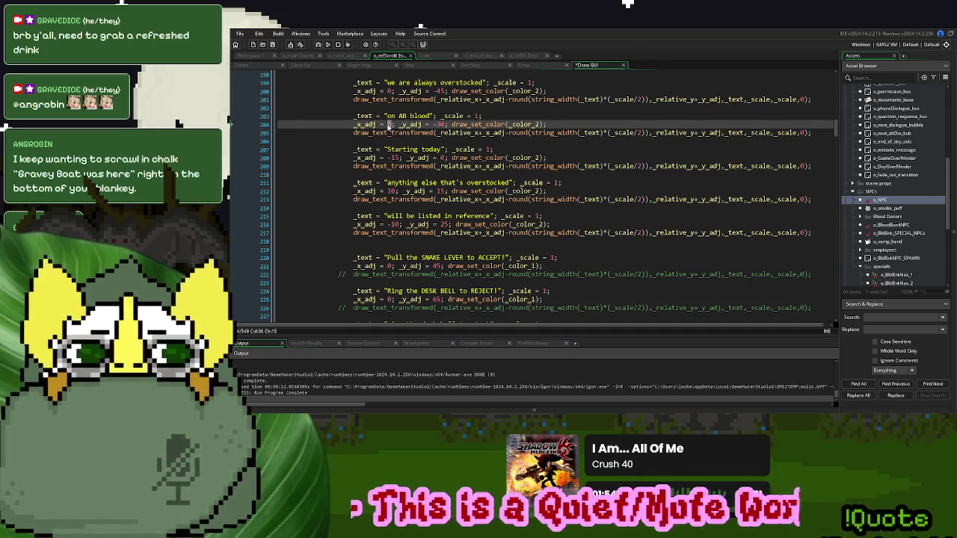
pyautogui.write('-10')
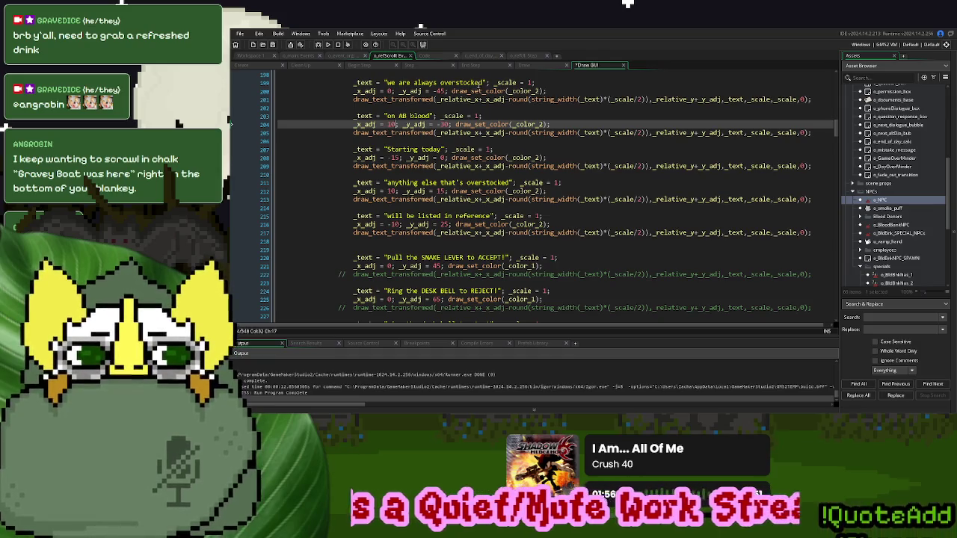
# - Move "overstocked" onto the AB blood line and reword the first line to "we are consistently"
pyautogui.doubleClick(479, 82)
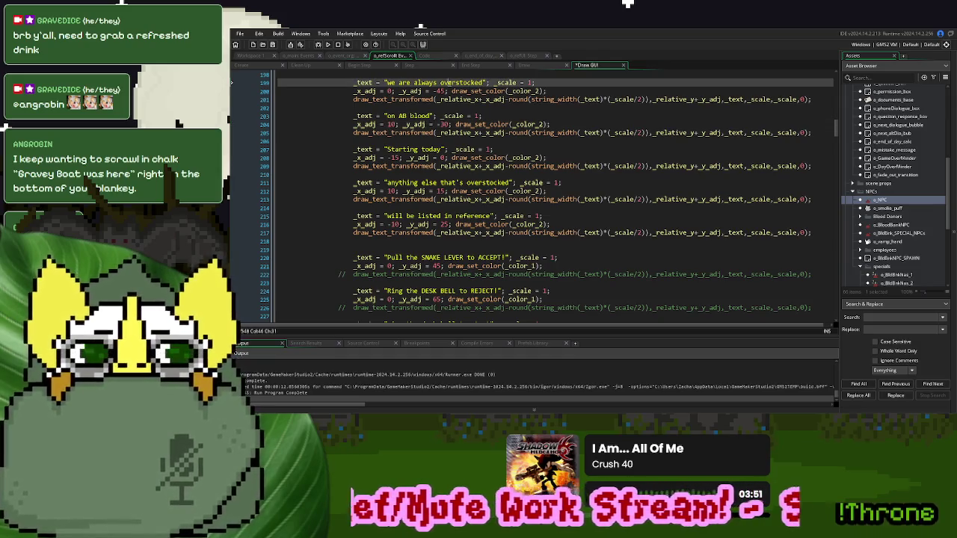
pyautogui.hotkey('ctrl', 'c')
pyautogui.click(387, 116)
pyautogui.hotkey('ctrl', 'v')
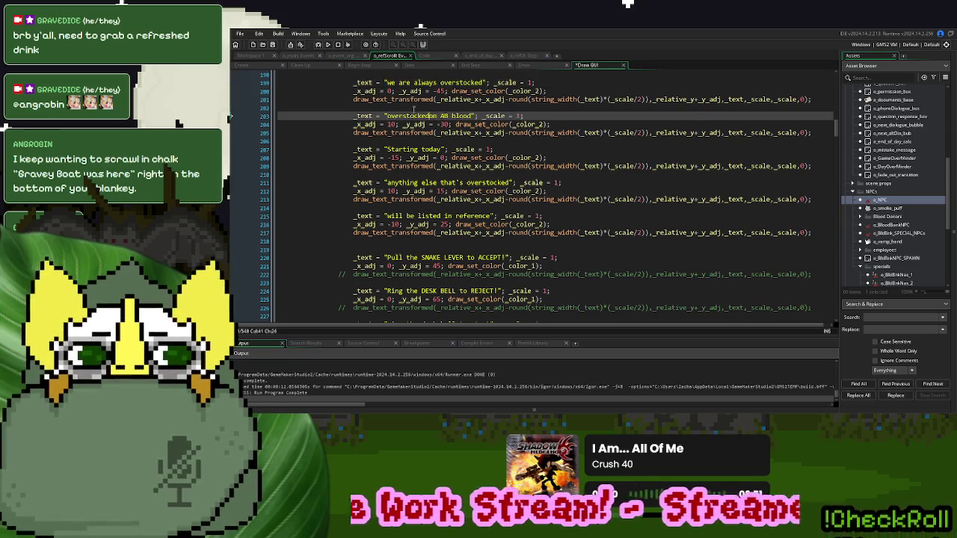
pyautogui.click(486, 83)
pyautogui.moveTo(486, 83); pyautogui.dragTo(413, 84)
pyautogui.write('consistently')
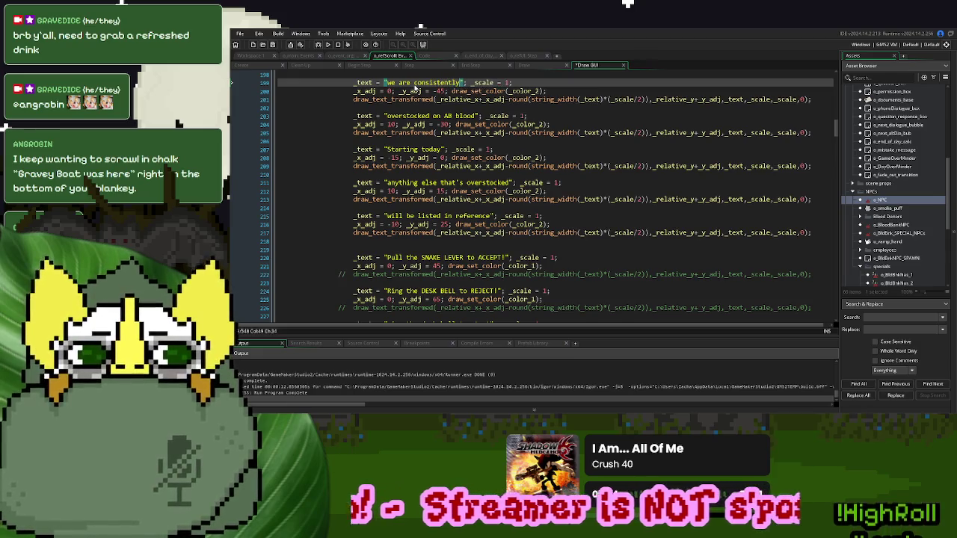
# - Test the reworded scroll in a new game, then select line 216's vertical offset 25
pyautogui.click(443, 133)
pyautogui.press('F5')
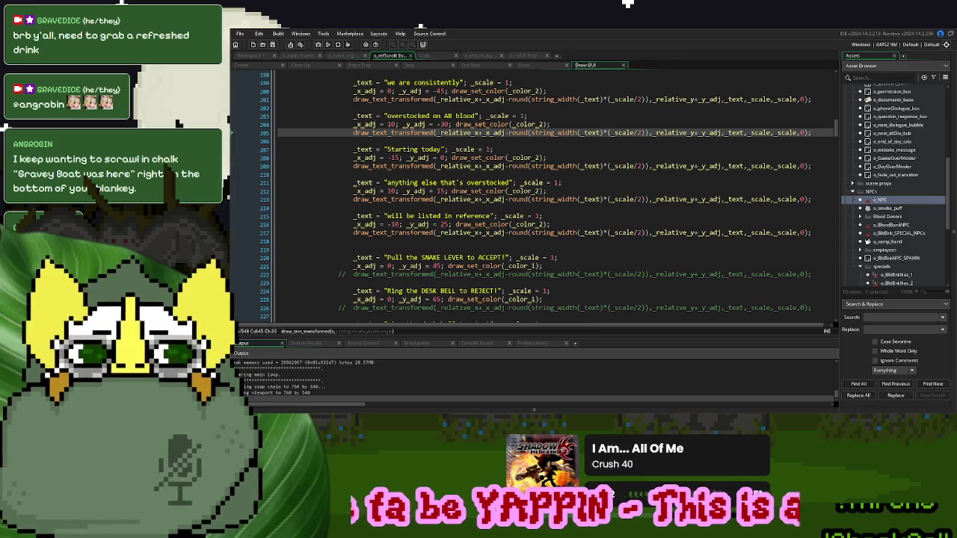
pyautogui.click(577, 152)
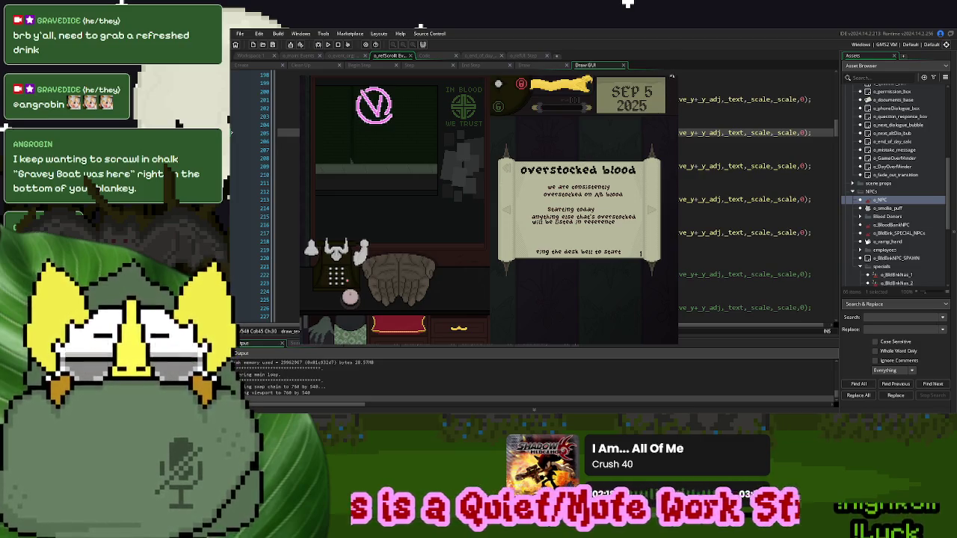
pyautogui.click(671, 76)
pyautogui.click(499, 240)
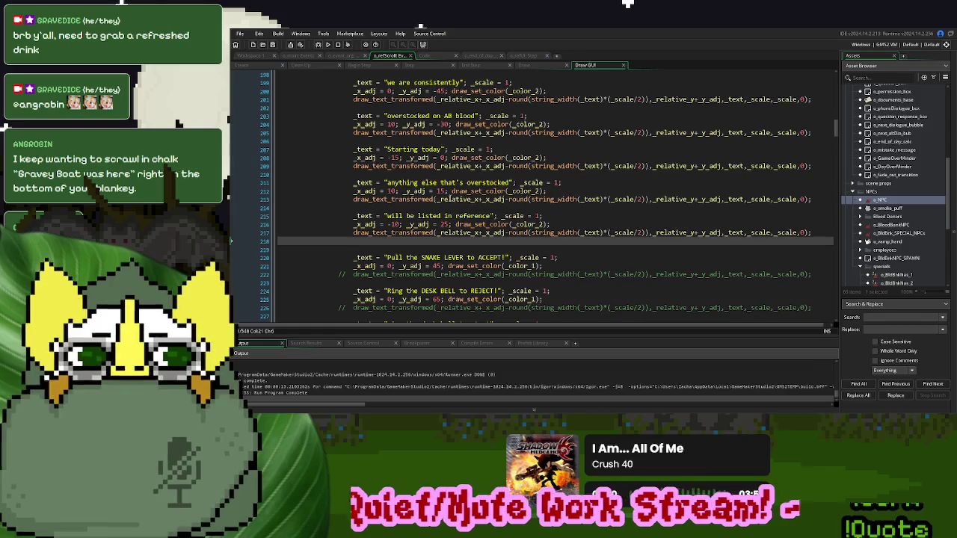
pyautogui.click(448, 192)
pyautogui.click(455, 224)
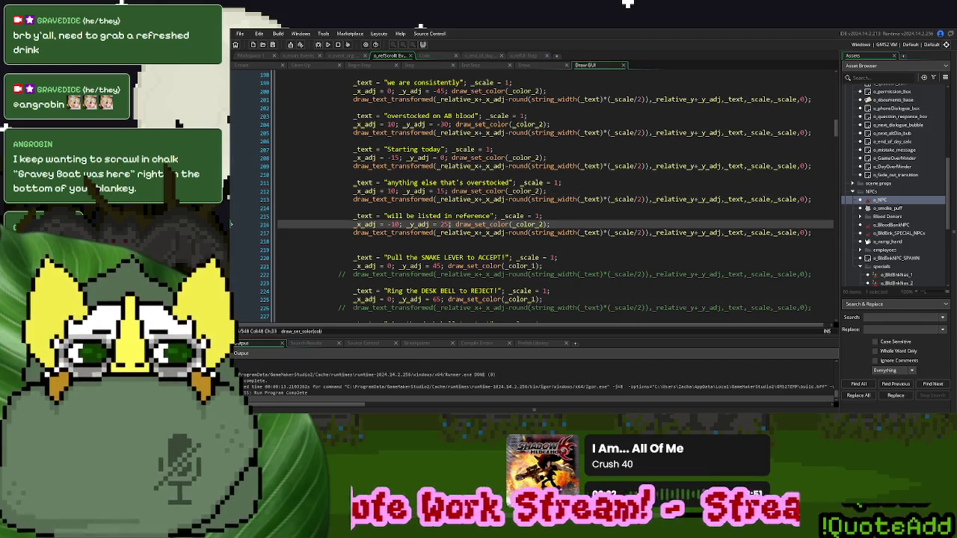
pyautogui.doubleClick(444, 224)
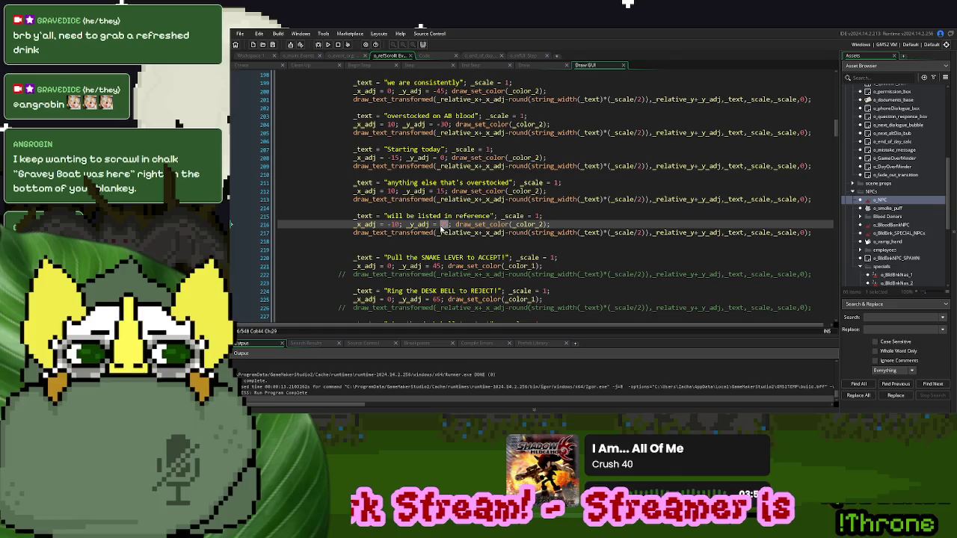
# - Set the reference line's vertical offset on line 216 to 32
pyautogui.write('30')
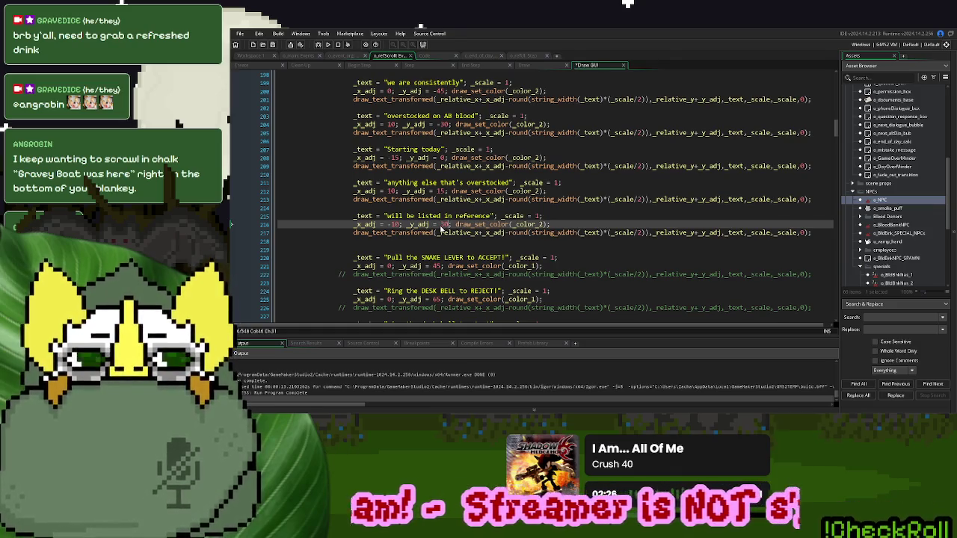
pyautogui.doubleClick(443, 224)
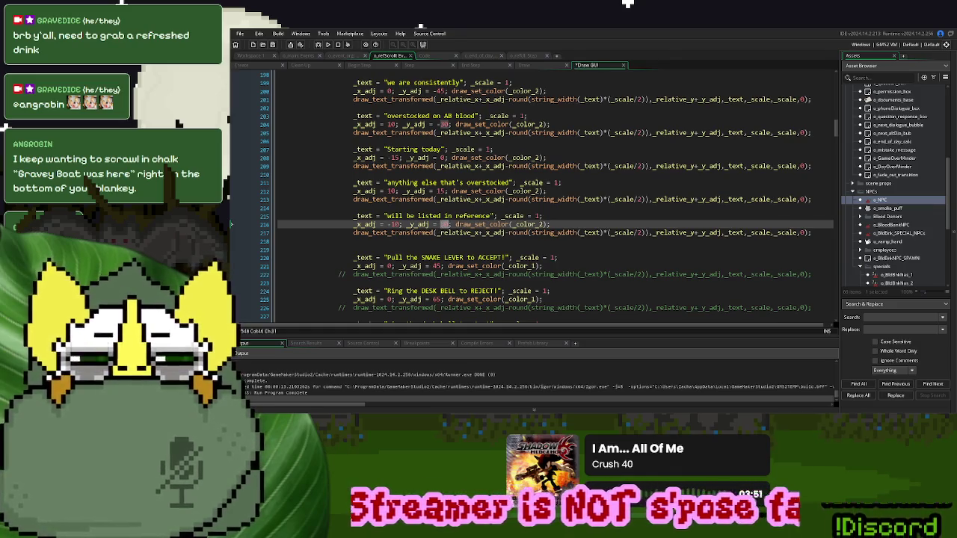
pyautogui.write('32')
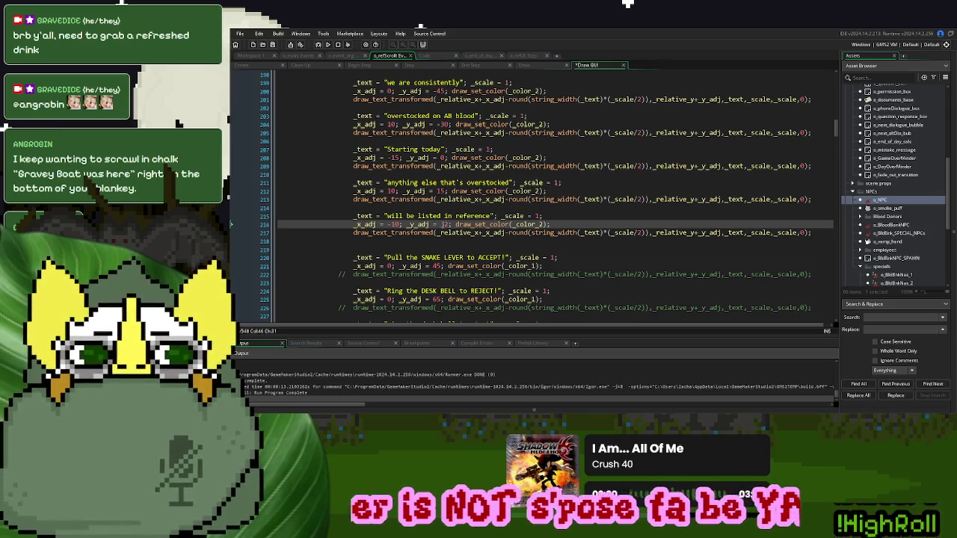
pyautogui.scroll(-2, 443, 224)
pyautogui.doubleClick(437, 236)
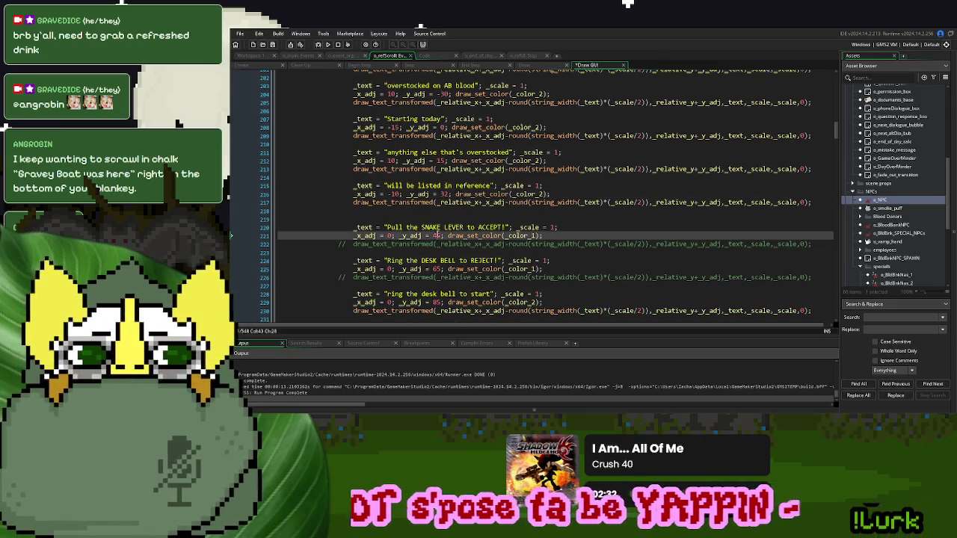
# - Enable line 222's draw call, leaving the desk bell draw call commented out
pyautogui.click(338, 276)
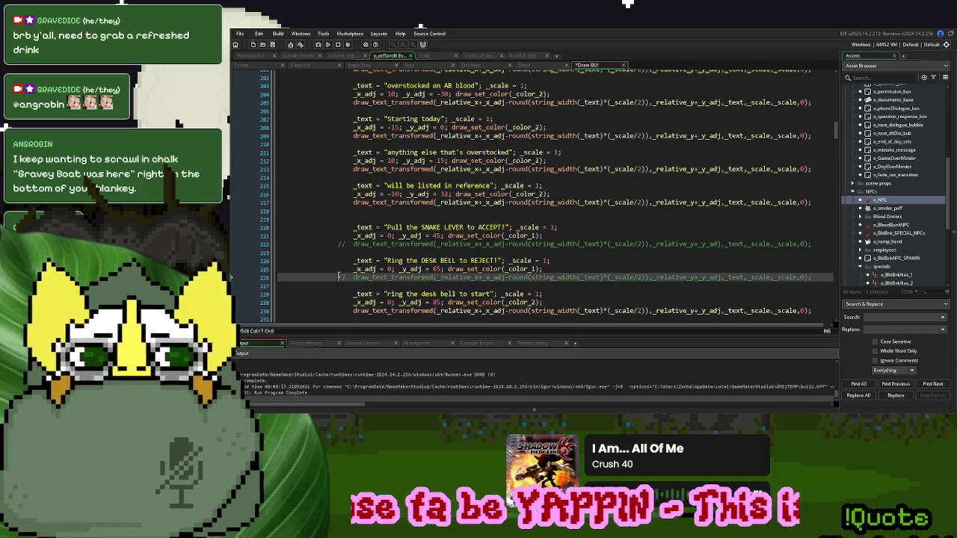
pyautogui.hotkey('ctrl', 'shift', 'k')
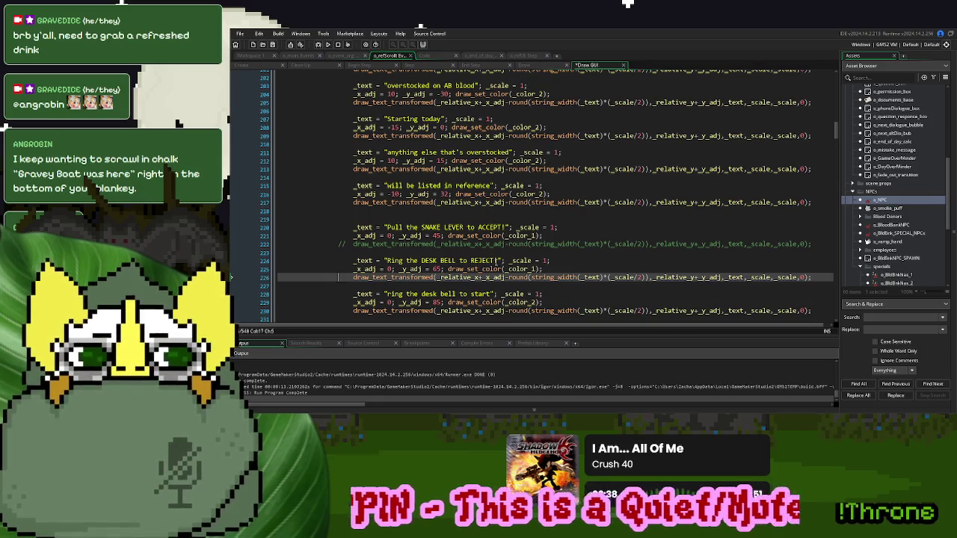
pyautogui.moveTo(496, 260); pyautogui.dragTo(406, 261)
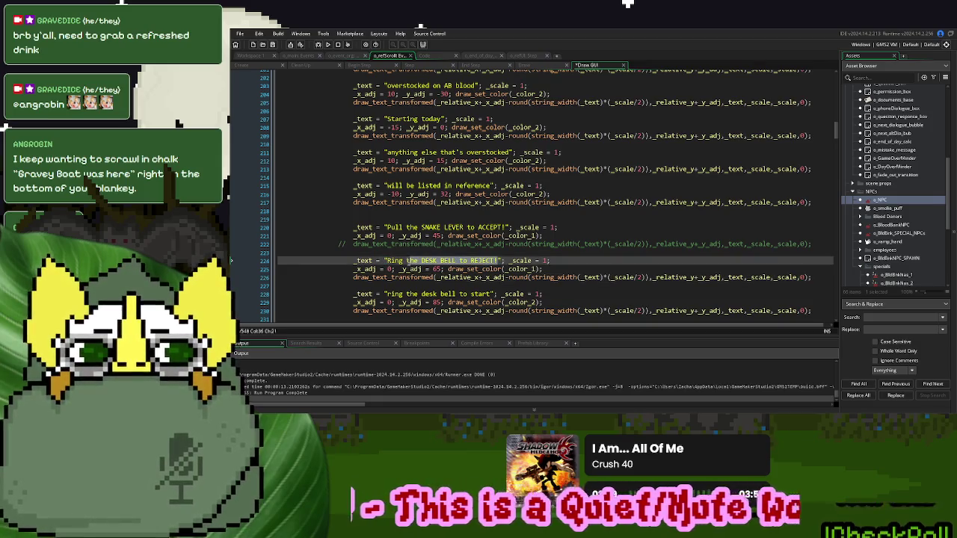
pyautogui.click(354, 276)
pyautogui.hotkey('ctrl', 'k')
pyautogui.click(339, 246)
pyautogui.hotkey('ctrl', 'shift', 'k')
# - Replace the snake-lever sentence with 'this information changes daily' and run the game
pyautogui.moveTo(506, 228); pyautogui.dragTo(386, 227)
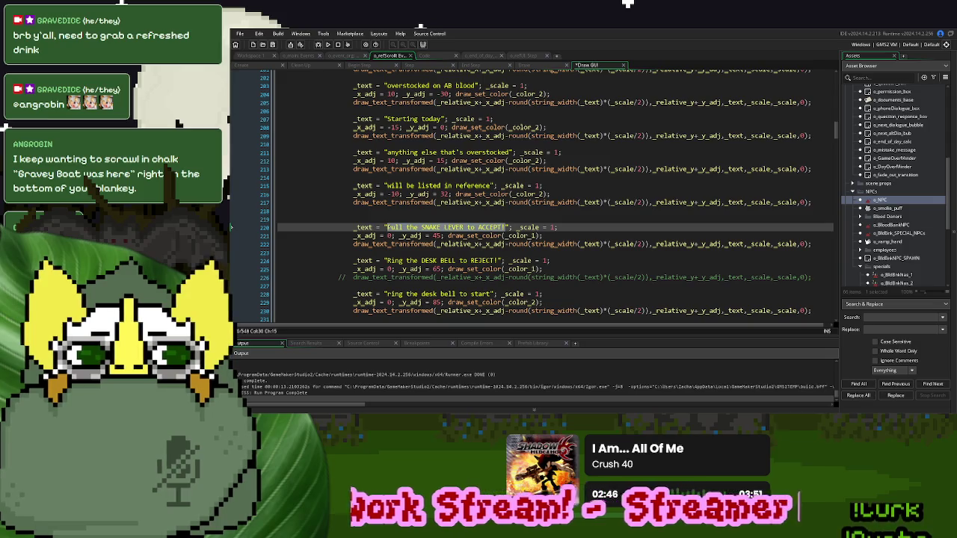
pyautogui.write('this information changes daily')
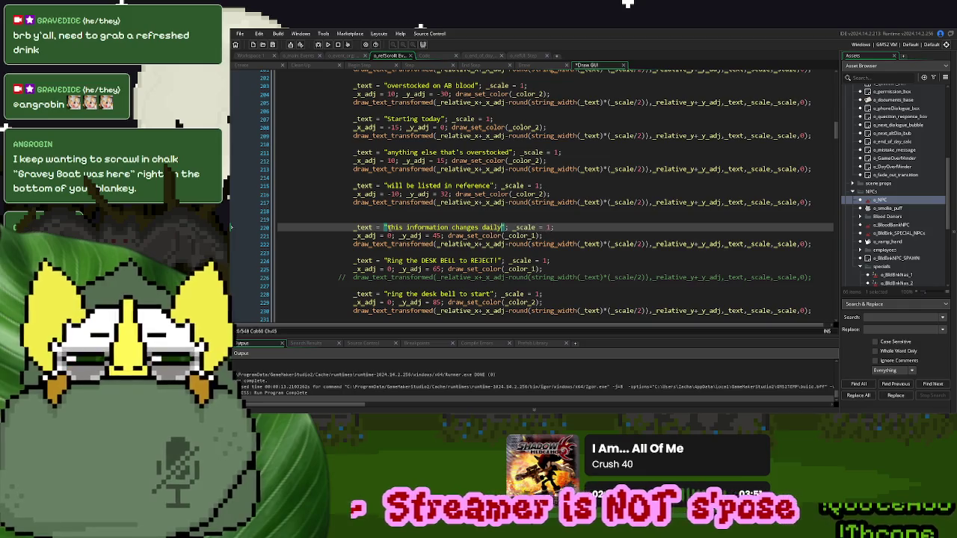
pyautogui.click(328, 44)
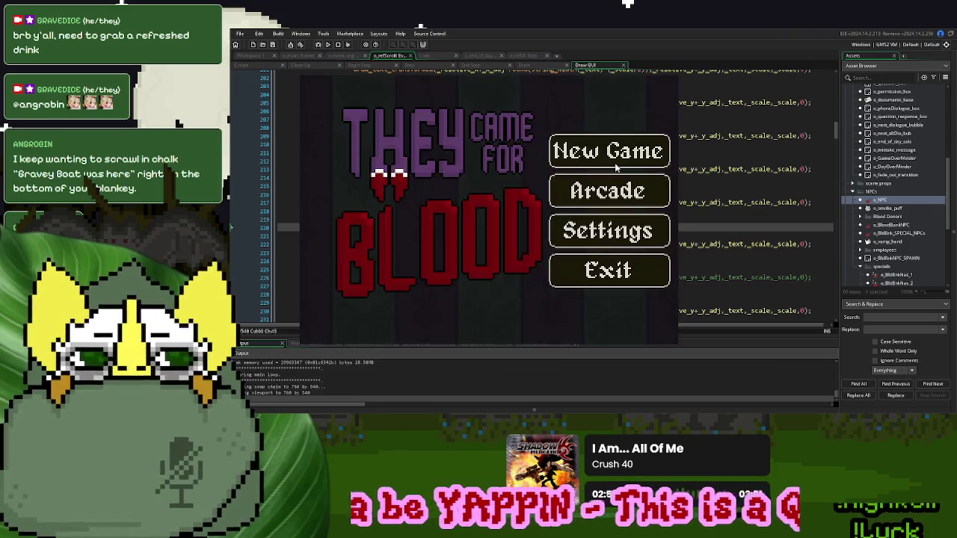
# - Start a New Game to view the Day 5 scroll's new closing line, then close the game
pyautogui.click(614, 166)
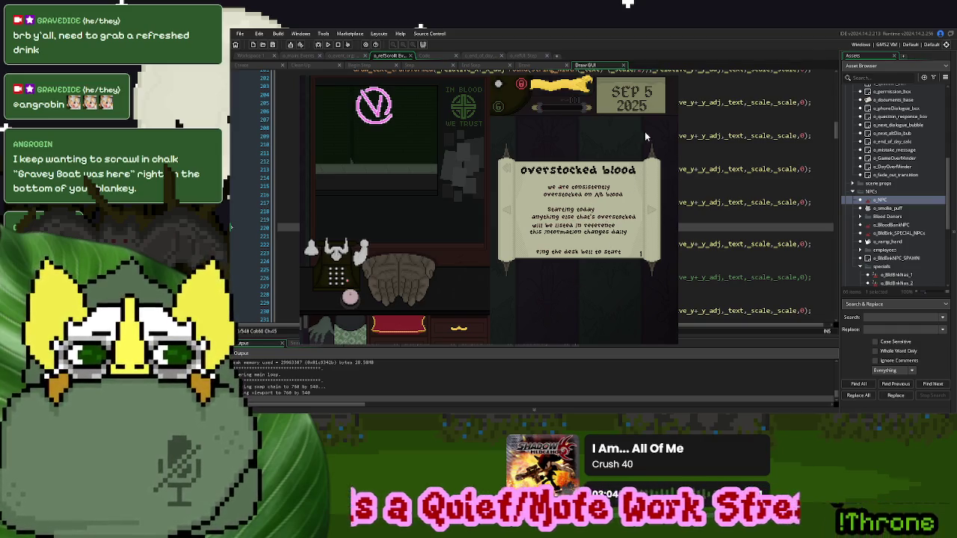
pyautogui.click(675, 77)
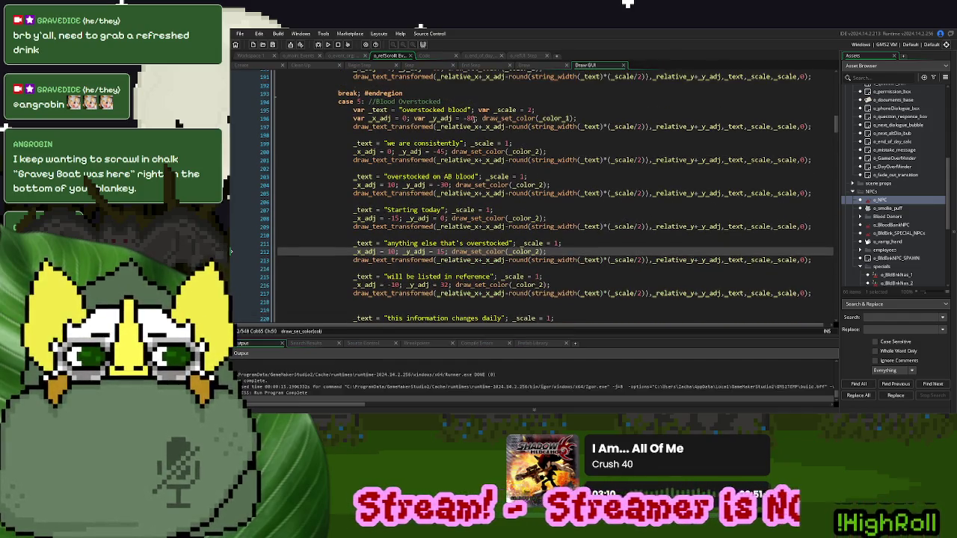
# - Set the case 5 lines' vertical offsets to 55, 35, -5, 0 and 27
pyautogui.doubleClick(441, 151)
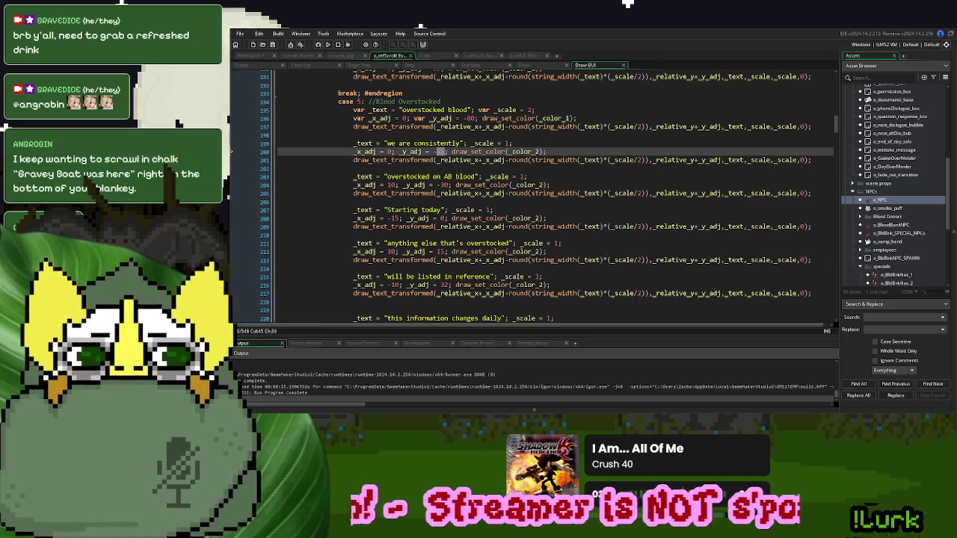
pyautogui.write('55')
pyautogui.doubleClick(443, 184)
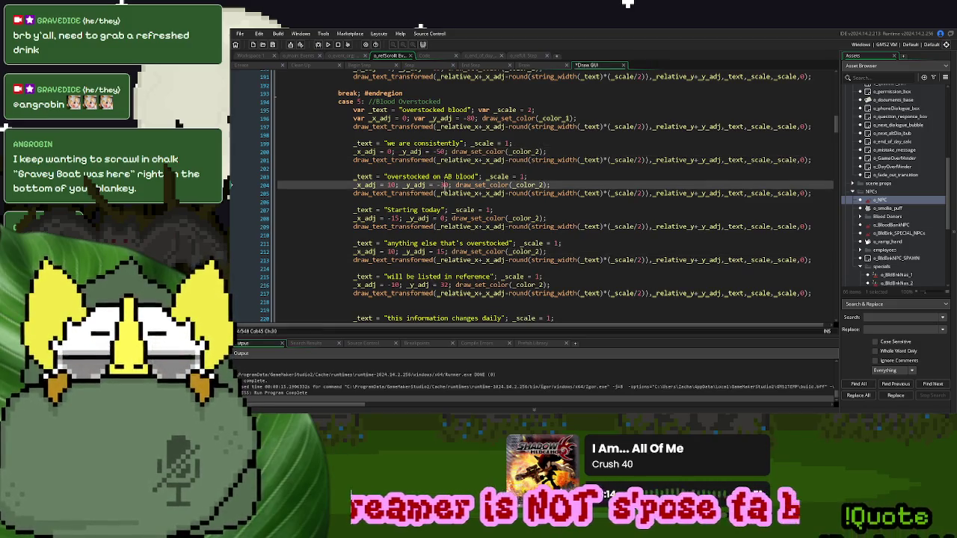
pyautogui.write('35')
pyautogui.doubleClick(440, 219)
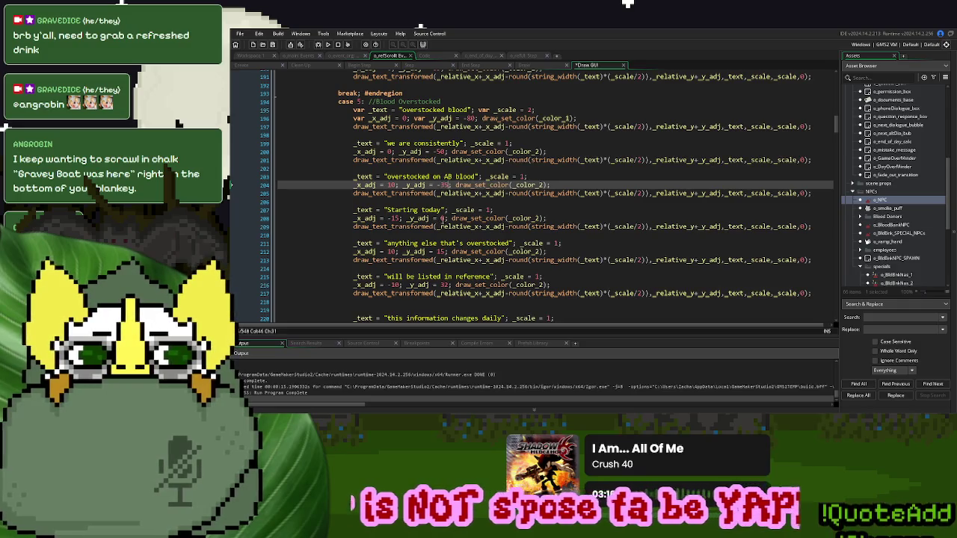
pyautogui.write('-5')
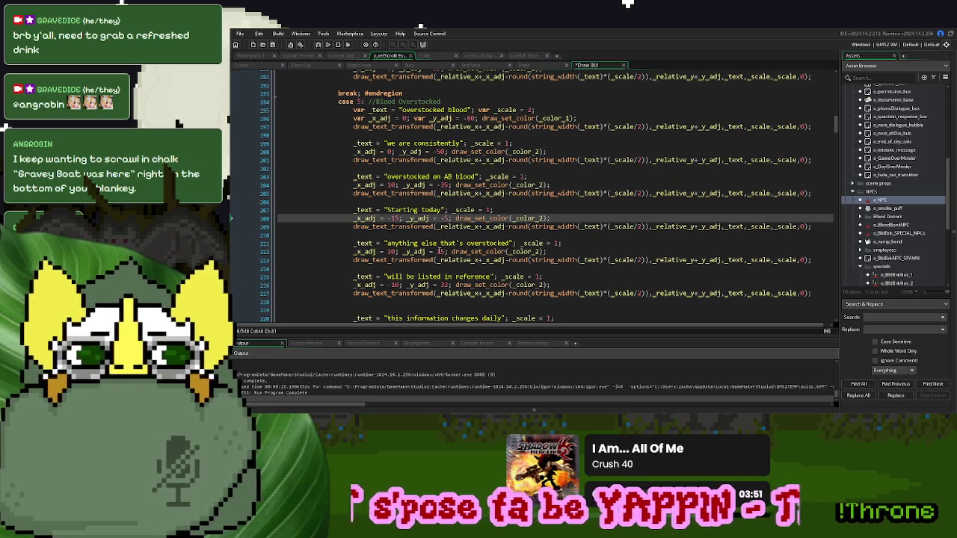
pyautogui.doubleClick(441, 251)
pyautogui.write('0')
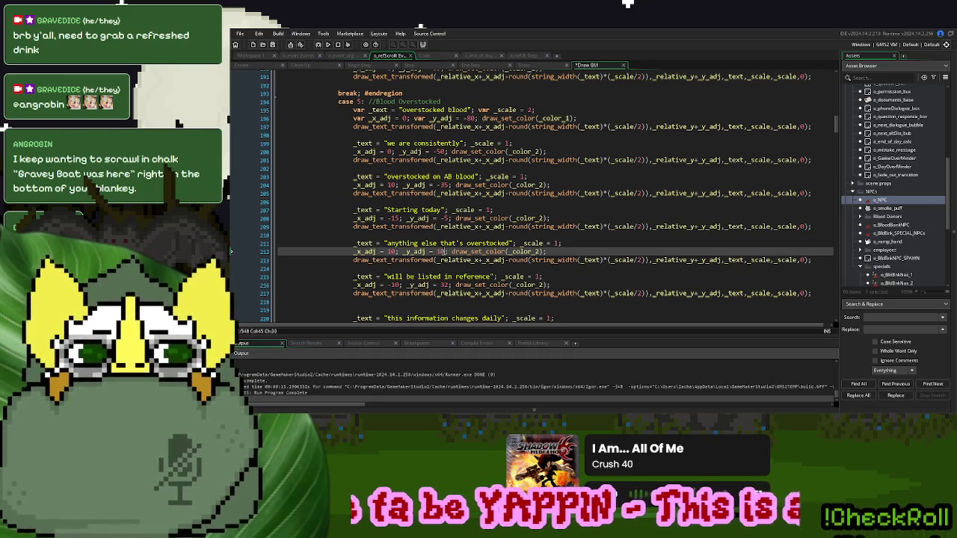
pyautogui.doubleClick(445, 285)
pyautogui.write('27')
# - Enable the closing line's draw call and change its text to 'good luck, blood picket'
pyautogui.scroll(-5, 443, 286)
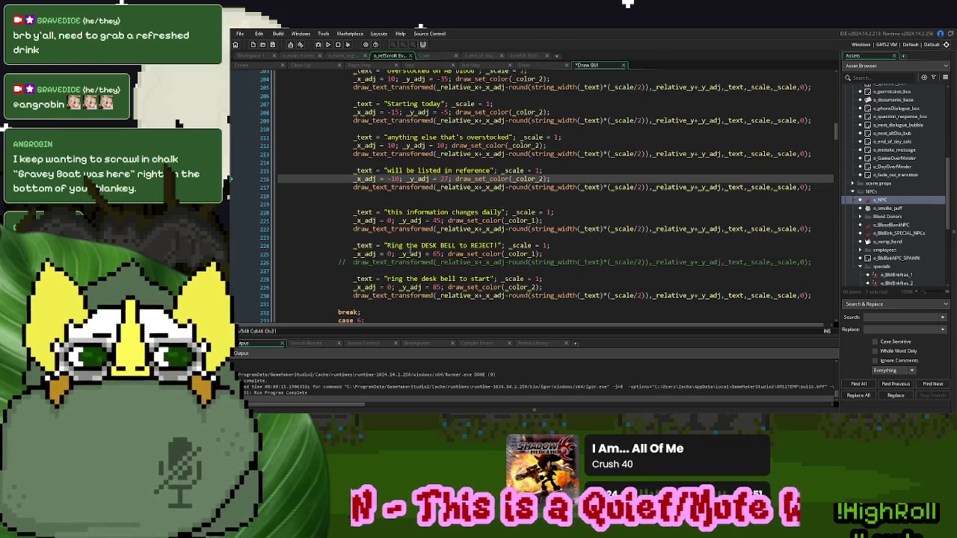
pyautogui.click(339, 262)
pyautogui.hotkey('ctrl', 'shift', 'k')
pyautogui.moveTo(498, 245); pyautogui.dragTo(388, 247)
pyautogui.write('good luck')
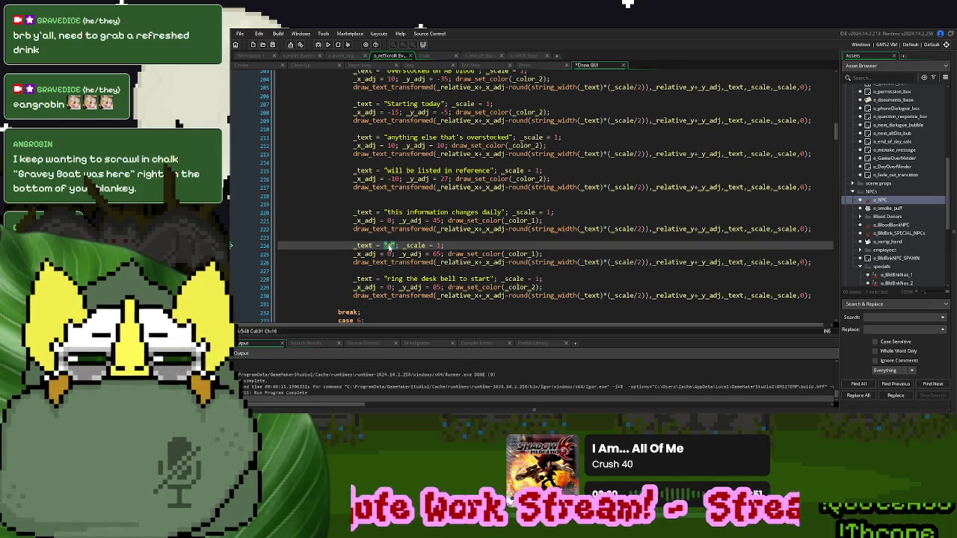
pyautogui.press('BackSpace')
pyautogui.write(', blood pic')
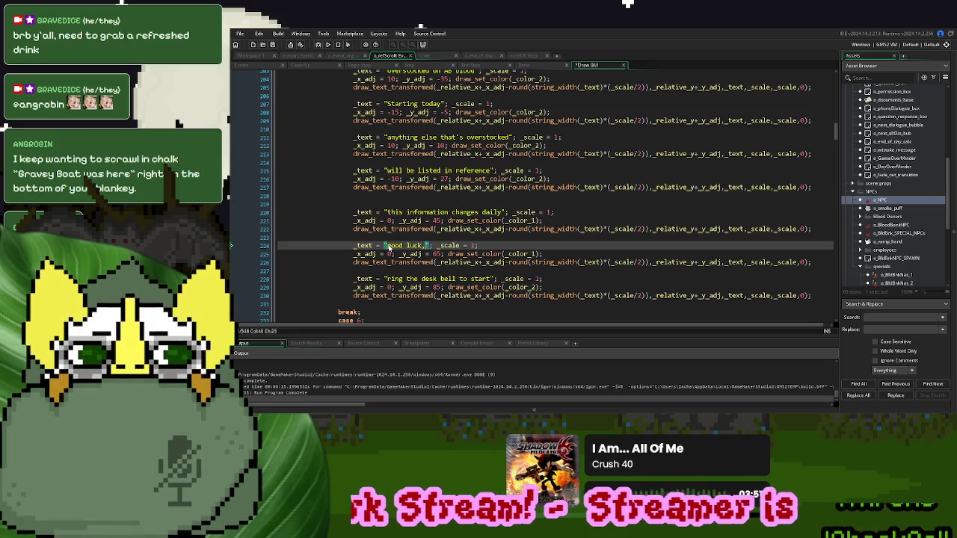
pyautogui.write('ket')
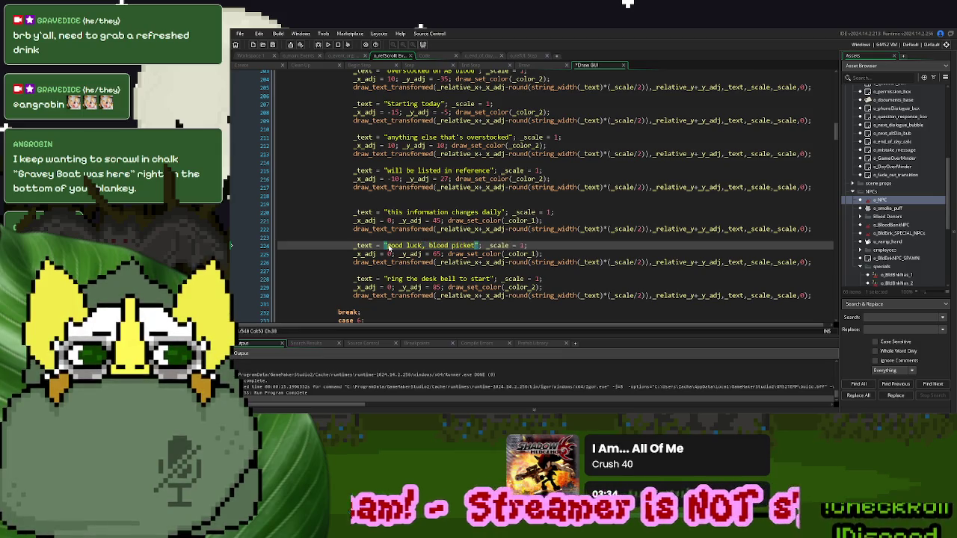
# - Run the game, check the scroll in a New Game, then close it
pyautogui.press('F5')
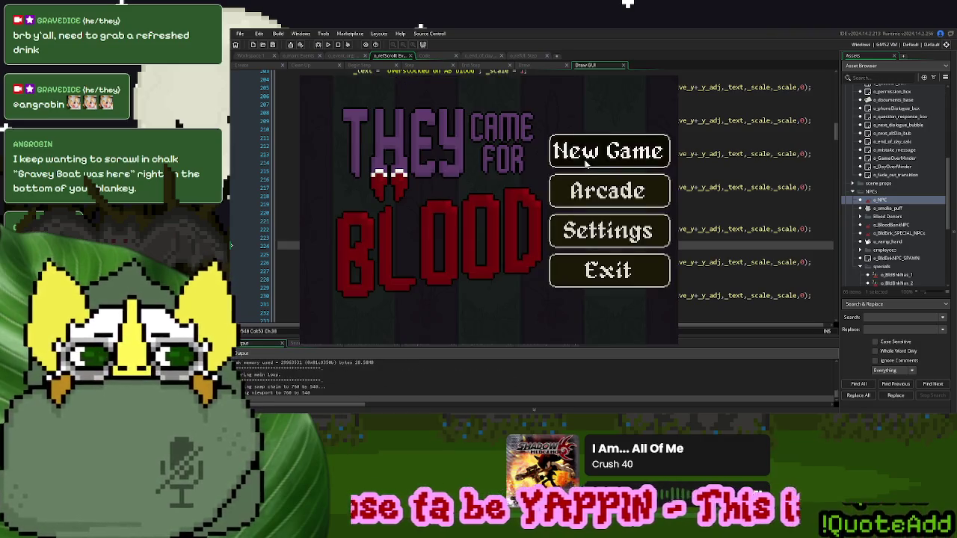
pyautogui.click(585, 161)
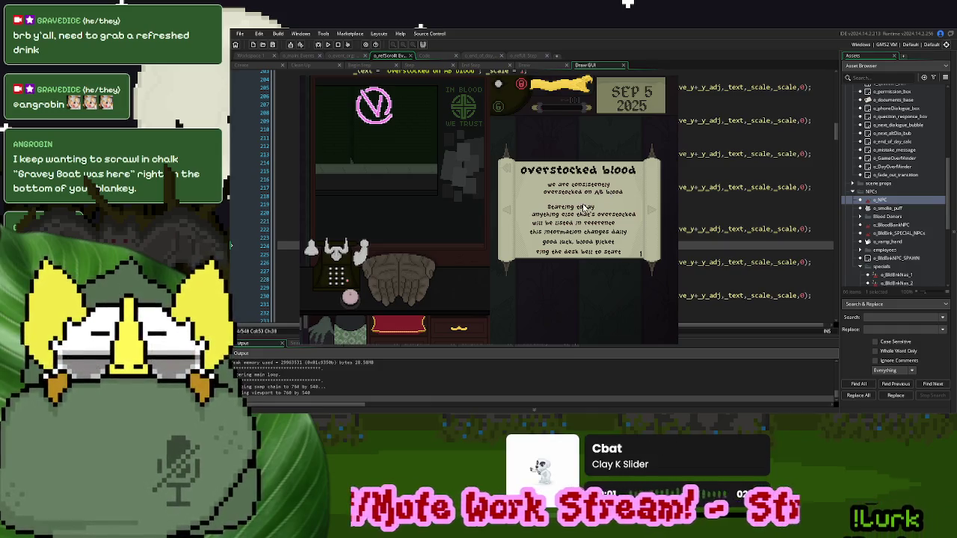
pyautogui.click(667, 76)
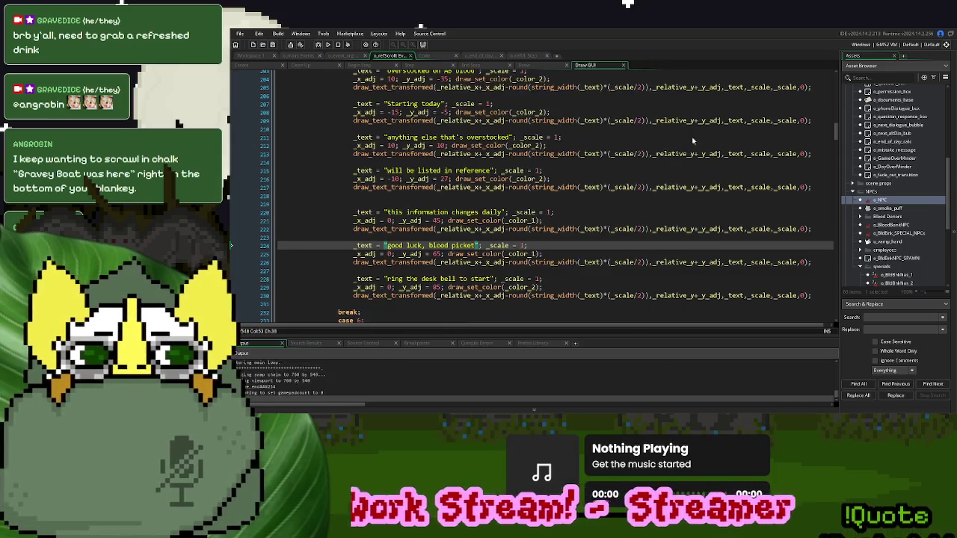
# - Change the Overstocked Blood lines' vertical offsets to 55, 40, 10, 5 and 22
pyautogui.click(453, 200)
pyautogui.scroll(3, 452, 201)
pyautogui.doubleClick(441, 136)
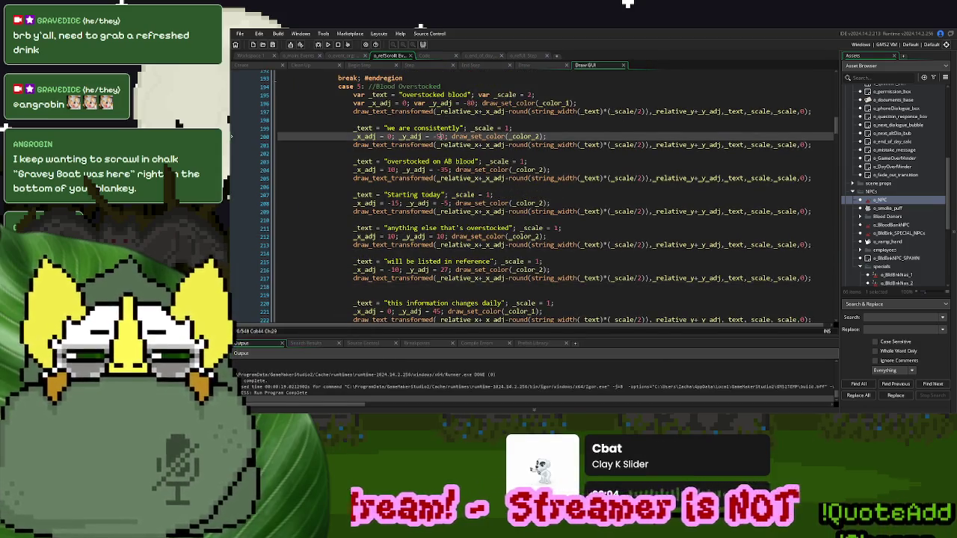
pyautogui.write('55')
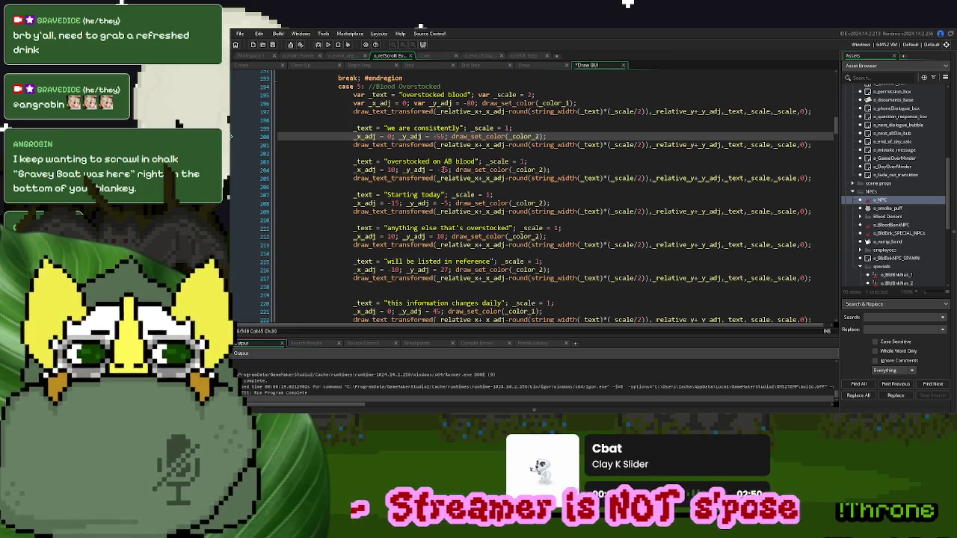
pyautogui.doubleClick(444, 170)
pyautogui.write('40')
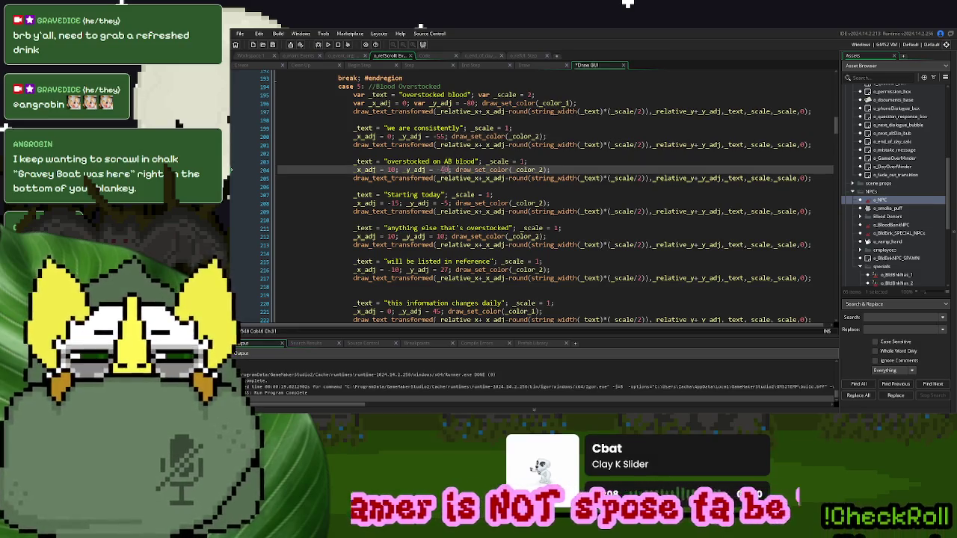
pyautogui.doubleClick(446, 202)
pyautogui.write('10')
pyautogui.doubleClick(442, 237)
pyautogui.write('5')
pyautogui.doubleClick(444, 270)
pyautogui.write('22')
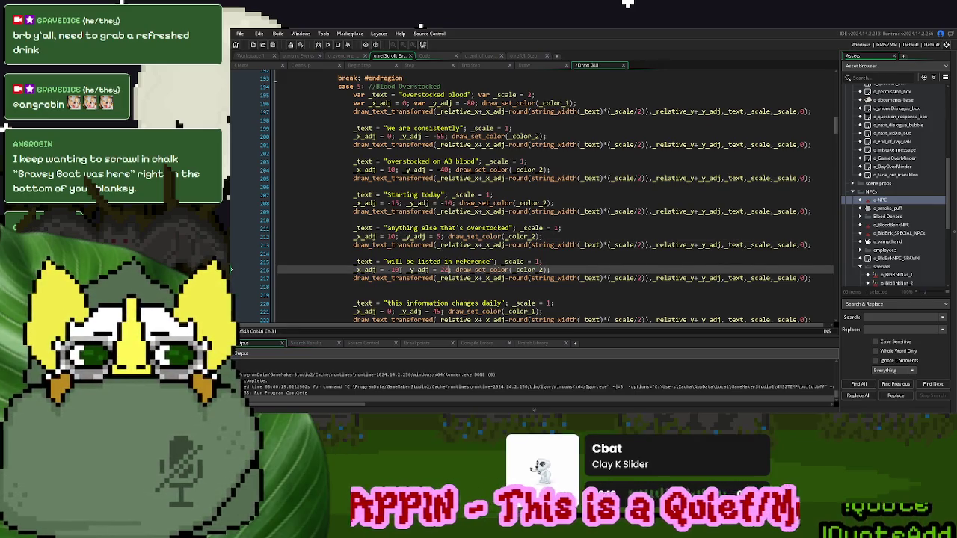
# - Set the good-luck line's horizontal offset to 10 and recheck the scroll in a test run
pyautogui.scroll(-4, 401, 269)
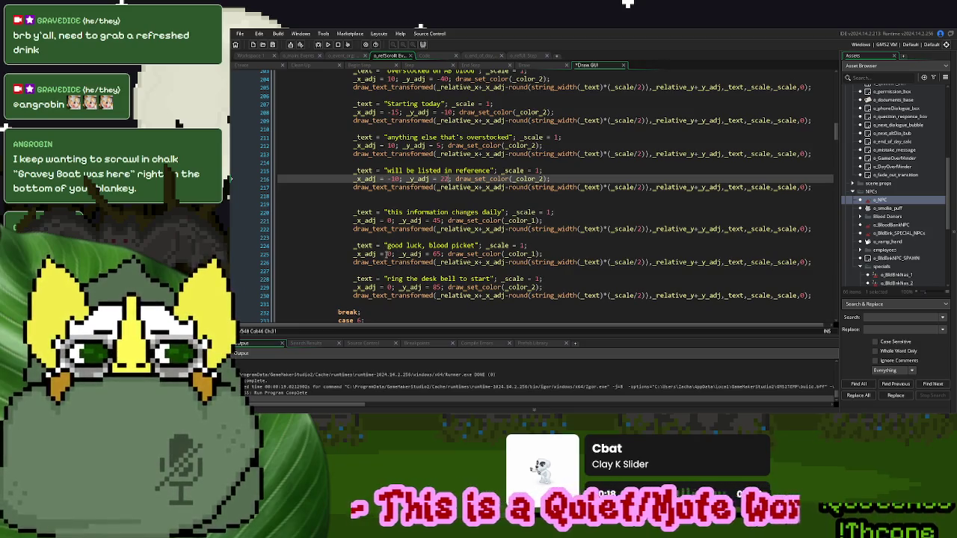
pyautogui.click(382, 254)
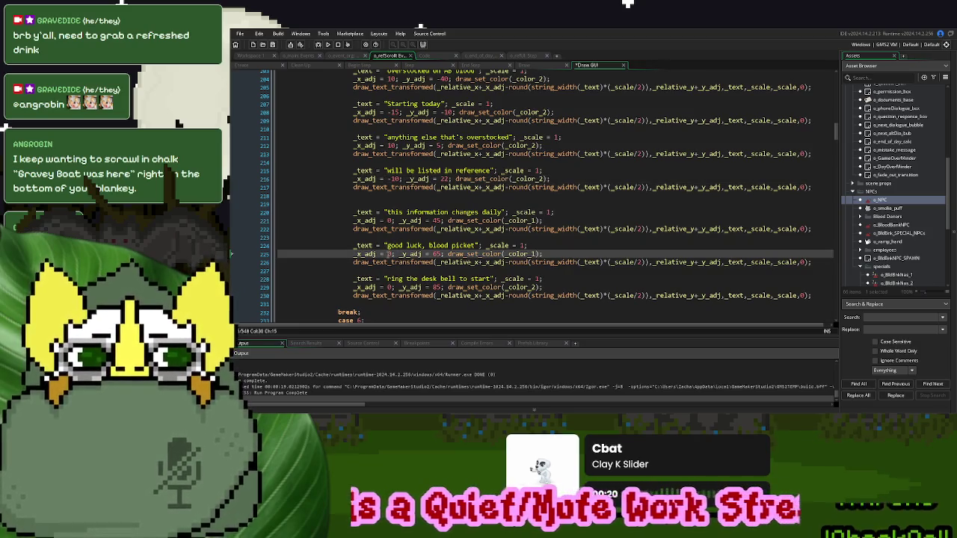
pyautogui.write('1')
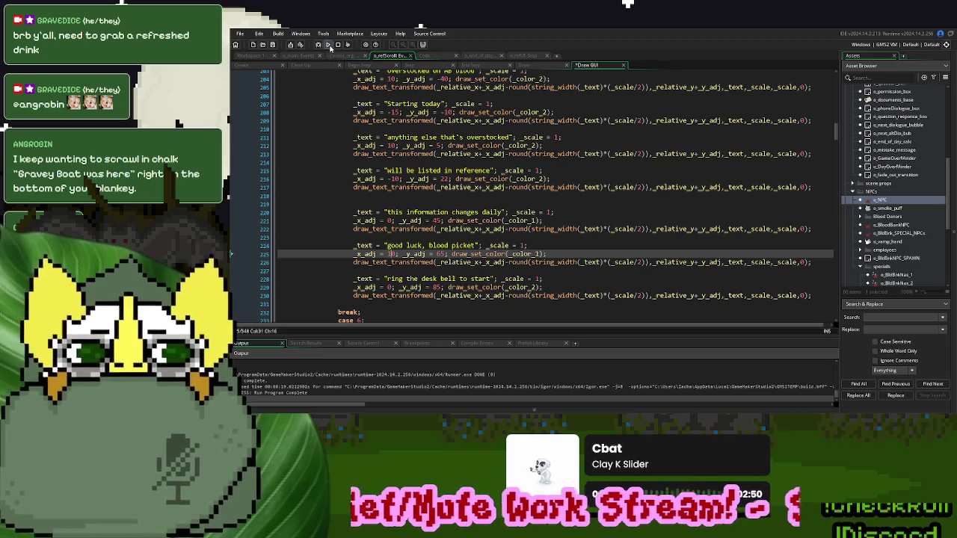
pyautogui.click(328, 44)
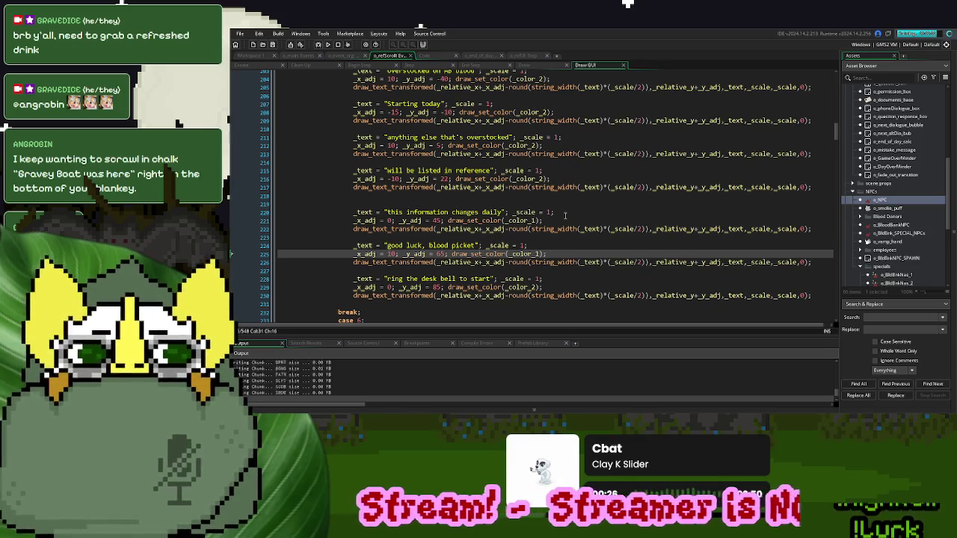
pyautogui.click(644, 163)
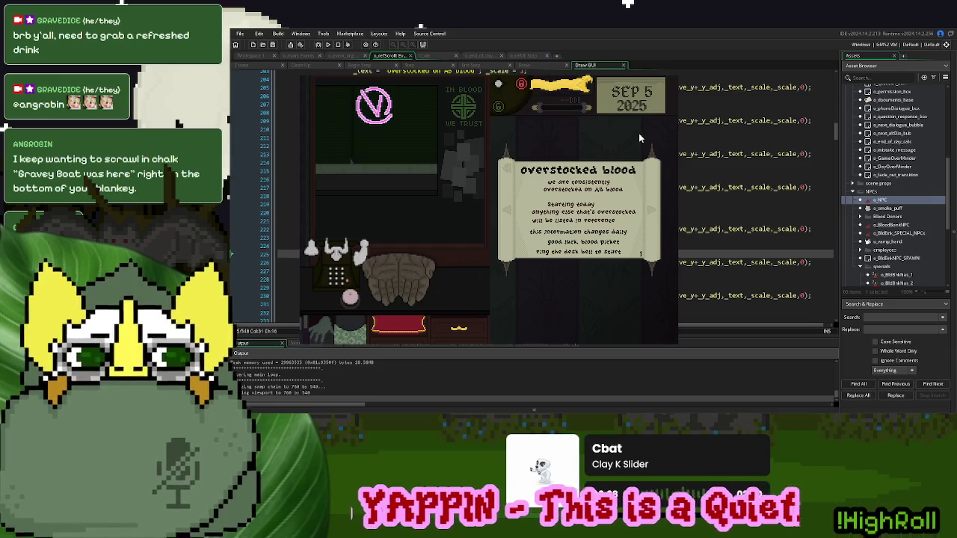
pyautogui.press('Escape')
pyautogui.moveTo(441, 104); pyautogui.dragTo(388, 104)
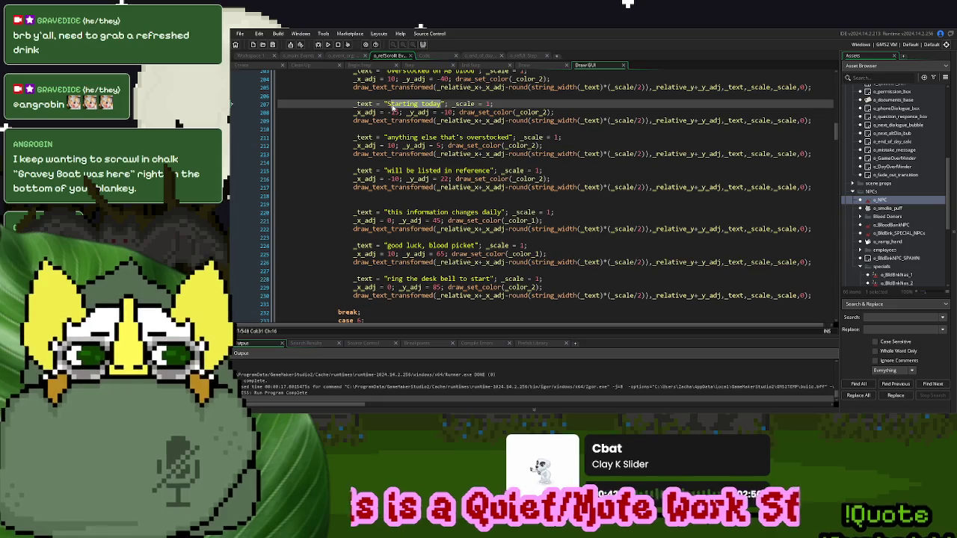
# - Change 'Starting today' to 'STARTING TODAY' and 'blood picket' to 'Blood Picket'
pyautogui.write('STARTING TODAY')
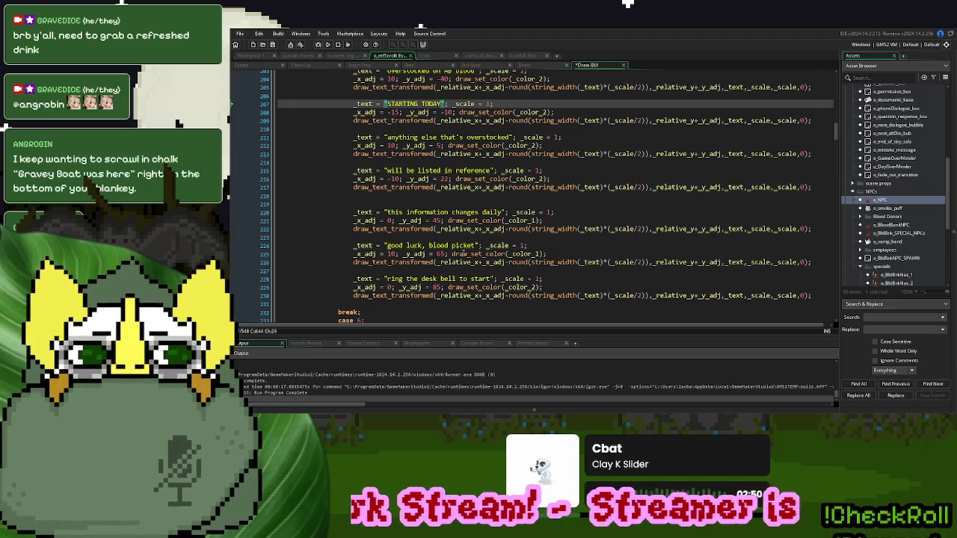
pyautogui.click(431, 247)
pyautogui.press('Delete')
pyautogui.write('B')
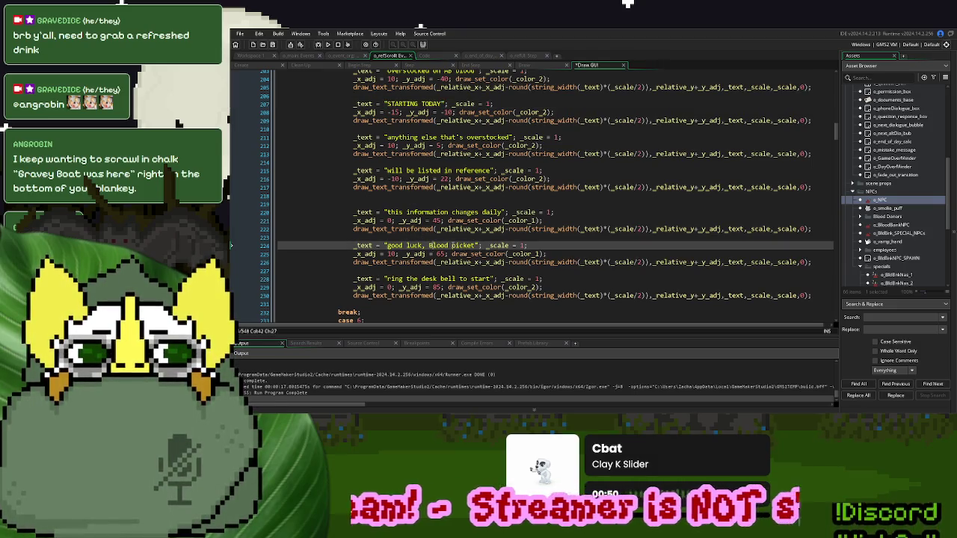
pyautogui.click(451, 246)
pyautogui.press('Delete')
pyautogui.write('P')
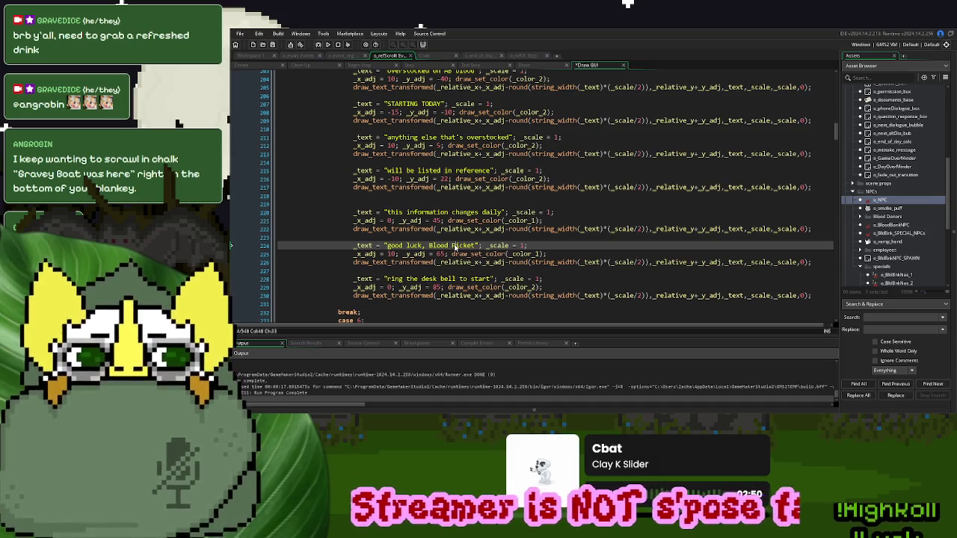
# - Run the game and start a New Game to view the updated scroll
pyautogui.click(327, 44)
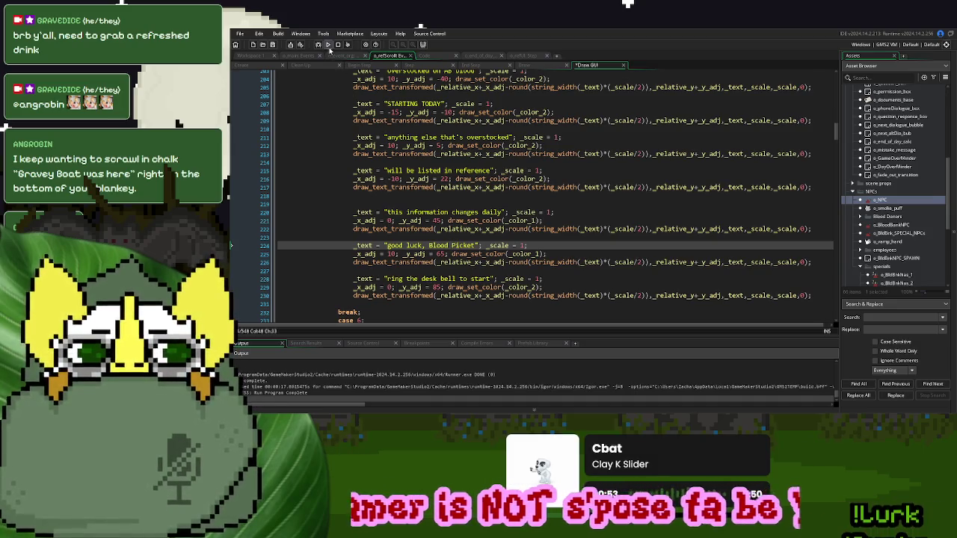
pyautogui.click(594, 211)
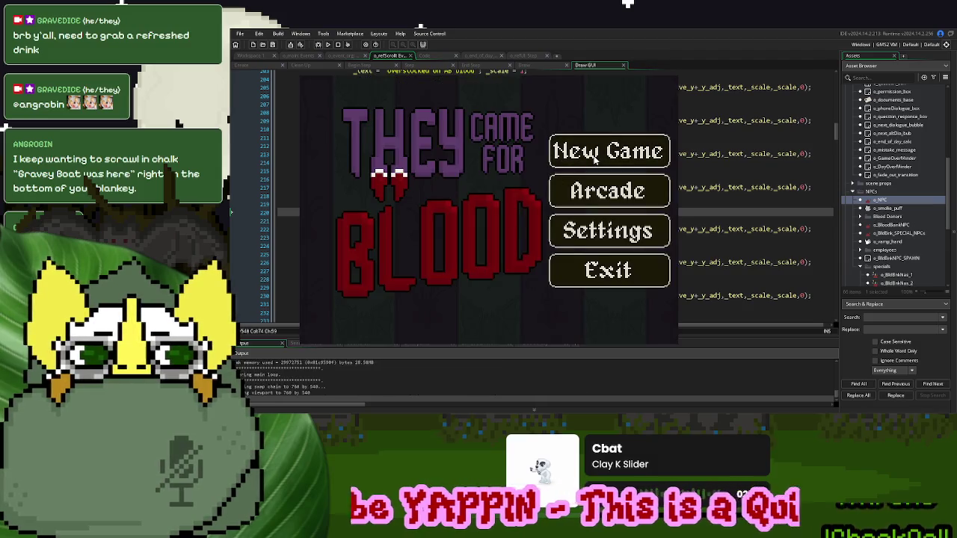
pyautogui.click(594, 157)
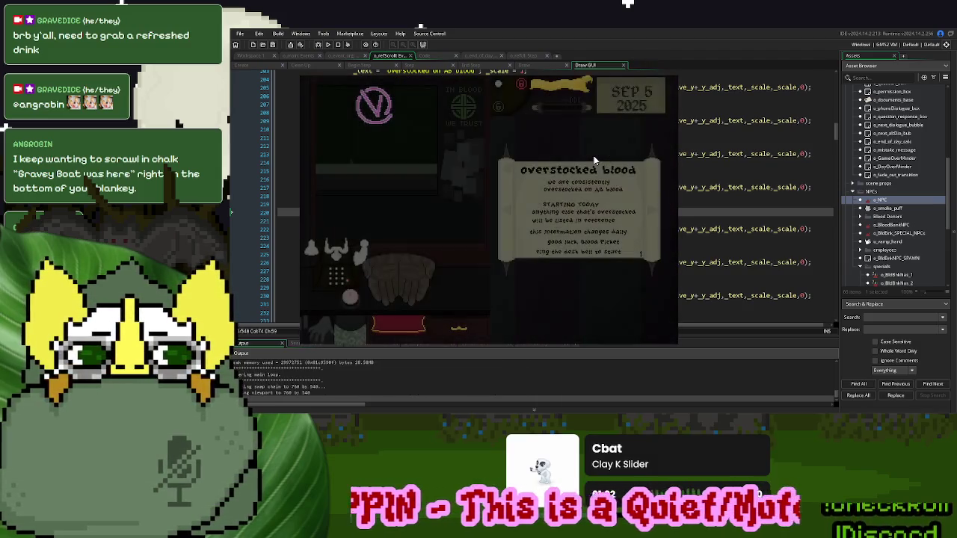
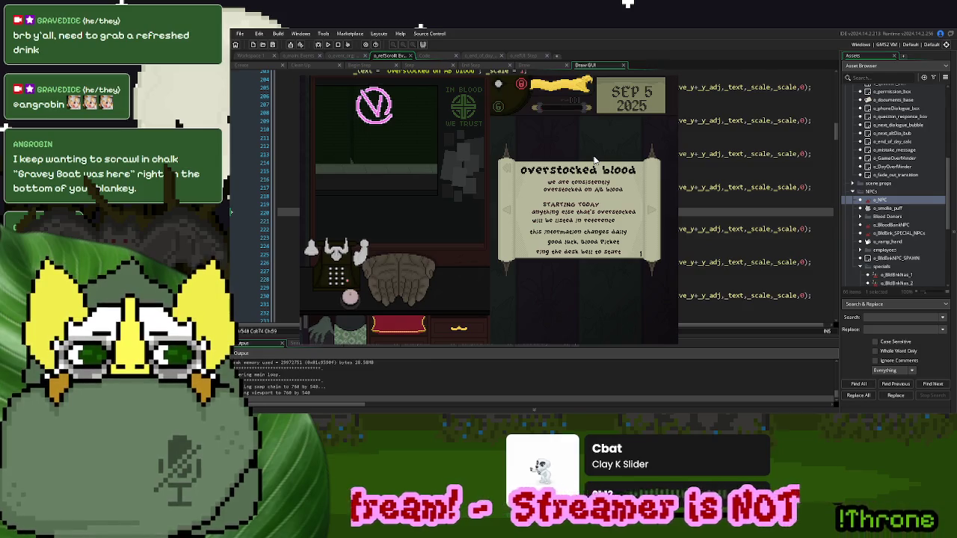
# - Close the test run and set _x_adj to -5 on the changes-daily line and 15 on the good-luck line
pyautogui.click(667, 72)
pyautogui.click(519, 241)
pyautogui.doubleClick(390, 221)
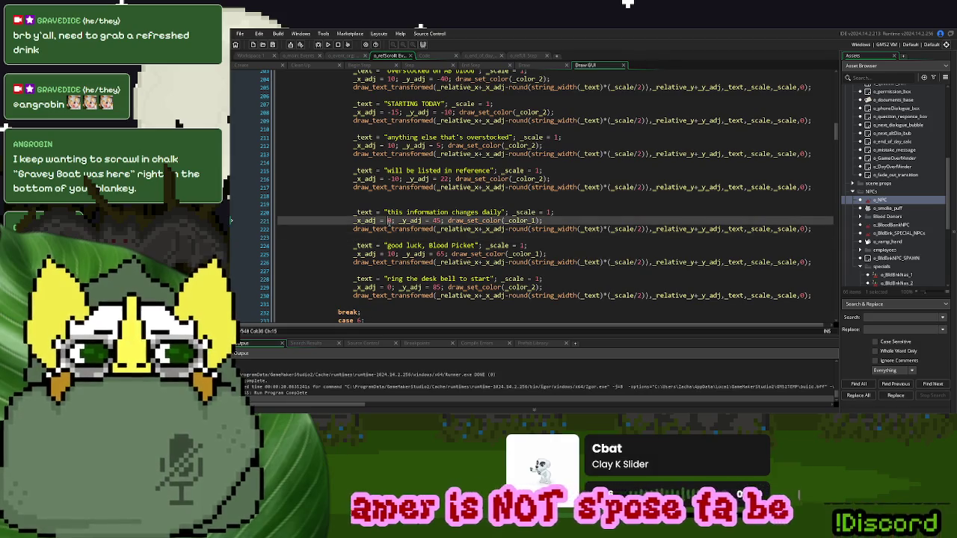
pyautogui.write('-10')
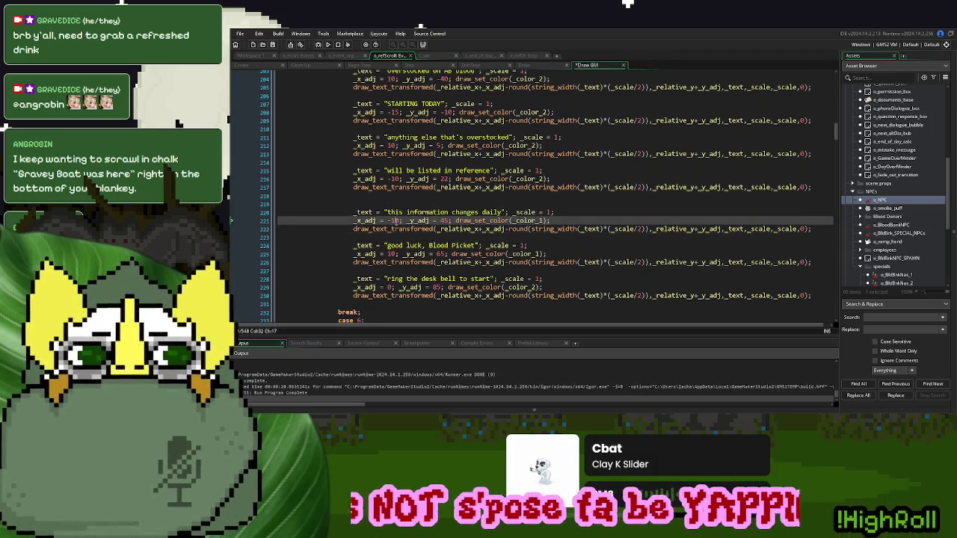
pyautogui.doubleClick(394, 221)
pyautogui.write('5')
pyautogui.doubleClick(391, 254)
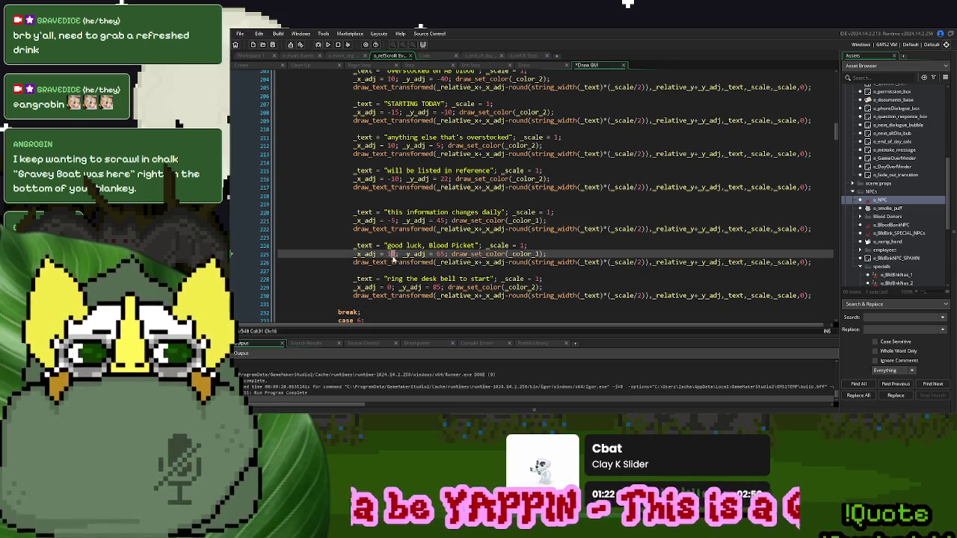
pyautogui.write('15')
# - Run the game, start a new game, turn to the Blood Donors notice page, then exit
pyautogui.press('F5')
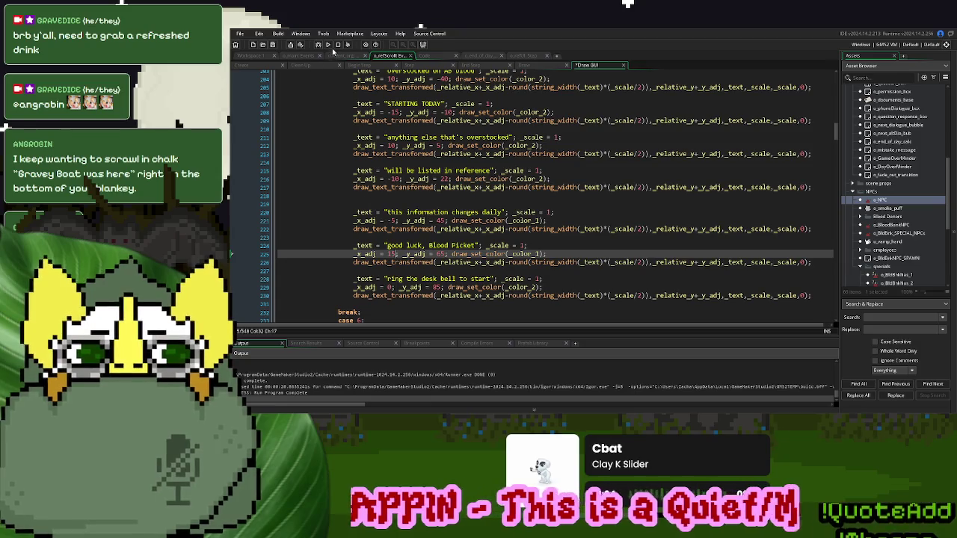
pyautogui.scroll(1, 595, 243)
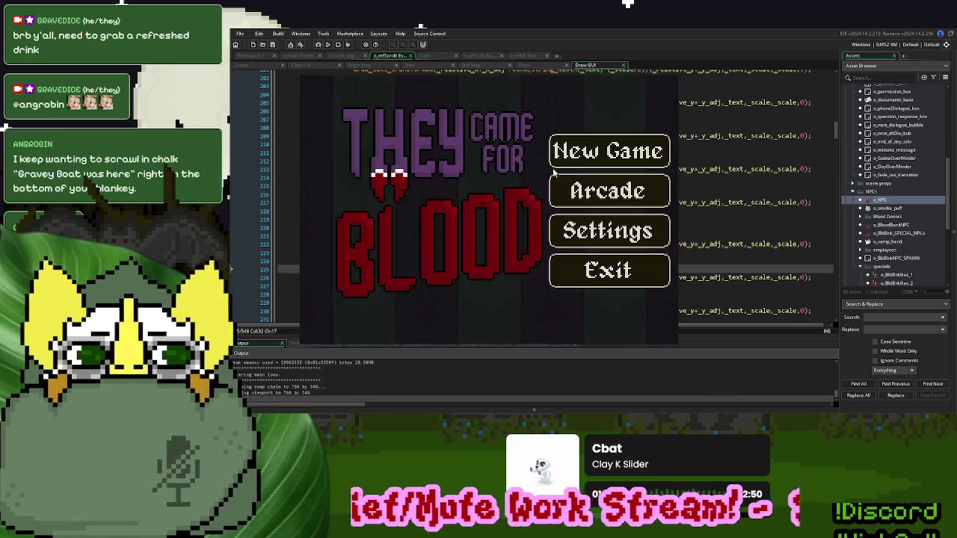
pyautogui.click(578, 156)
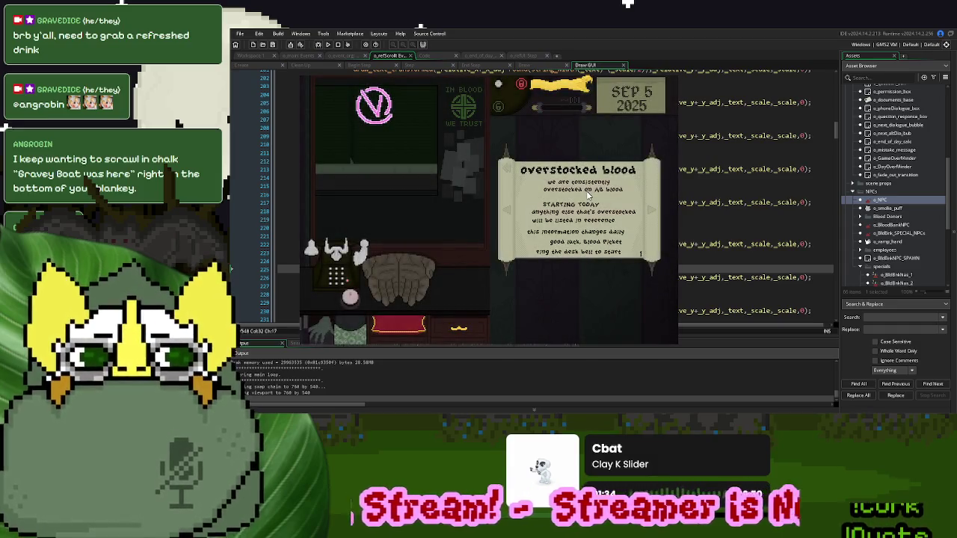
pyautogui.click(658, 212)
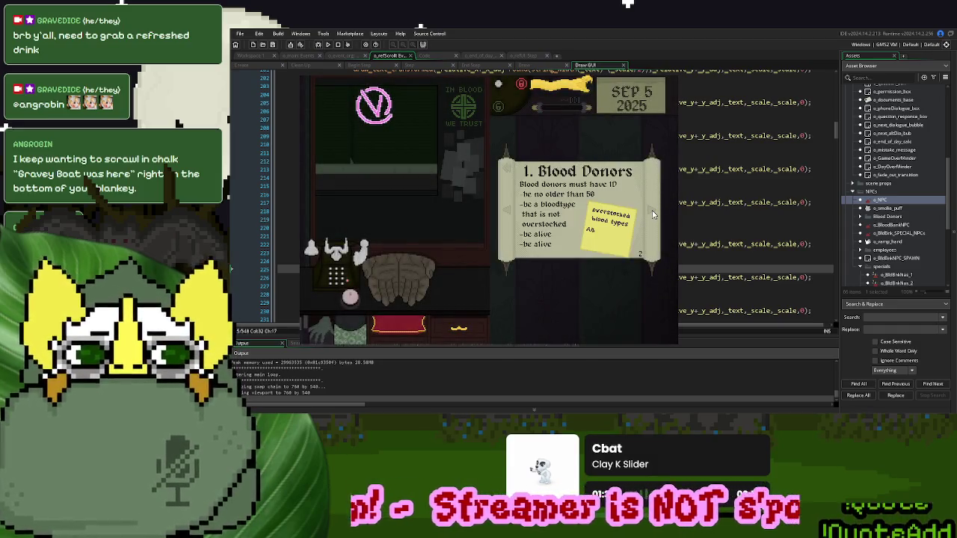
pyautogui.press('Escape')
pyautogui.click(529, 194)
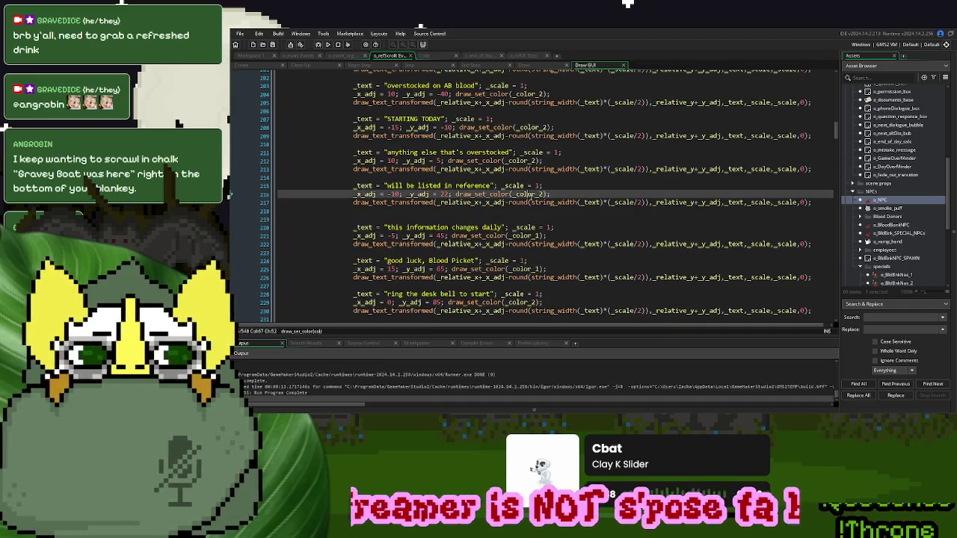
# - Turn the Blood Overstocked comment into #region and add #endregion after the case 5 break
pyautogui.scroll(6, 542, 107)
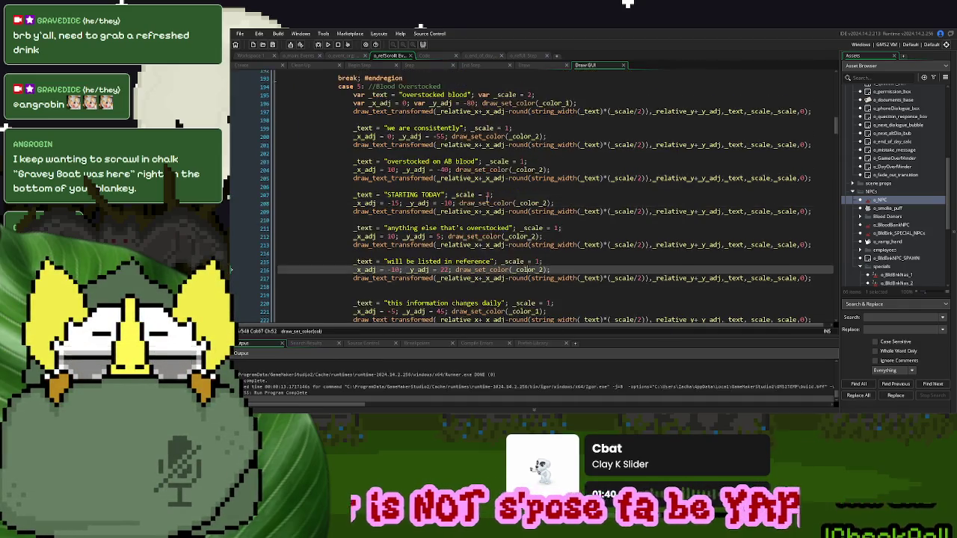
pyautogui.scroll(3, 315, 163)
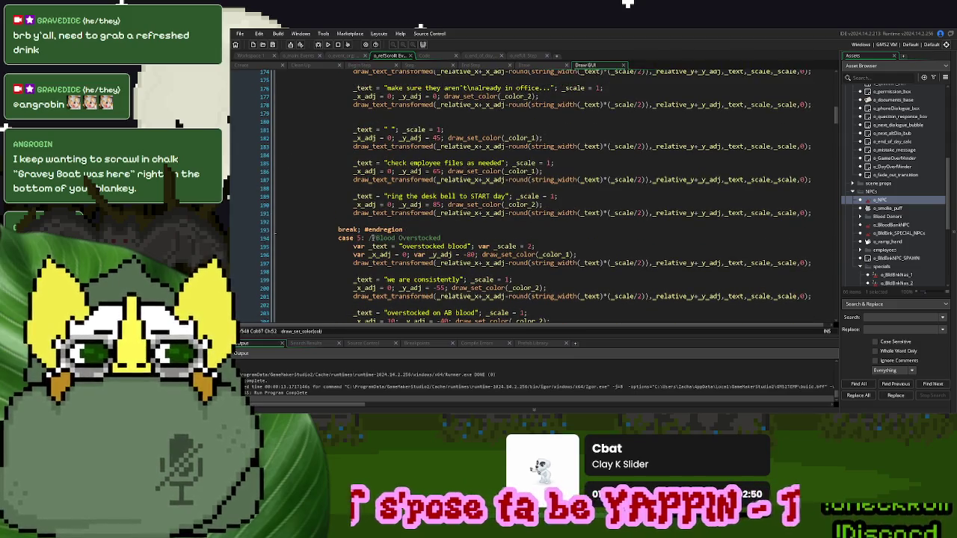
pyautogui.click(370, 237)
pyautogui.moveTo(375, 238); pyautogui.dragTo(369, 238)
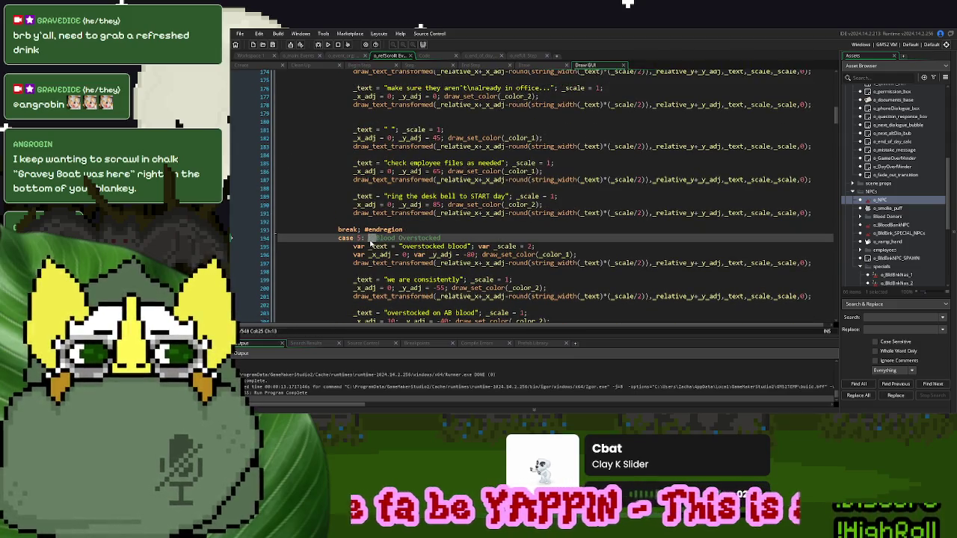
pyautogui.write('#region')
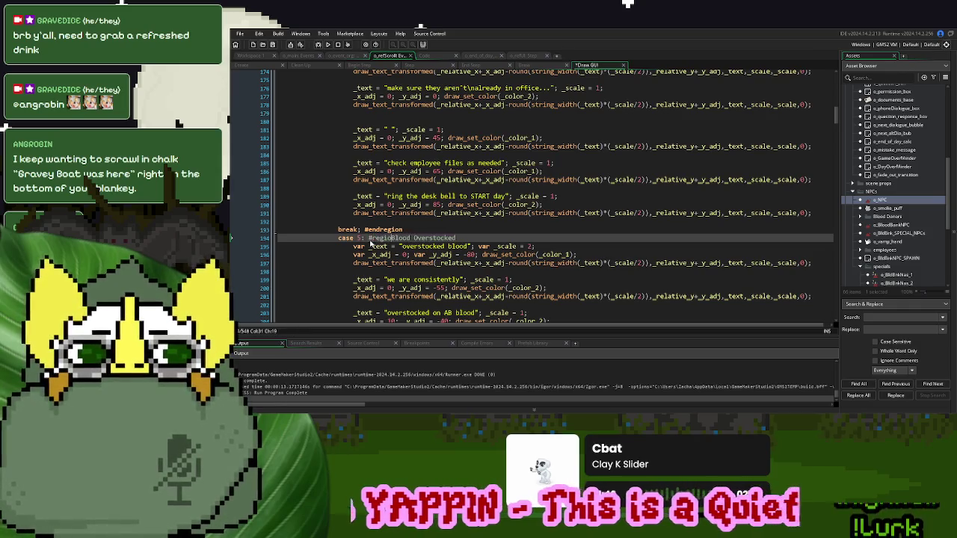
pyautogui.scroll(-4, 370, 243)
pyautogui.scroll(-12, 370, 243)
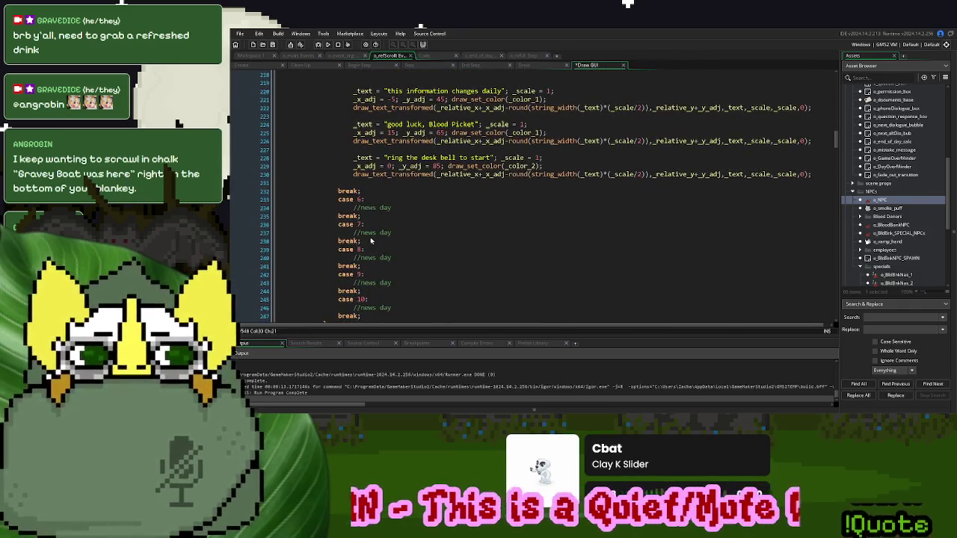
pyautogui.click(377, 193)
pyautogui.write('#endregion')
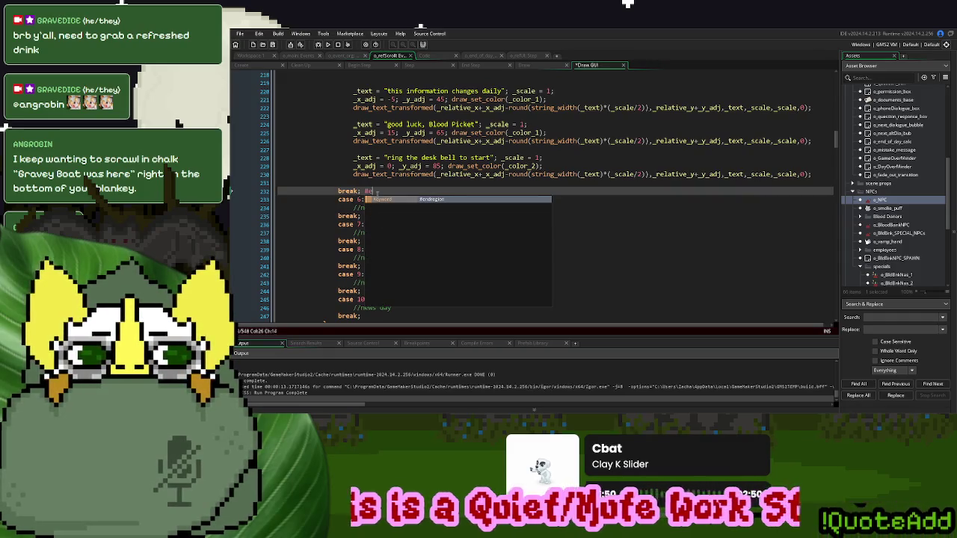
# - Remove the case 5 breakpoint and fold the Employee Instructions region
pyautogui.scroll(10, 377, 195)
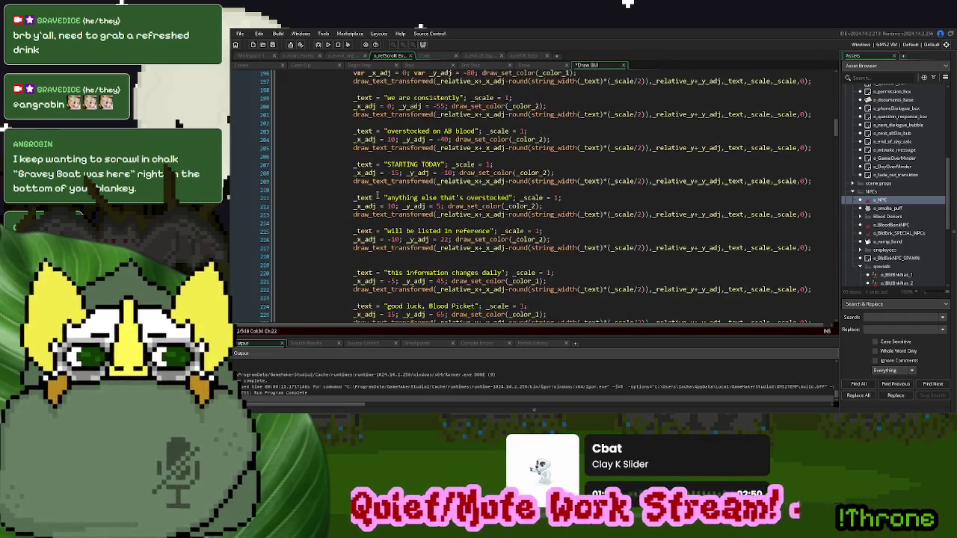
pyautogui.click(351, 237)
pyautogui.click(233, 238)
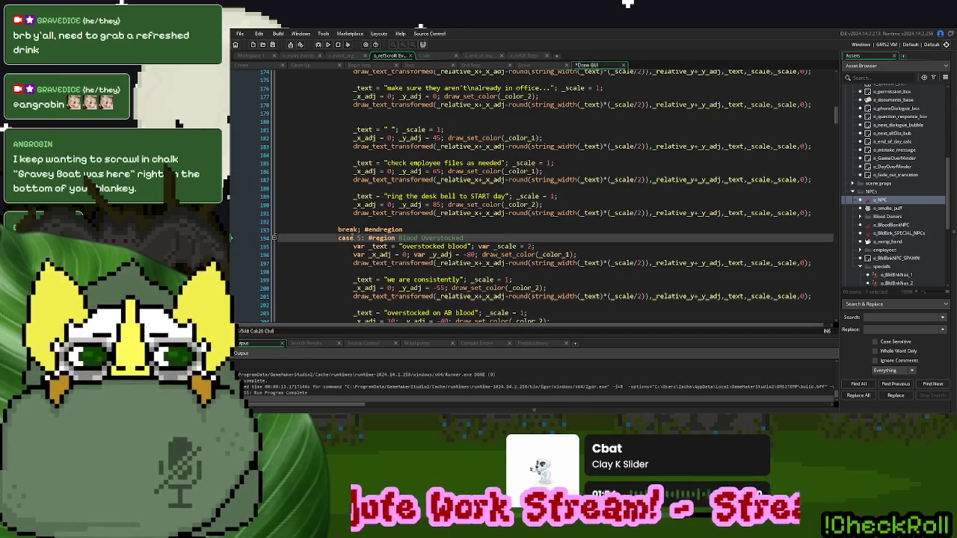
pyautogui.scroll(8, 274, 228)
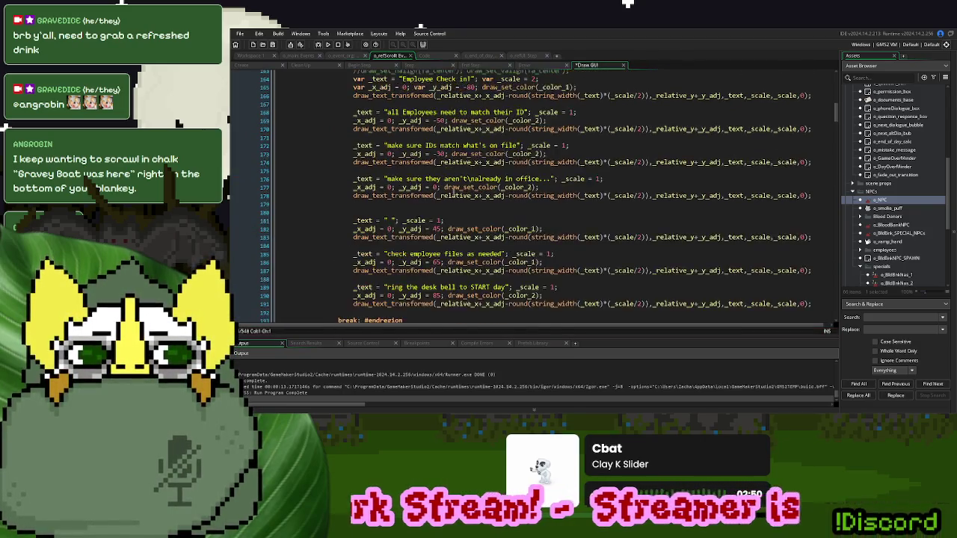
pyautogui.click(273, 214)
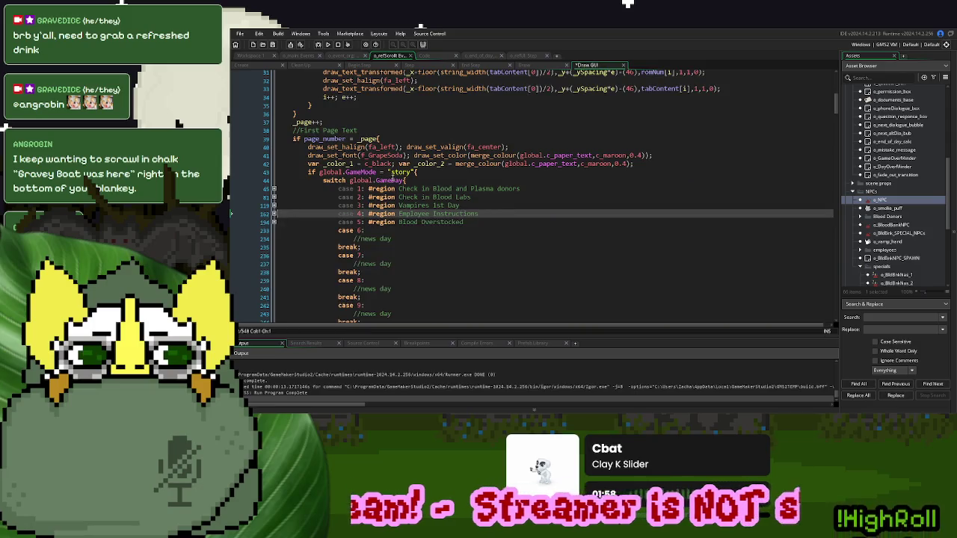
pyautogui.scroll(-10, 394, 177)
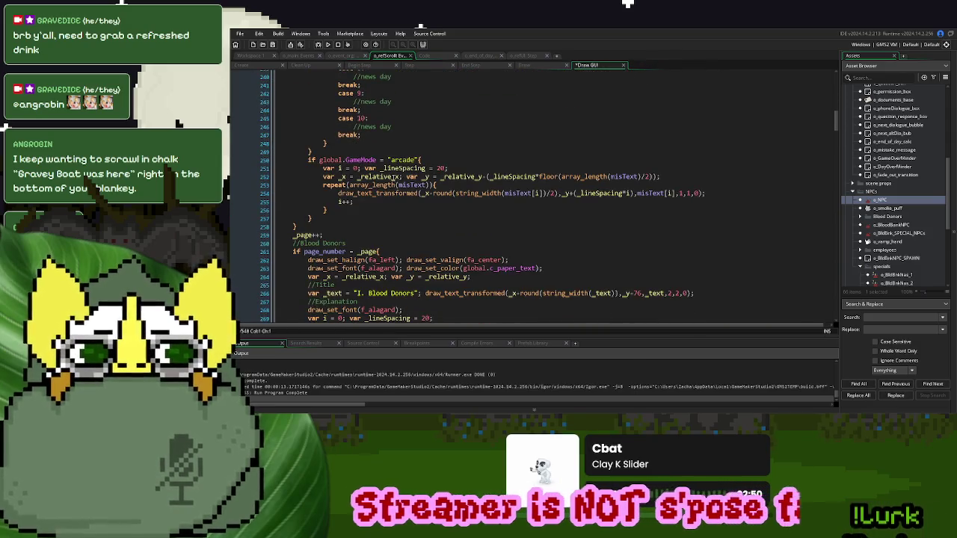
pyautogui.scroll(-3, 396, 177)
pyautogui.scroll(-1, 394, 179)
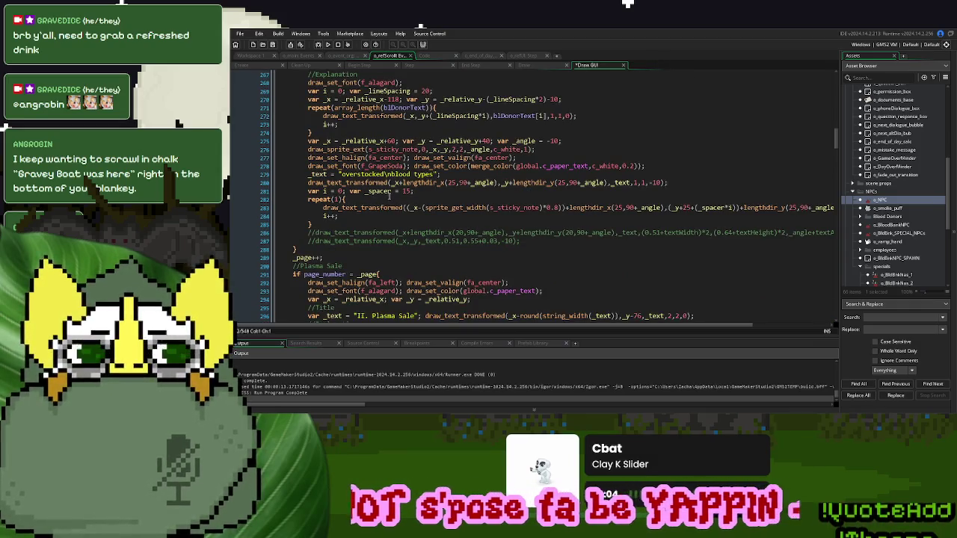
# - Open o_event_org's Create event code and fold the event enum block
pyautogui.click(263, 67)
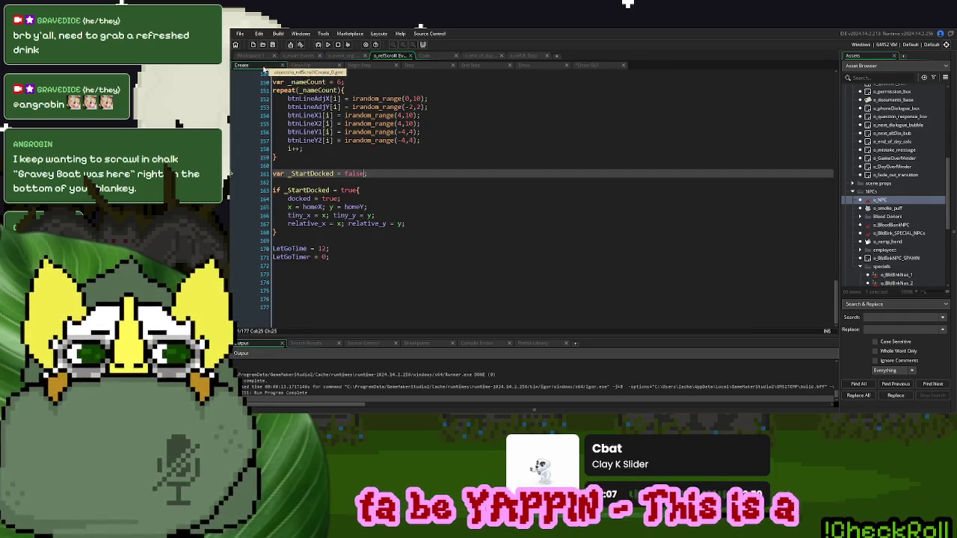
pyautogui.click(371, 273)
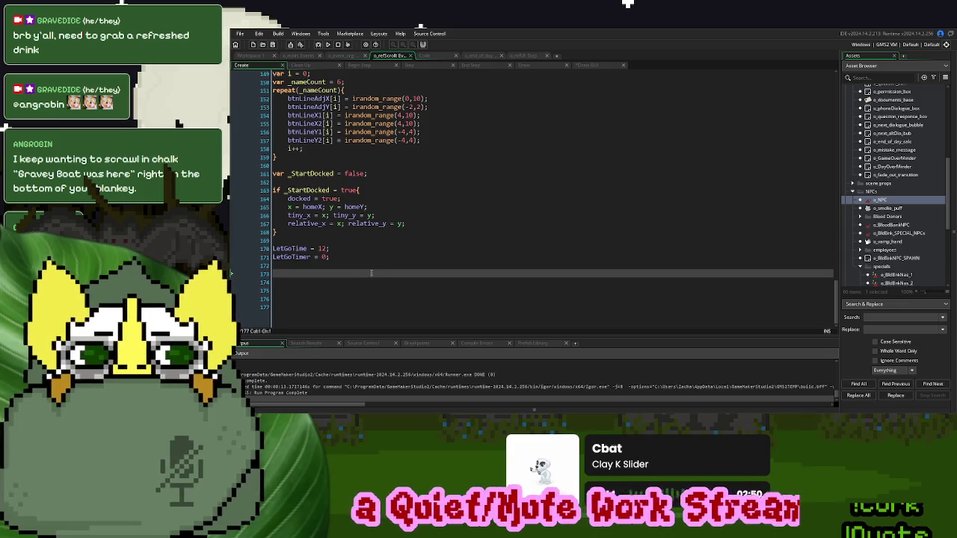
pyautogui.click(352, 56)
pyautogui.click(379, 236)
pyautogui.click(274, 216)
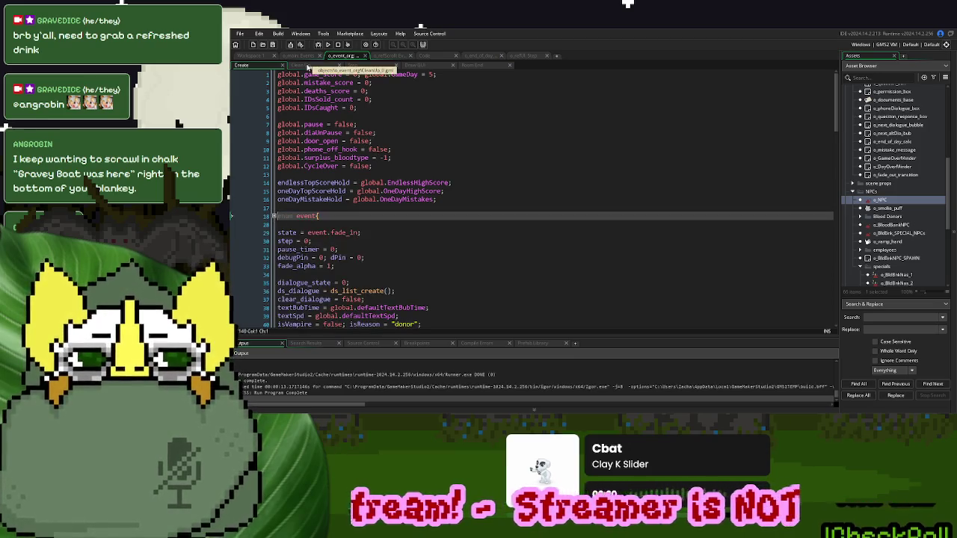
pyautogui.scroll(-15, 402, 228)
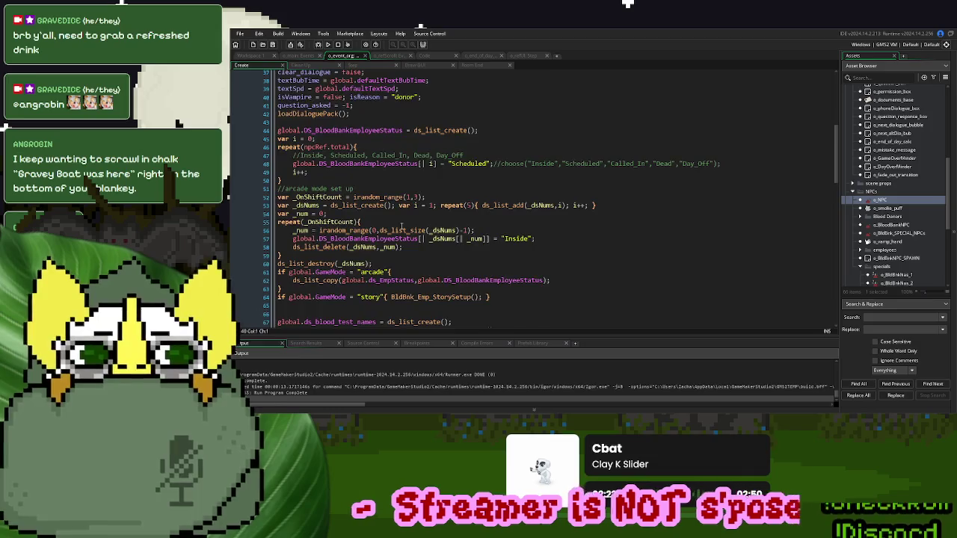
pyautogui.scroll(-18, 402, 225)
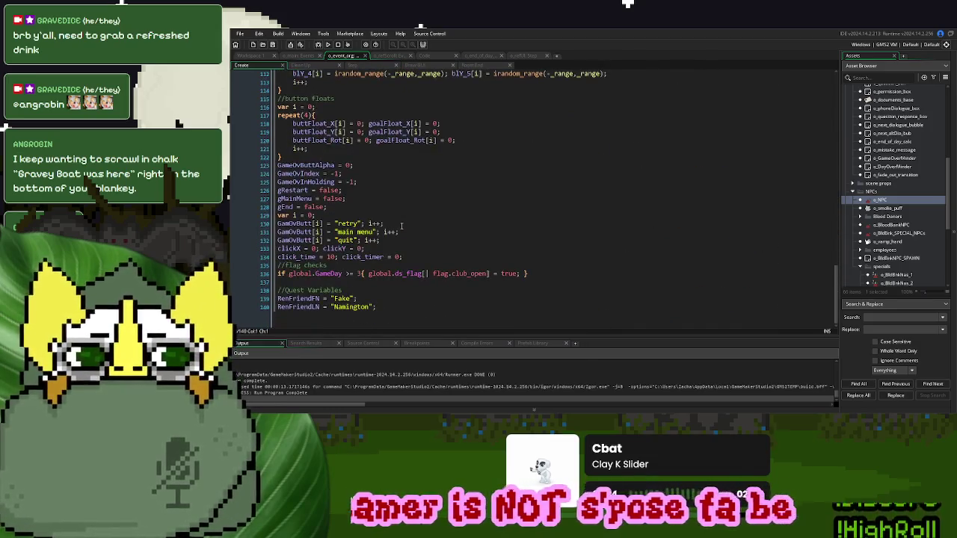
# - Add ds_bloodOverstock = ds_list_create() below the quest variables
pyautogui.click(390, 308)
pyautogui.press('Return')
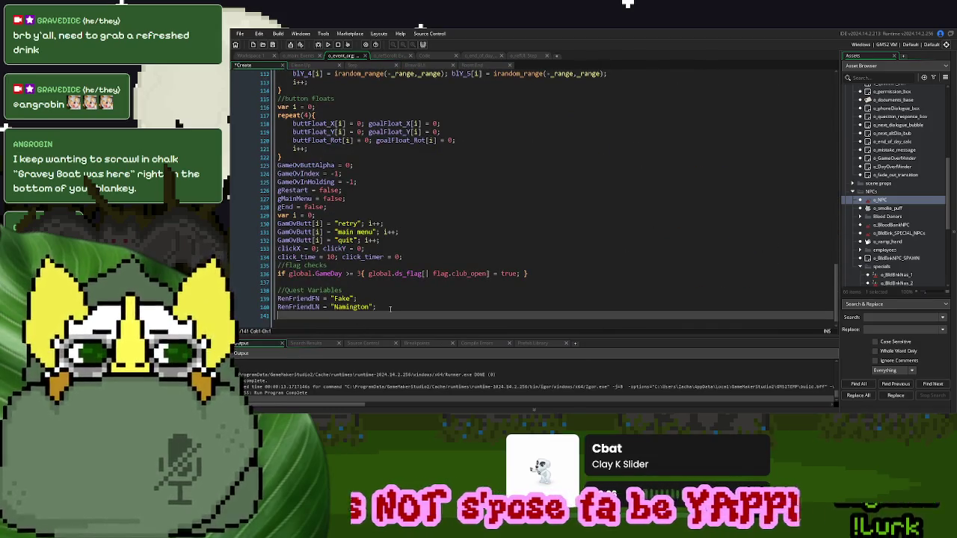
pyautogui.write('overw')
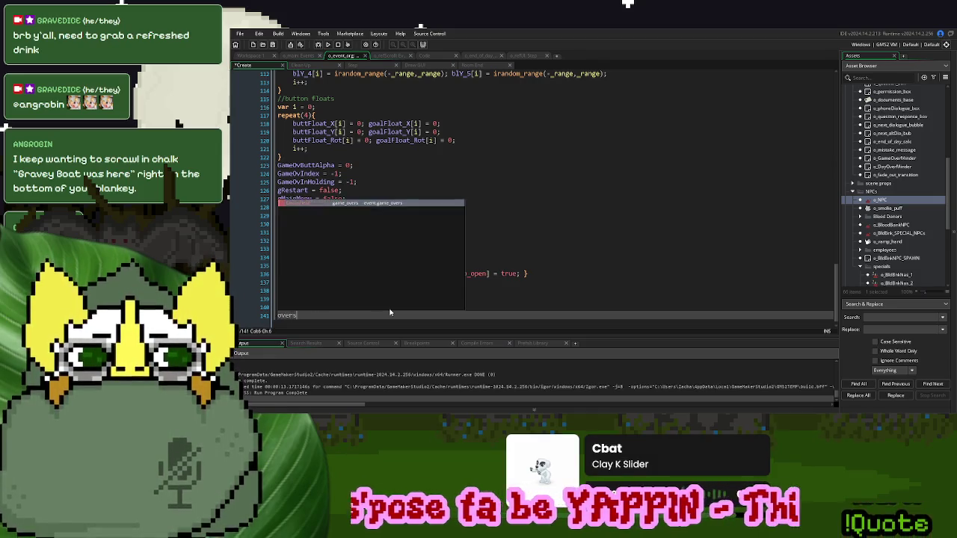
pyautogui.press('BackSpace')
pyautogui.press('BackSpace')
pyautogui.press('BackSpace')
pyautogui.press('BackSpace')
pyautogui.write('ds_bl')
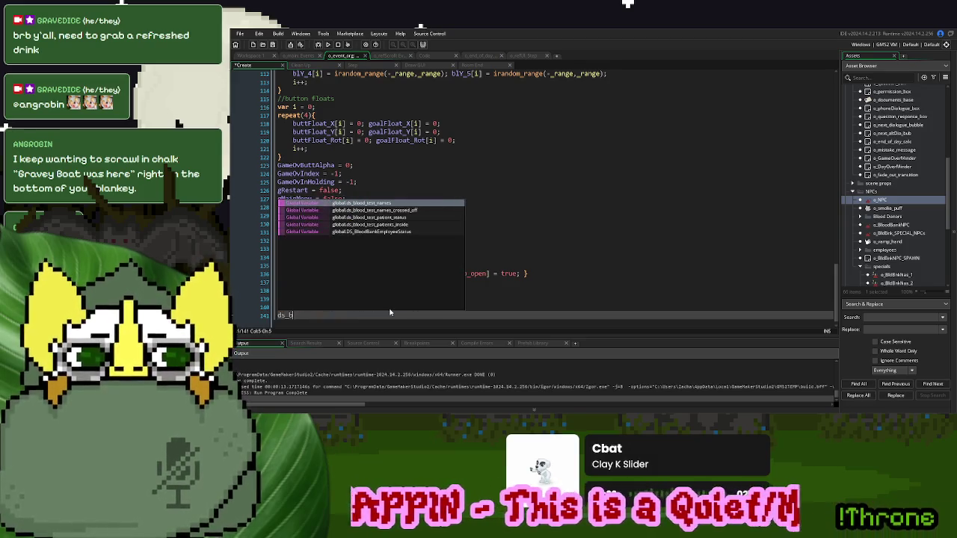
pyautogui.write('oodO')
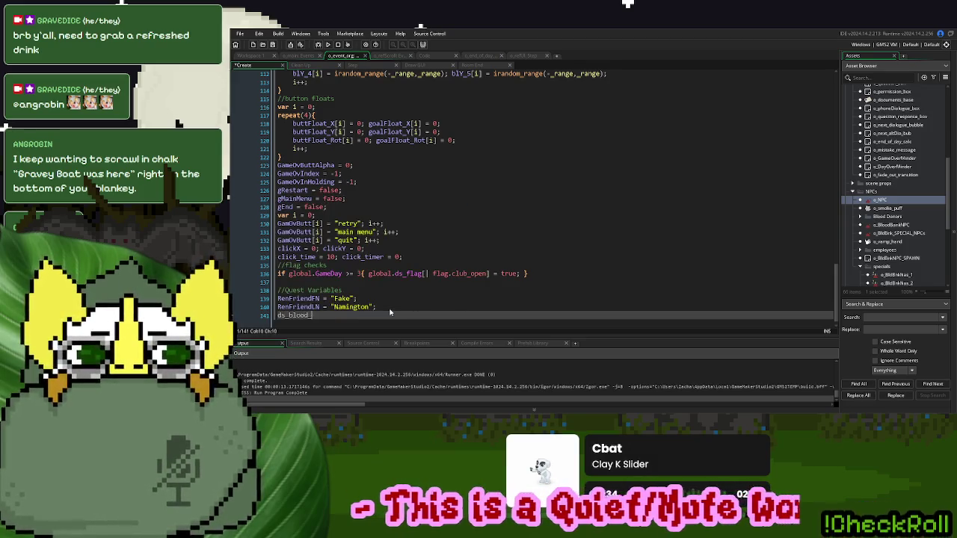
pyautogui.write('verstock')
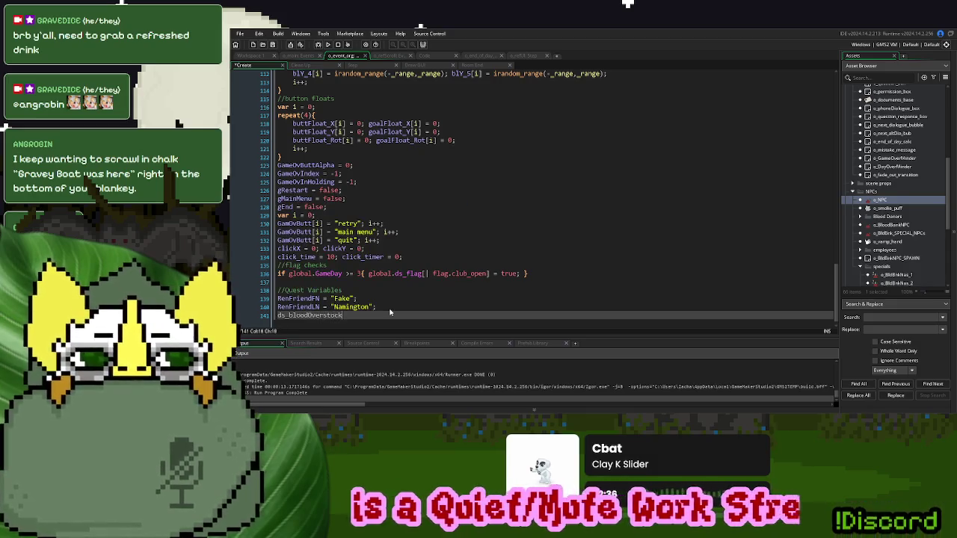
pyautogui.write(' =')
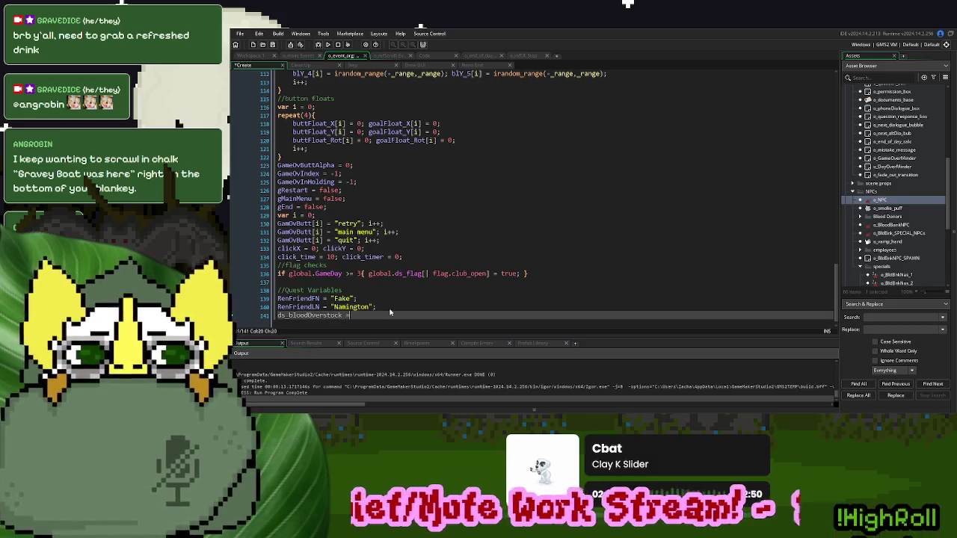
pyautogui.write(' ds_')
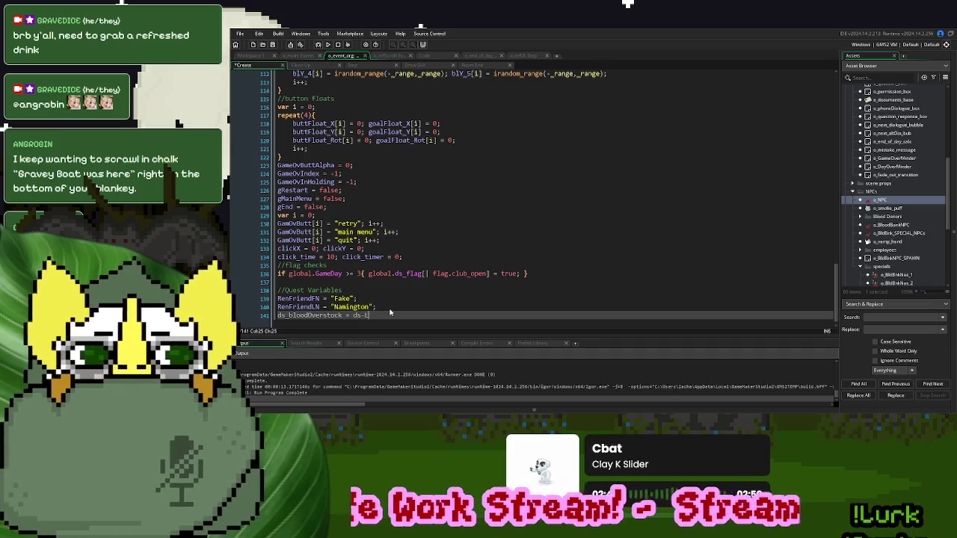
pyautogui.write('list_cr')
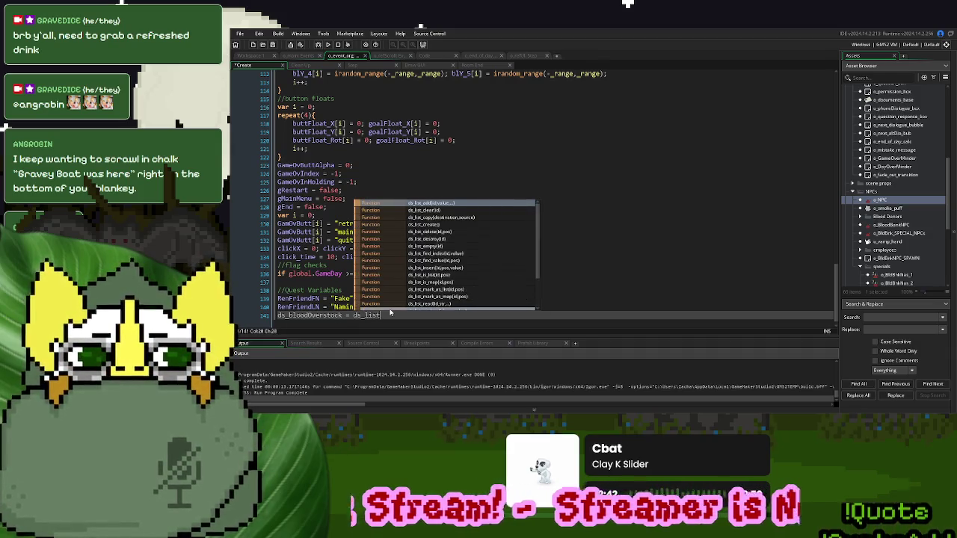
pyautogui.press('Return')
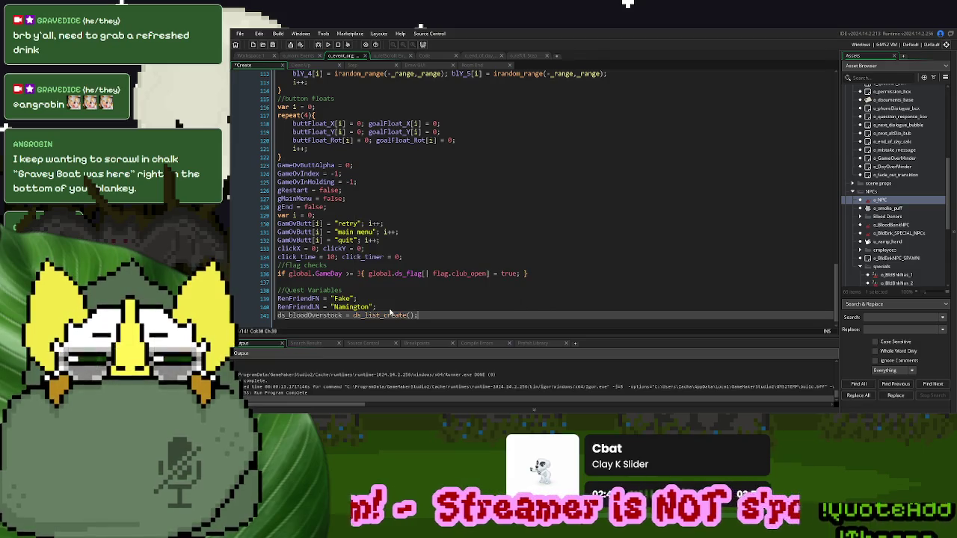
pyautogui.press('Return')
# - On the next line, add ds_list_add(ds_bloodOverstock, choose("A"))
pyautogui.scroll(-1, 393, 304)
pyautogui.doubleClick(314, 298)
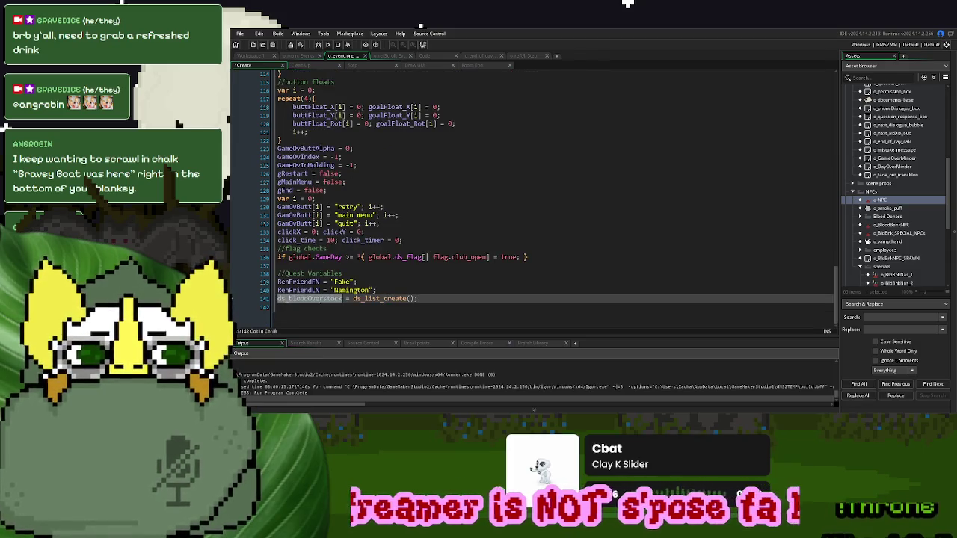
pyautogui.click(321, 308)
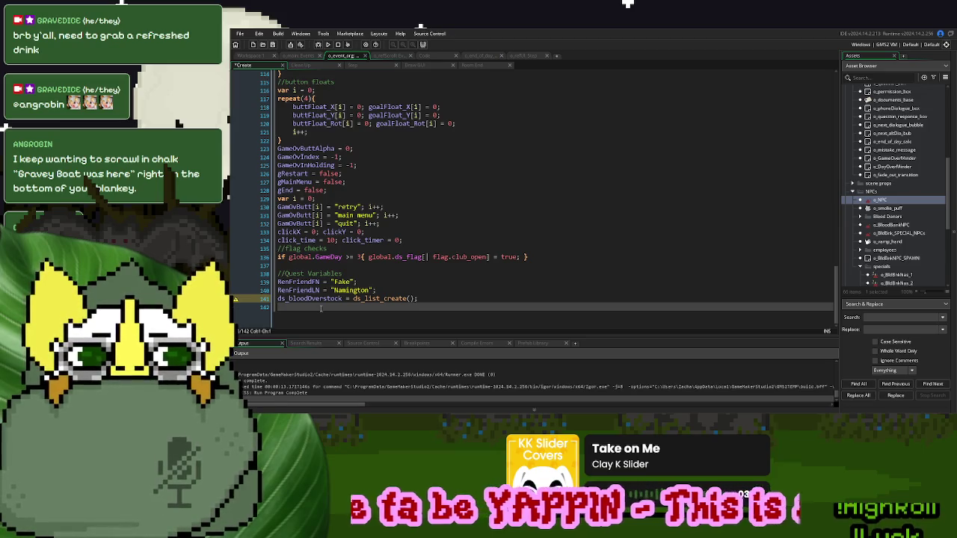
pyautogui.write('ds_l')
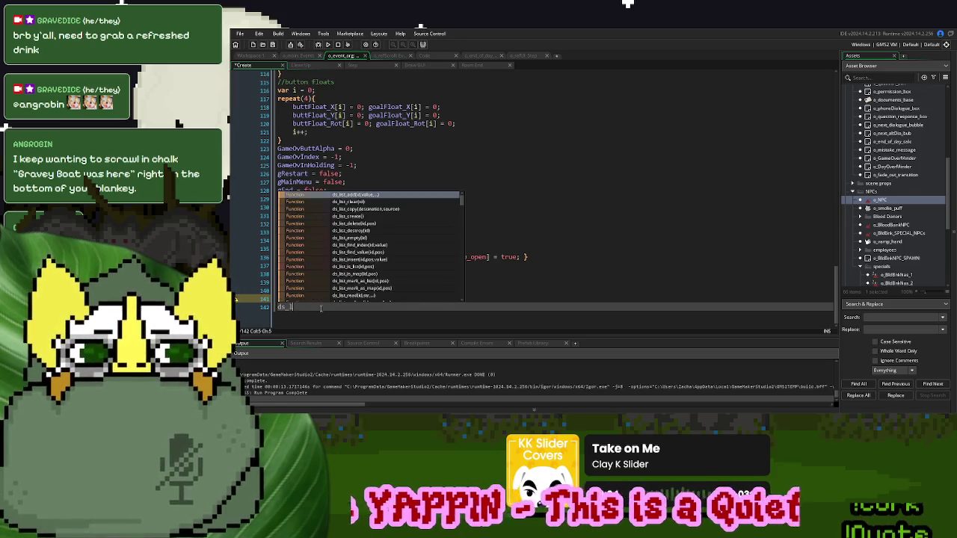
pyautogui.write('ist_ad')
pyautogui.press('Return')
pyautogui.write('ds_bloodOverstock')
pyautogui.write(',')
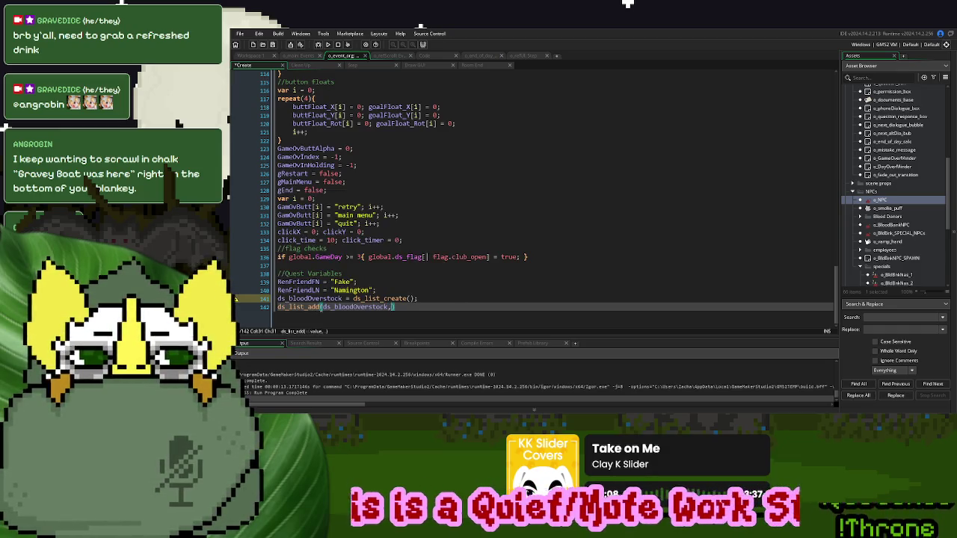
pyautogui.write('choose')
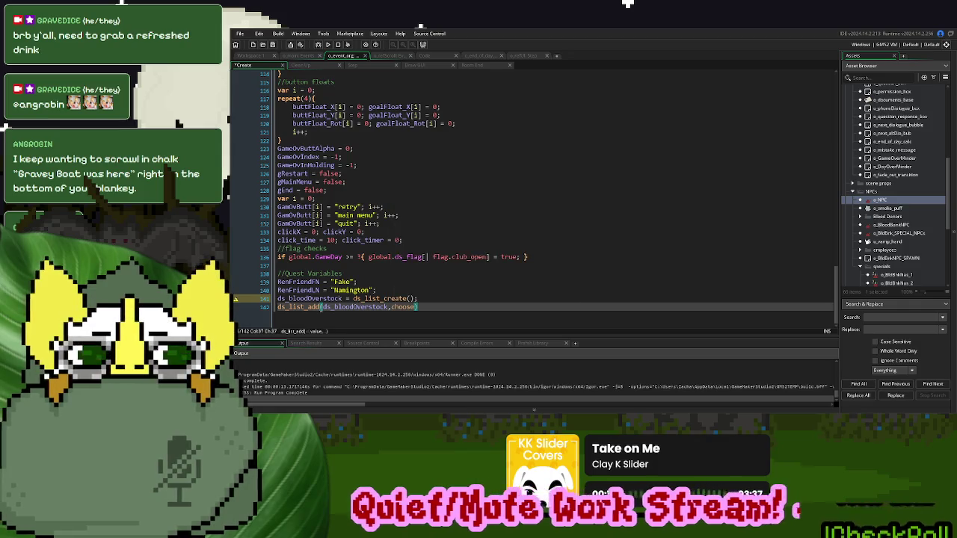
pyautogui.write('()')
pyautogui.press('Left')
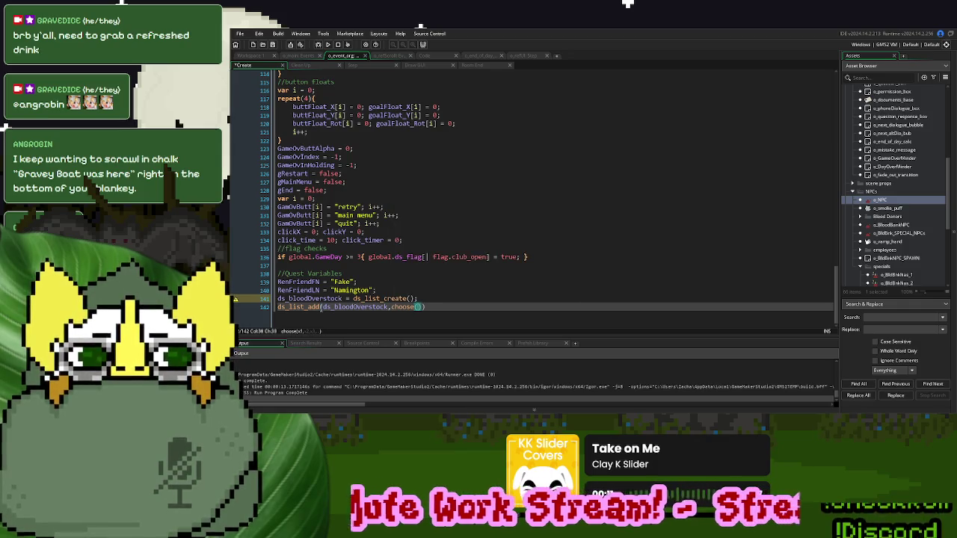
pyautogui.write('""')
pyautogui.write('A')
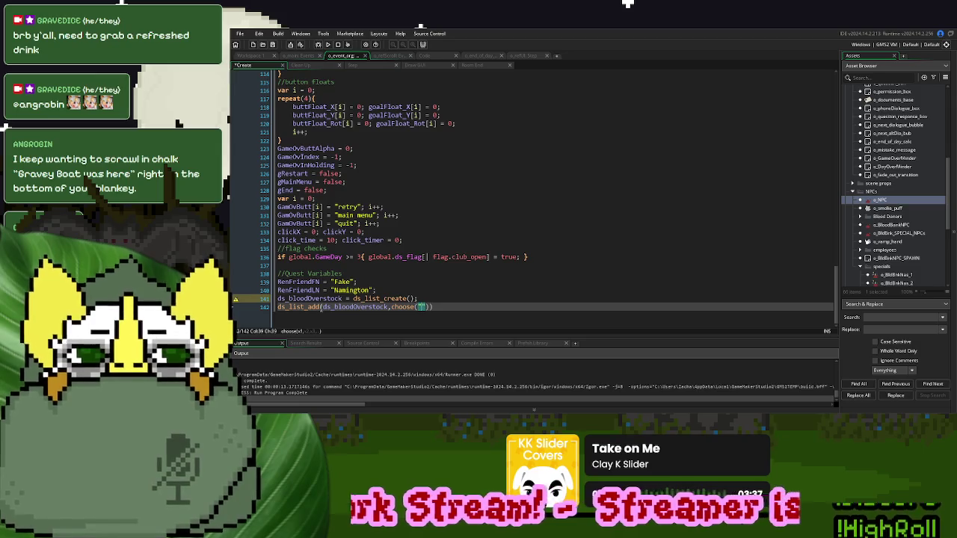
pyautogui.press('Up')
pyautogui.press('Up')
pyautogui.press('Up')
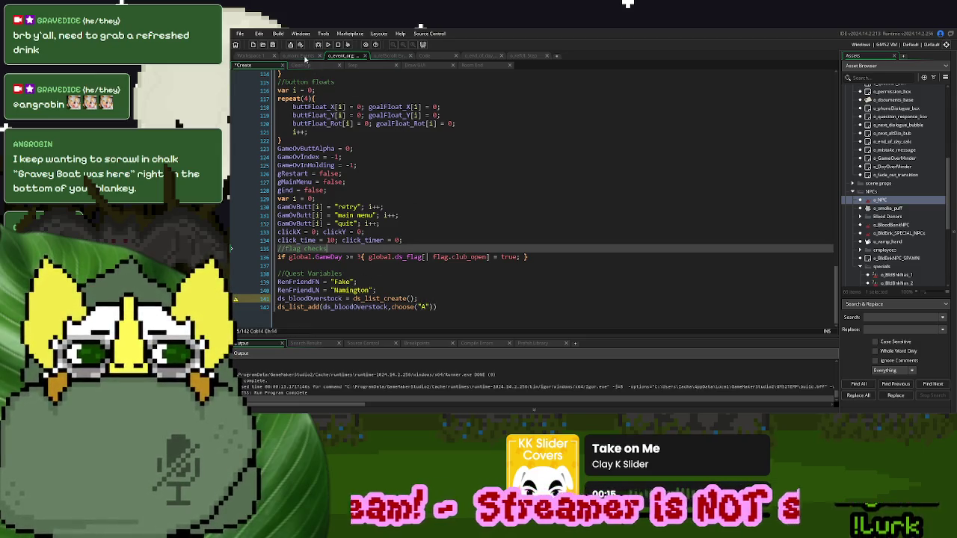
# - Switch to o_main's events and open o_NPC's Create event code
pyautogui.click(303, 57)
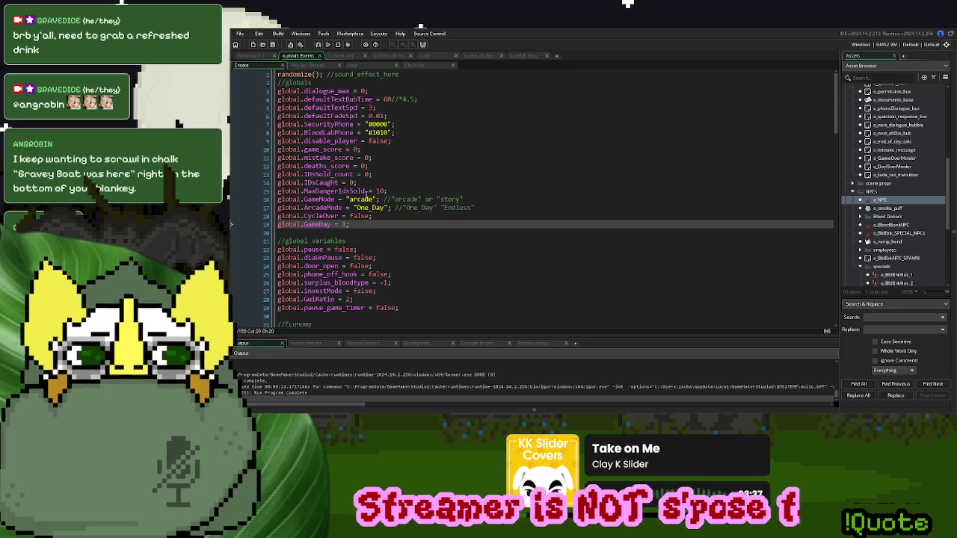
pyautogui.scroll(-2, 365, 192)
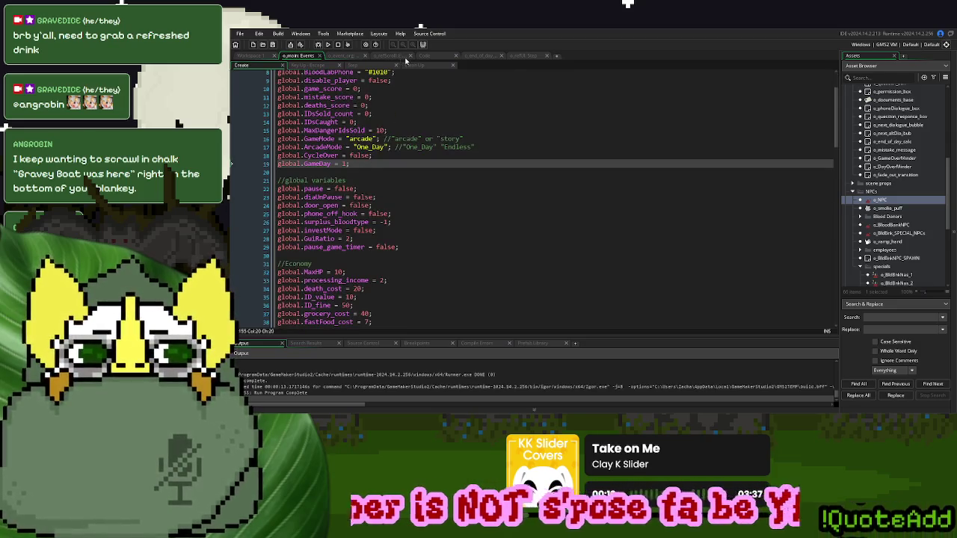
pyautogui.doubleClick(881, 200)
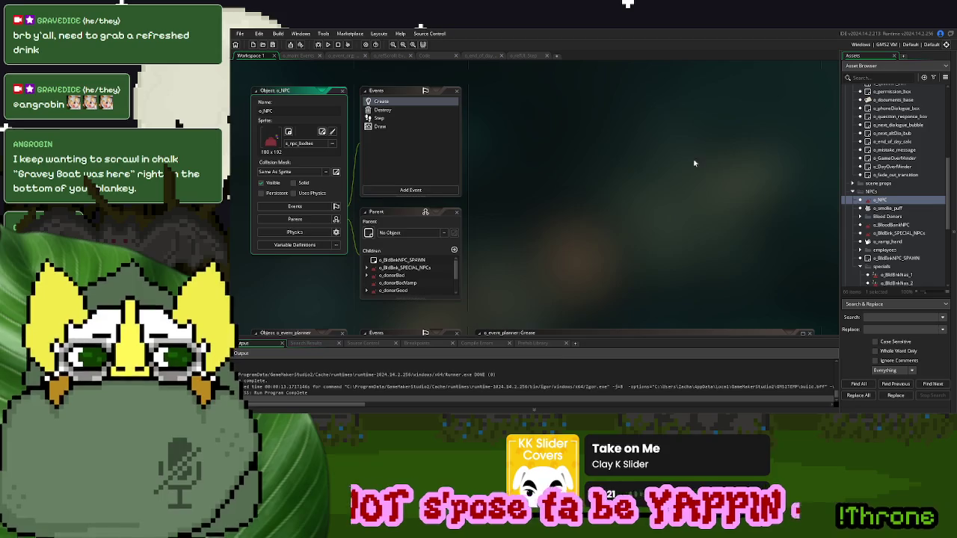
pyautogui.click(403, 102)
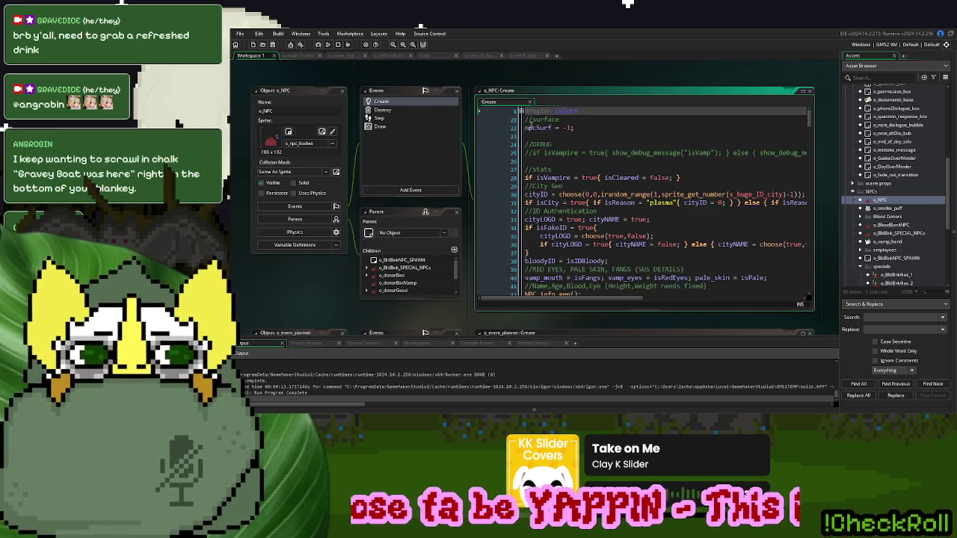
# - Open the NPC_info_gen script to review its blood-type code, ending on the Day_Off status script
pyautogui.scroll(-4, 568, 183)
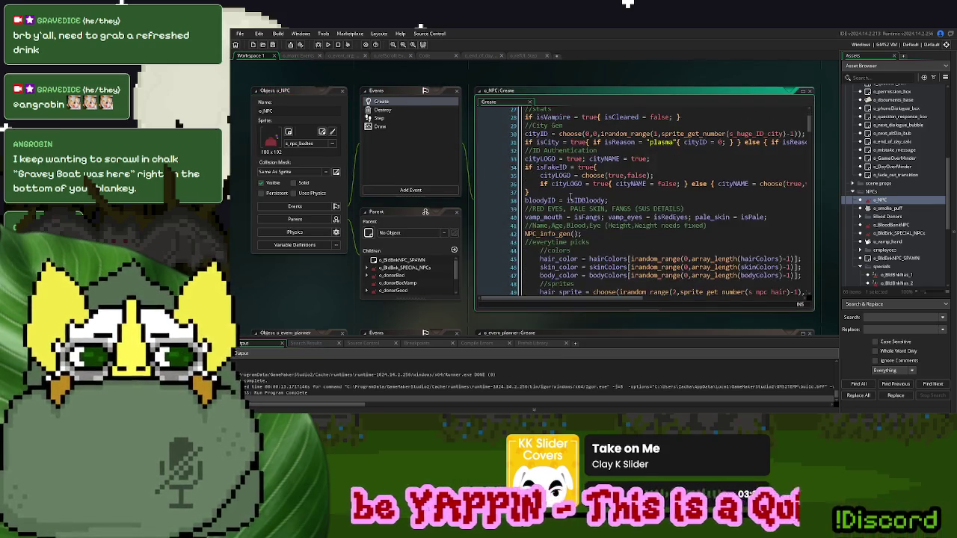
pyautogui.click(556, 203)
pyautogui.middleClick(557, 204)
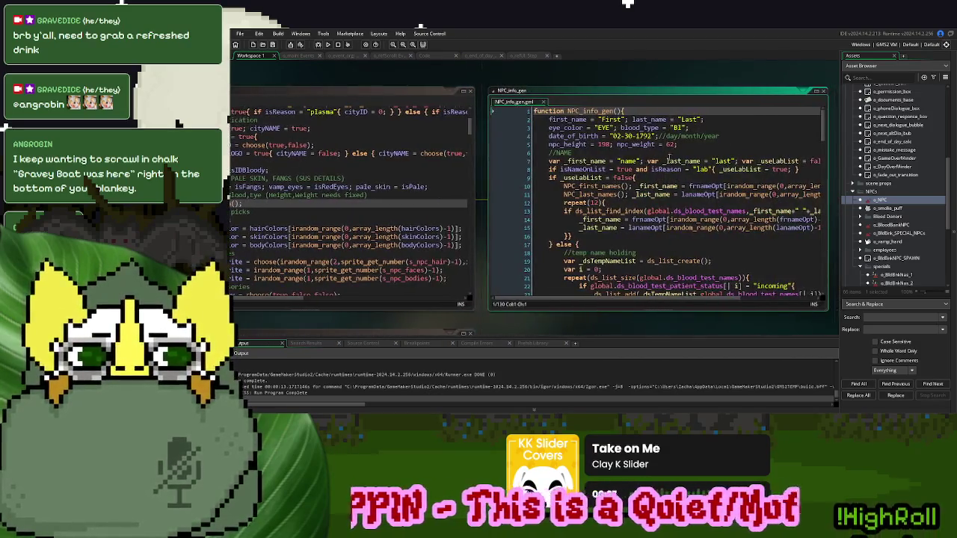
pyautogui.scroll(-15, 671, 146)
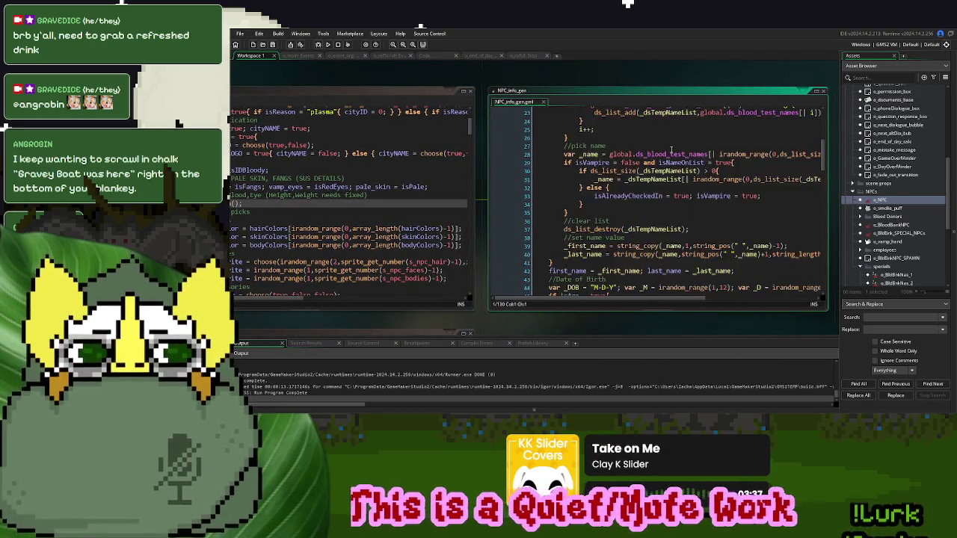
pyautogui.scroll(-9, 671, 146)
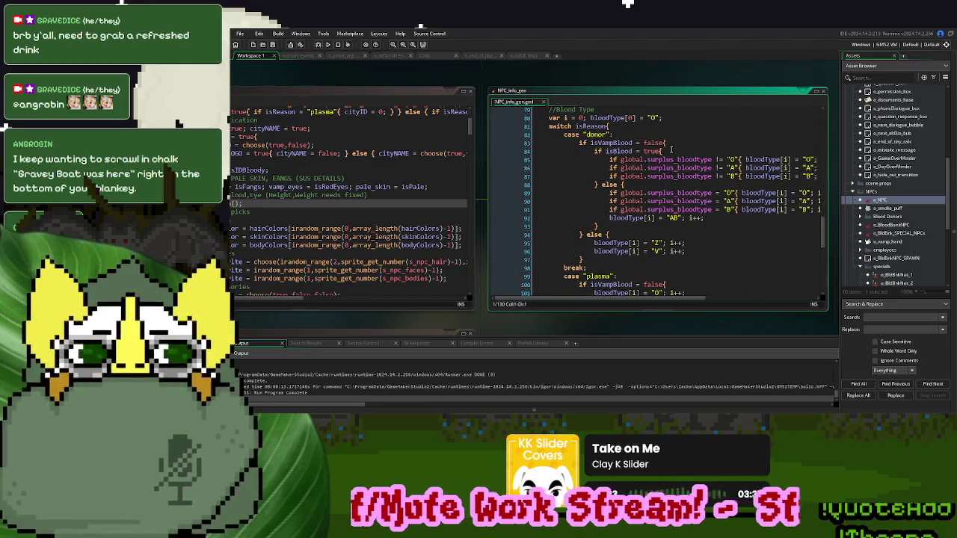
pyautogui.moveTo(655, 300)
pyautogui.mouseDown()
pyautogui.moveTo(692, 300)
pyautogui.moveTo(662, 301)
pyautogui.mouseUp()
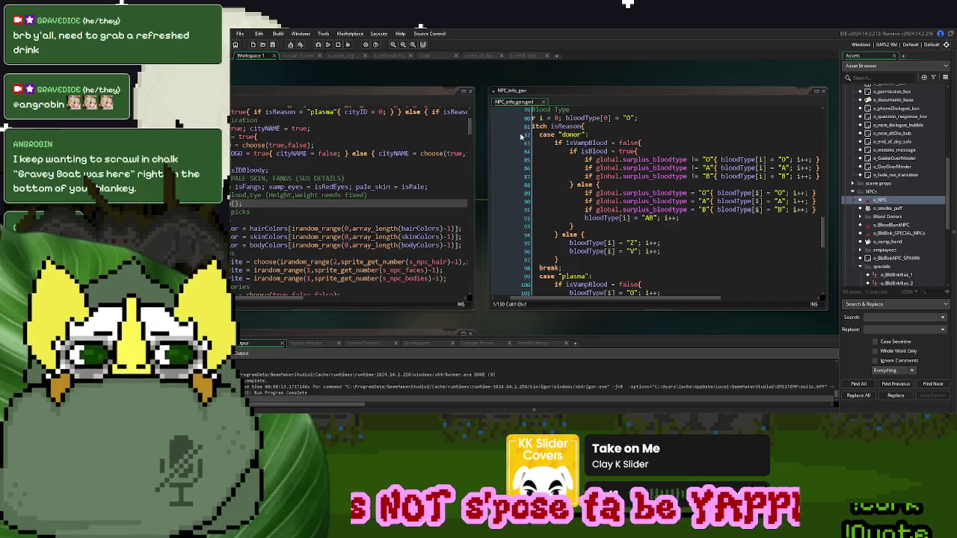
pyautogui.click(437, 56)
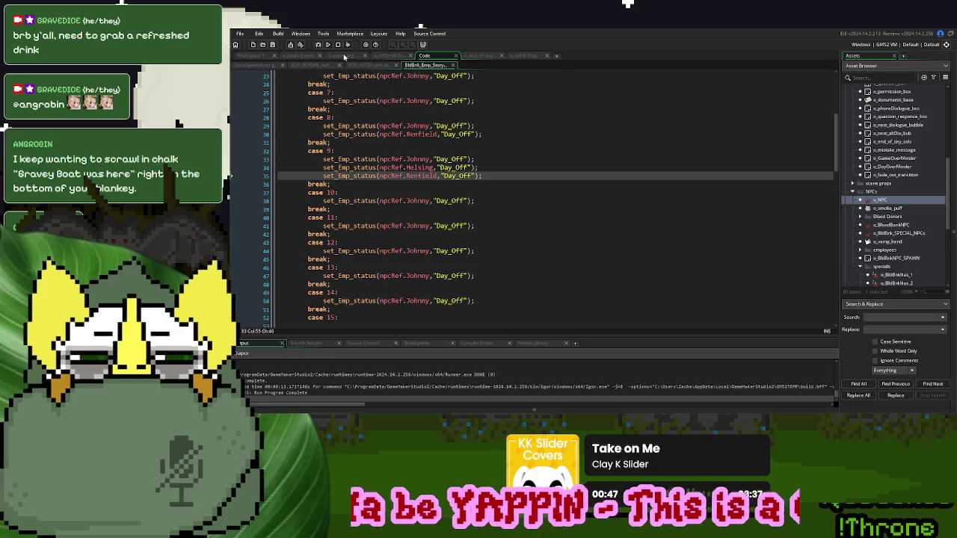
# - Extend the Create event's choose call to pick from "A", "B" and "C"
pyautogui.click(345, 56)
pyautogui.doubleClick(425, 308)
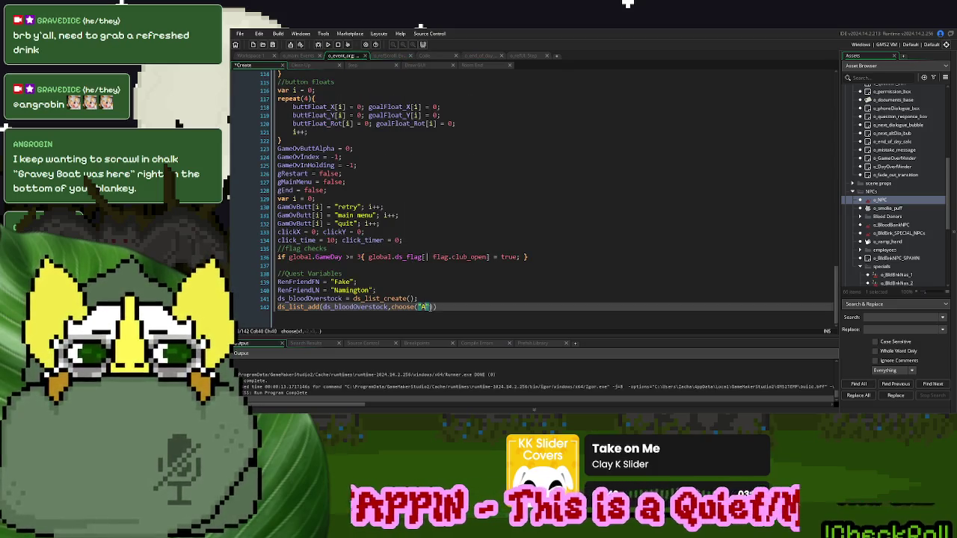
pyautogui.press('Right')
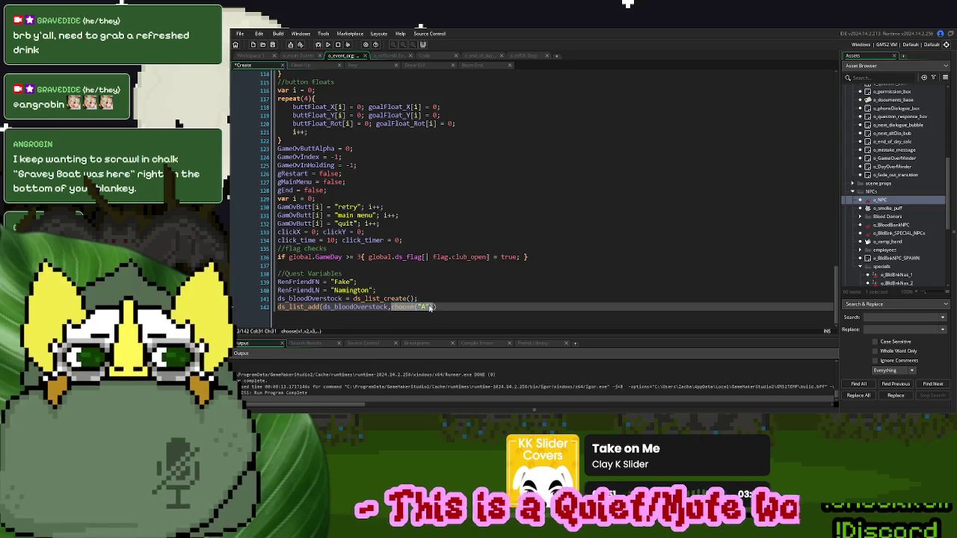
pyautogui.write(',"B"')
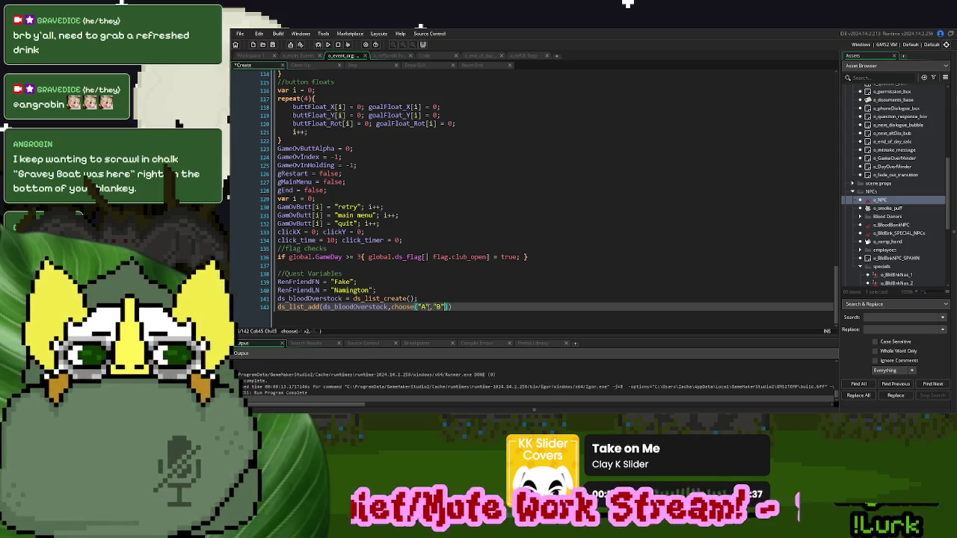
pyautogui.write(',"C"')
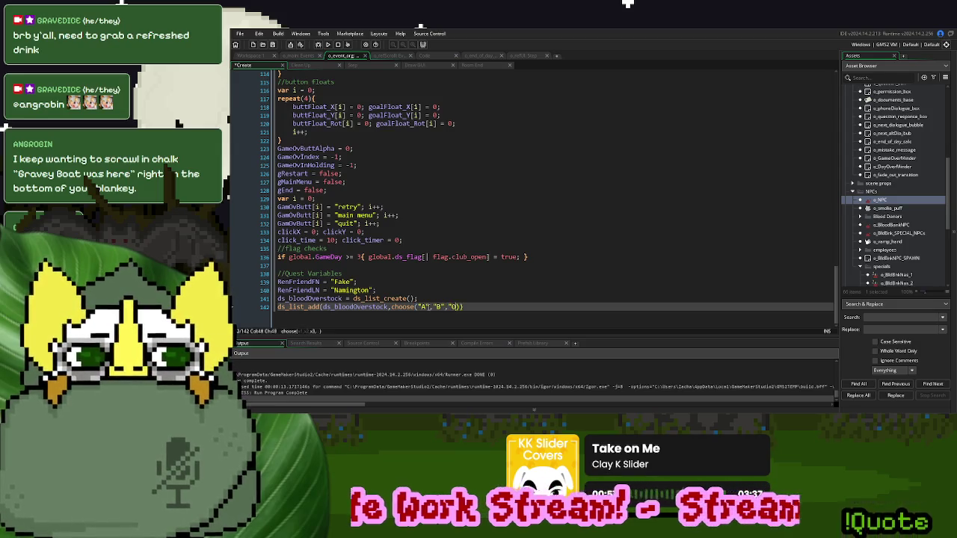
pyautogui.write('));')
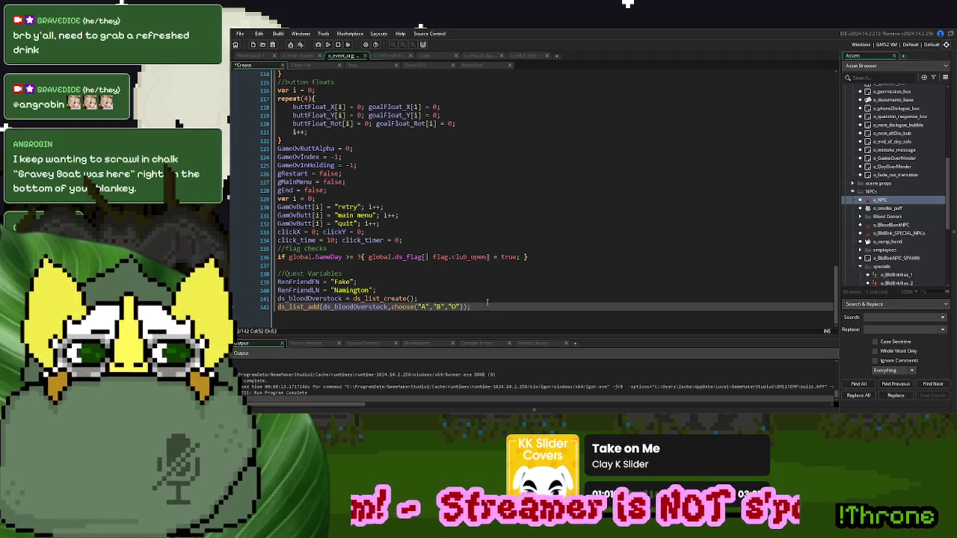
pyautogui.doubleClick(364, 307)
pyautogui.hotkey('ctrl', 'c')
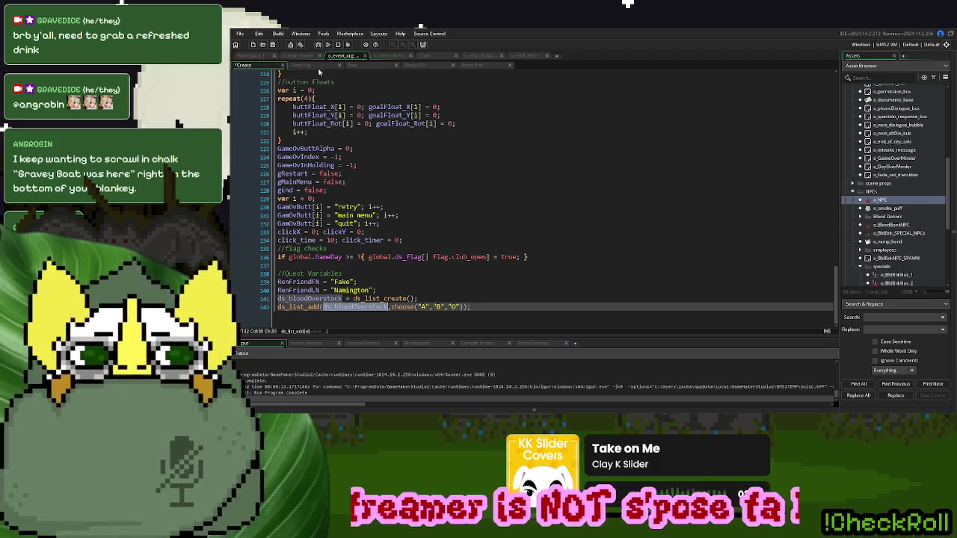
# - Add ds_list_destroy(ds_bloodOverstock) to the Clean Up event
pyautogui.click(302, 65)
pyautogui.click(497, 165)
pyautogui.write('ds_list_des')
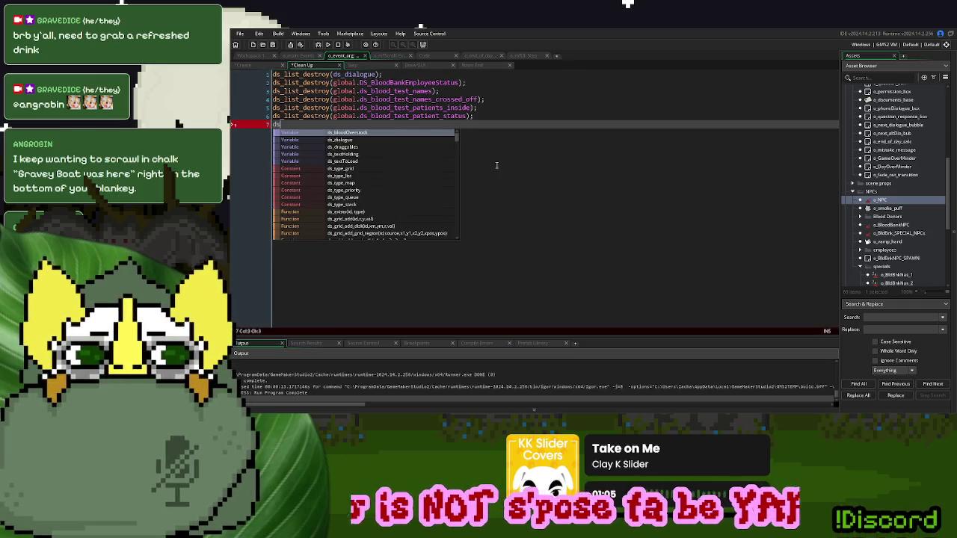
pyautogui.press('Return')
pyautogui.hotkey('ctrl', 'v')
pyautogui.write(')')
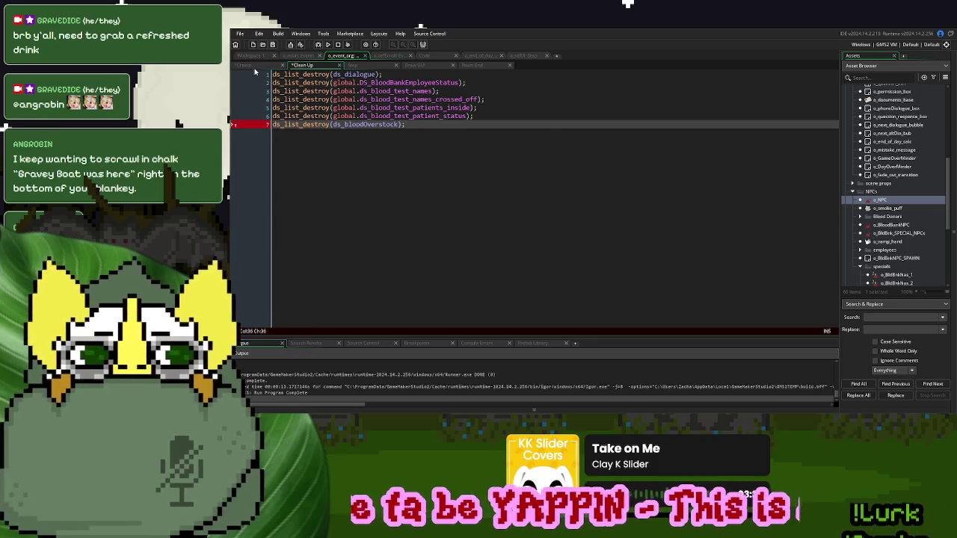
# - Duplicate the ds_list_add line in Create and change the copy's choice to "AB"
pyautogui.click(245, 65)
pyautogui.click(476, 305)
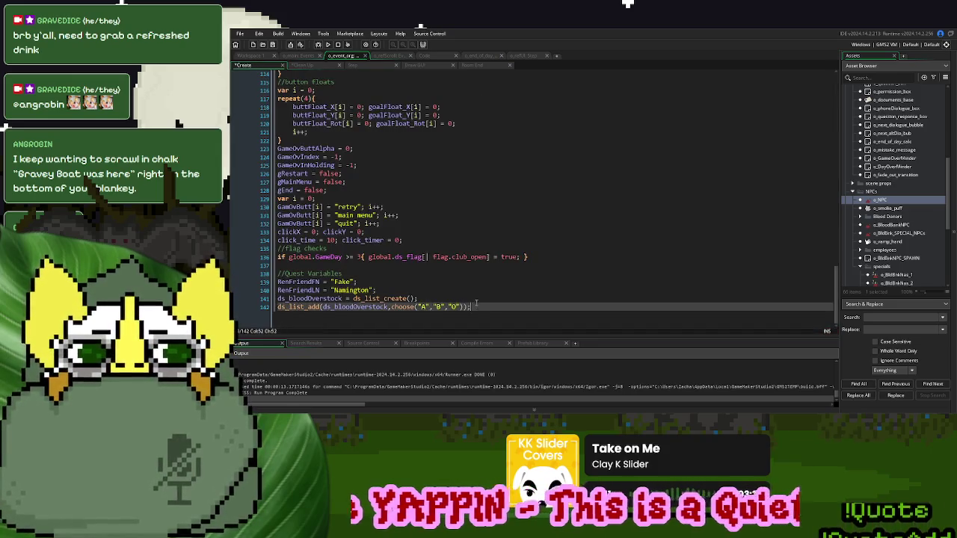
pyautogui.click(450, 302)
pyautogui.press('Return')
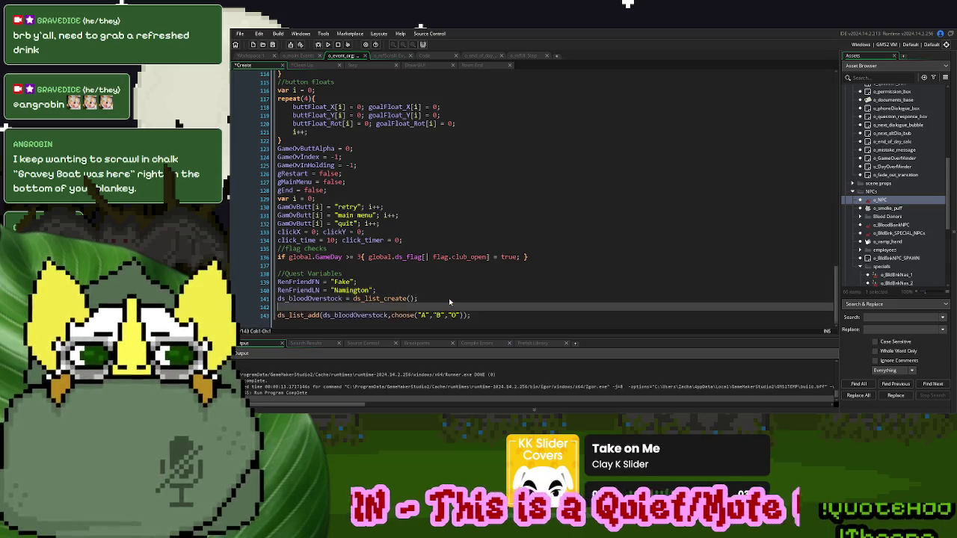
pyautogui.press('Down')
pyautogui.hotkey('ctrl', 'd')
pyautogui.hotkey('ctrl', 'z')
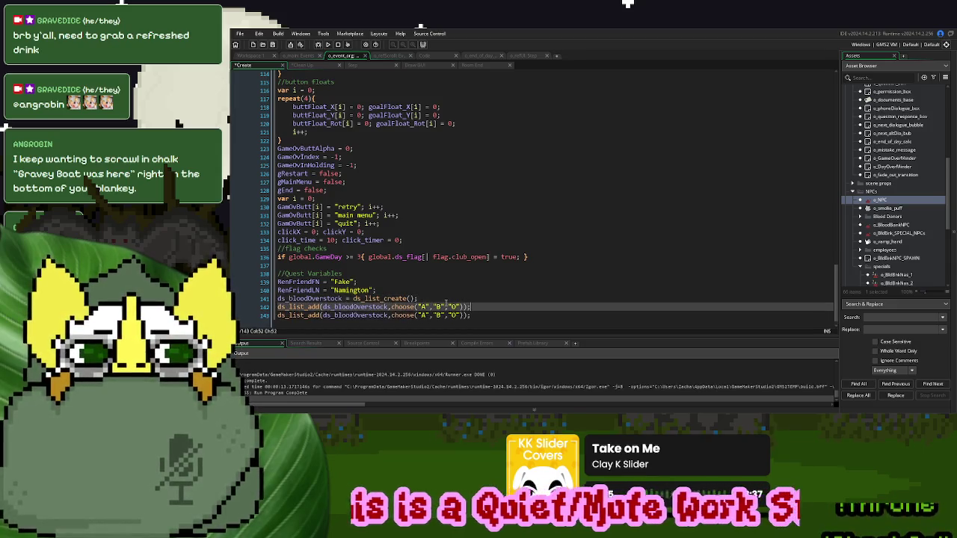
pyautogui.moveTo(457, 308); pyautogui.dragTo(424, 309)
pyautogui.write('AB')
pyautogui.click(366, 308)
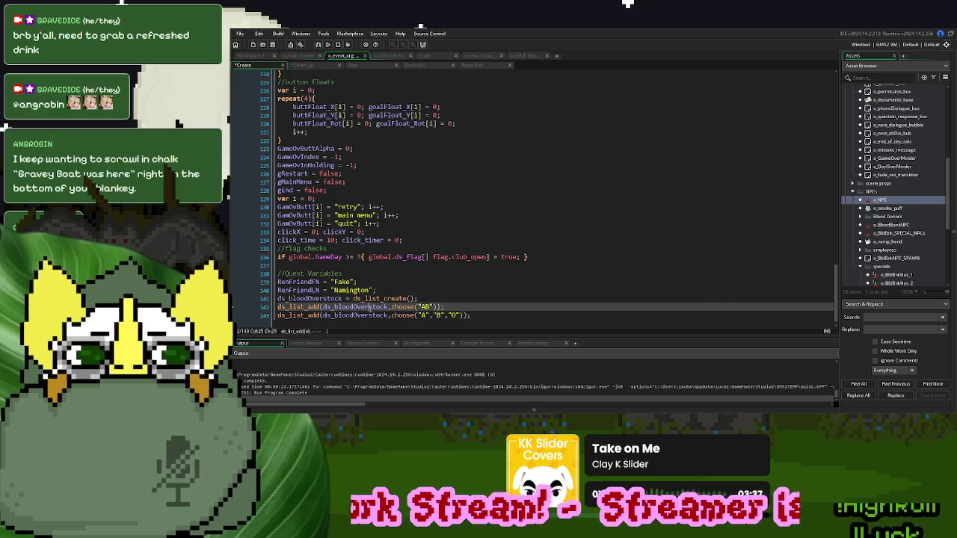
pyautogui.doubleClick(366, 307)
pyautogui.click(524, 56)
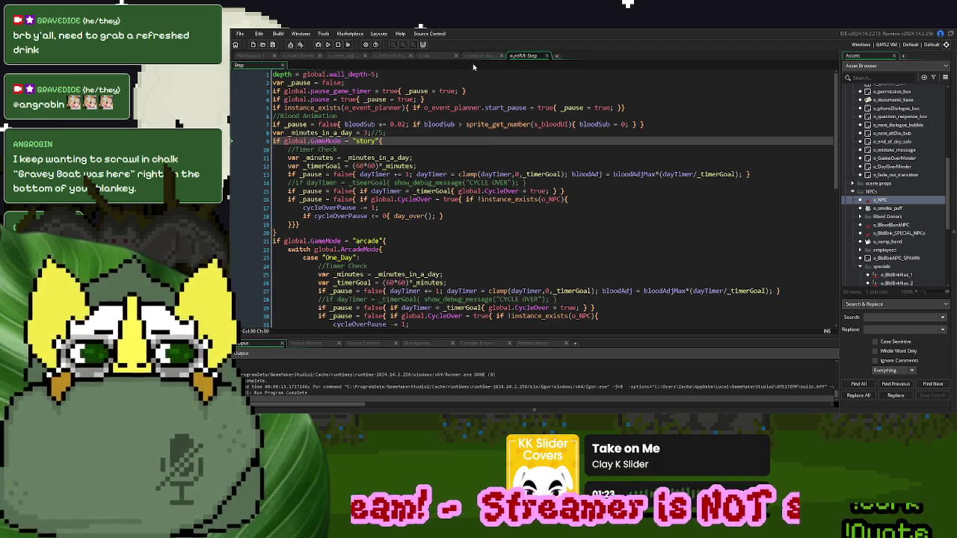
# - Move through the open event tabs to o_reFill's Draw GUI code
pyautogui.click(482, 57)
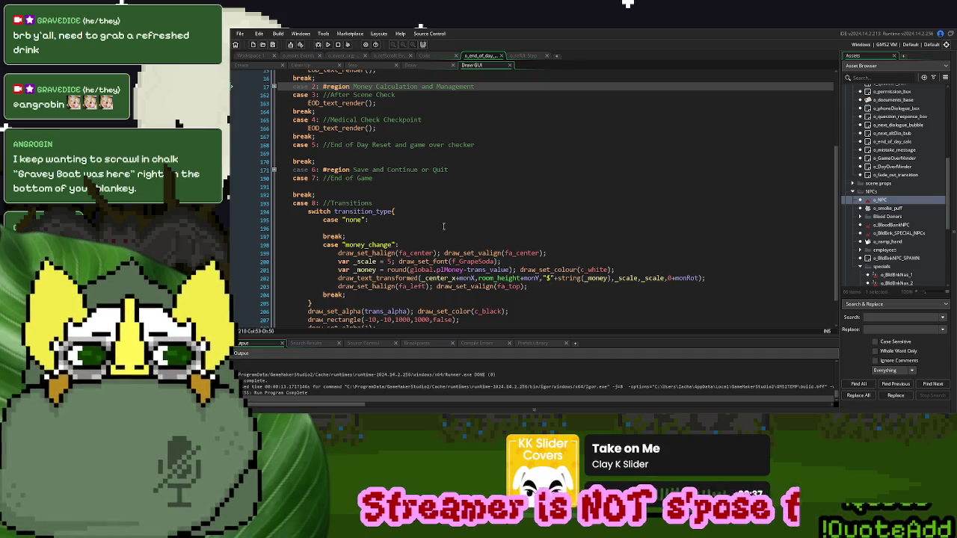
pyautogui.click(438, 64)
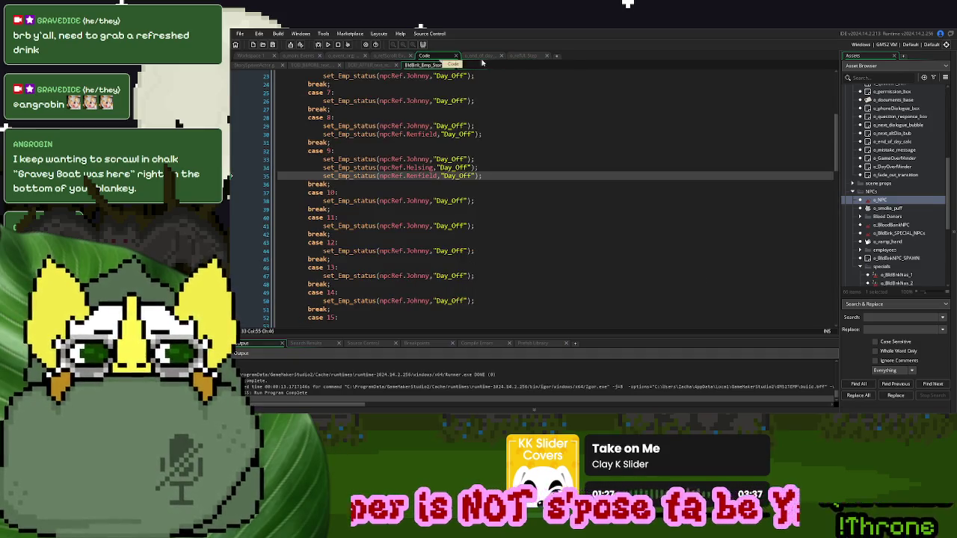
pyautogui.click(389, 57)
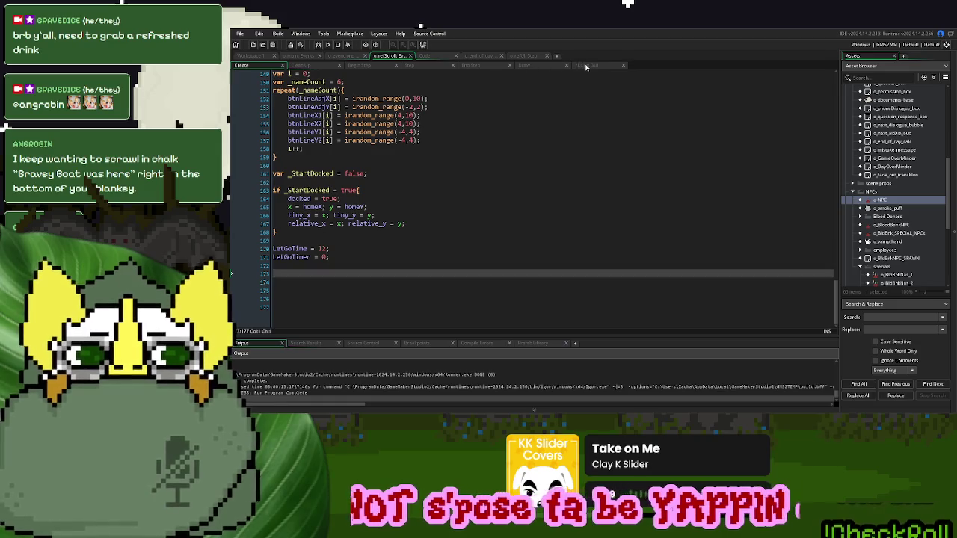
pyautogui.click(587, 68)
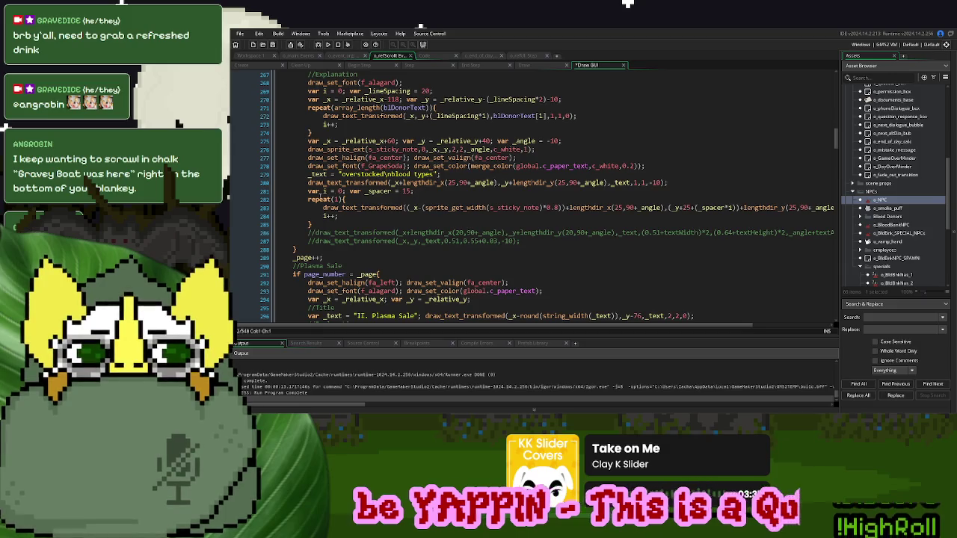
# - Add var _repeat = 10, set to ds_list_size(o_event_org.ds_bloodOverstock) when o_event_org exists
pyautogui.click(441, 192)
pyautogui.write('var ')
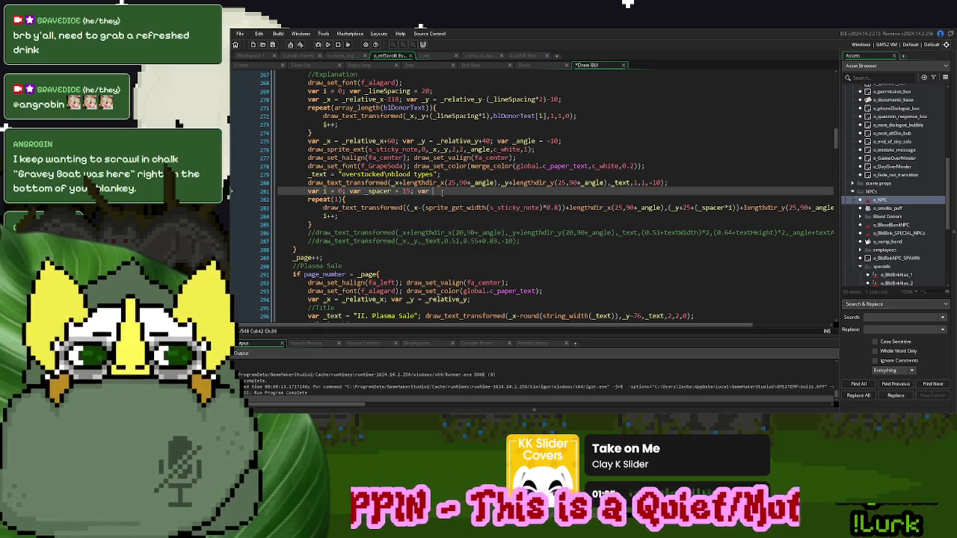
pyautogui.write('_repeat')
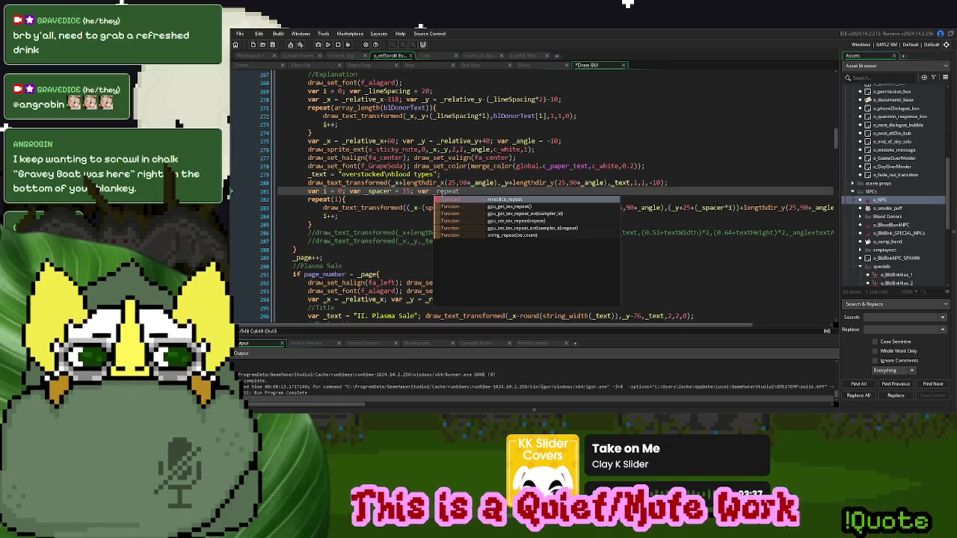
pyautogui.write(' =1')
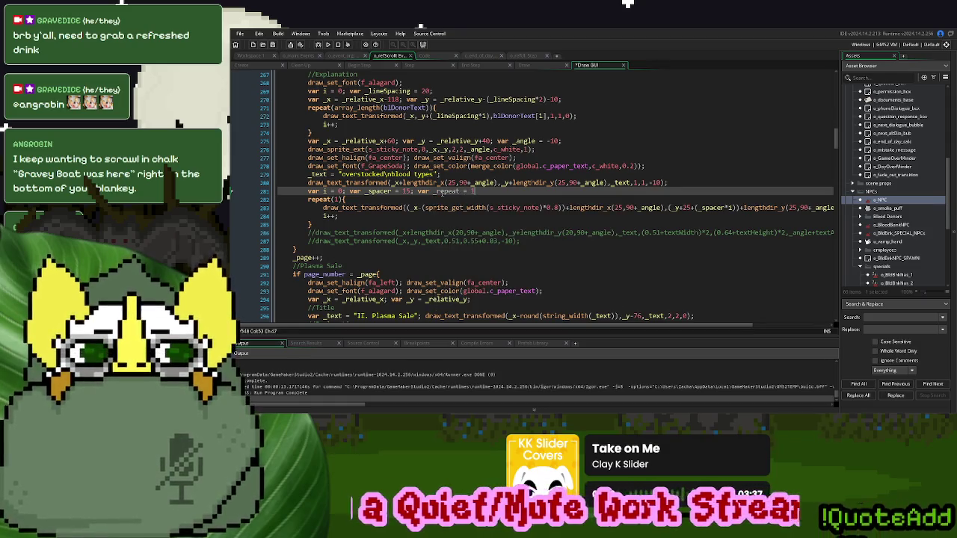
pyautogui.write('0; ')
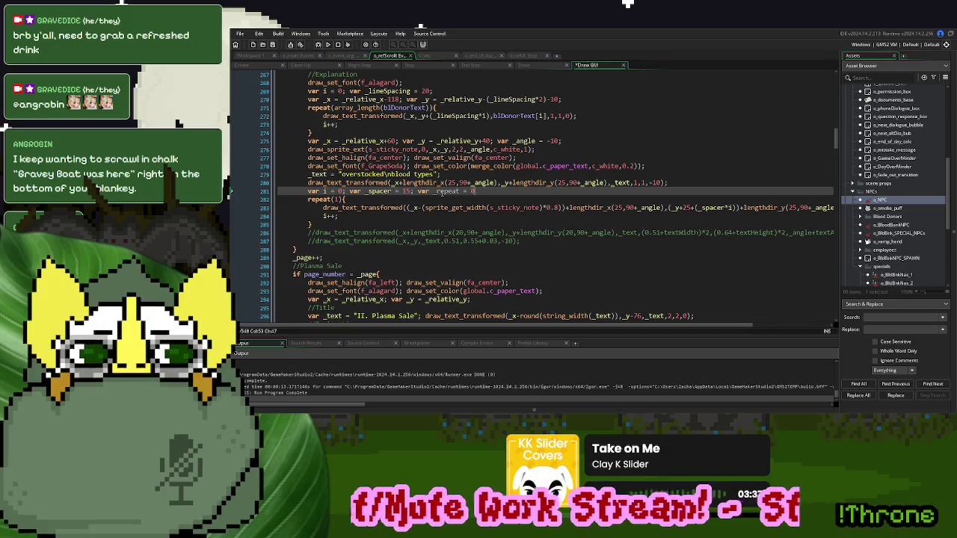
pyautogui.write('if instance_e')
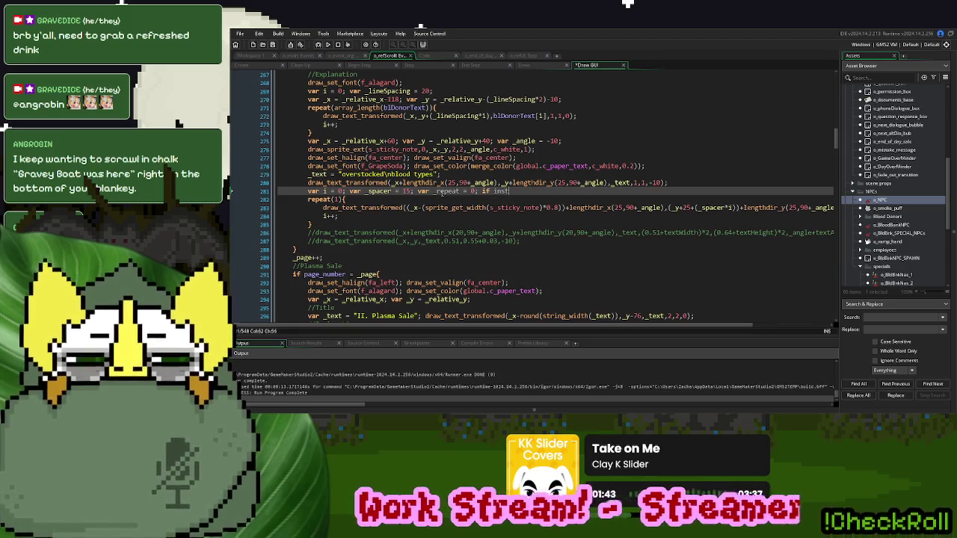
pyautogui.press('Return')
pyautogui.write('o_even')
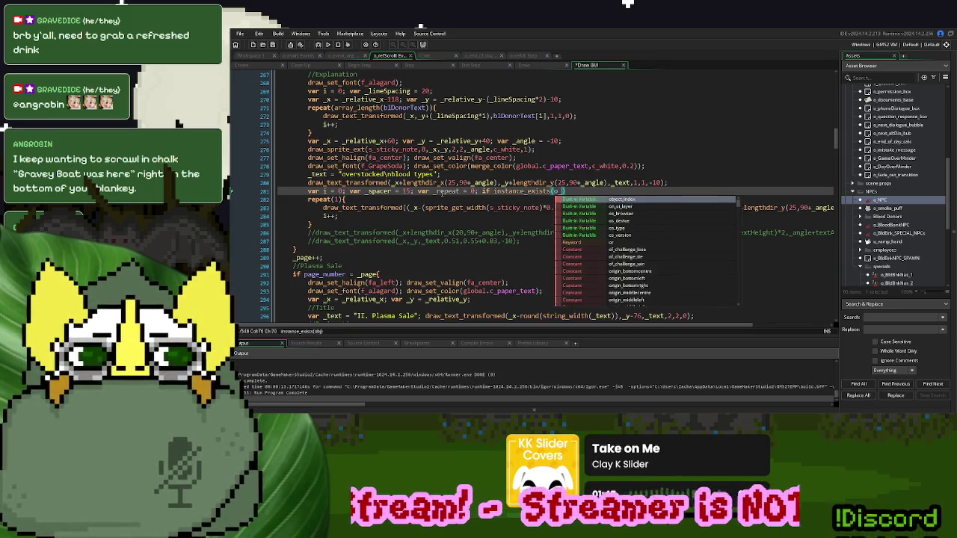
pyautogui.press('Return')
pyautogui.write('){  }')
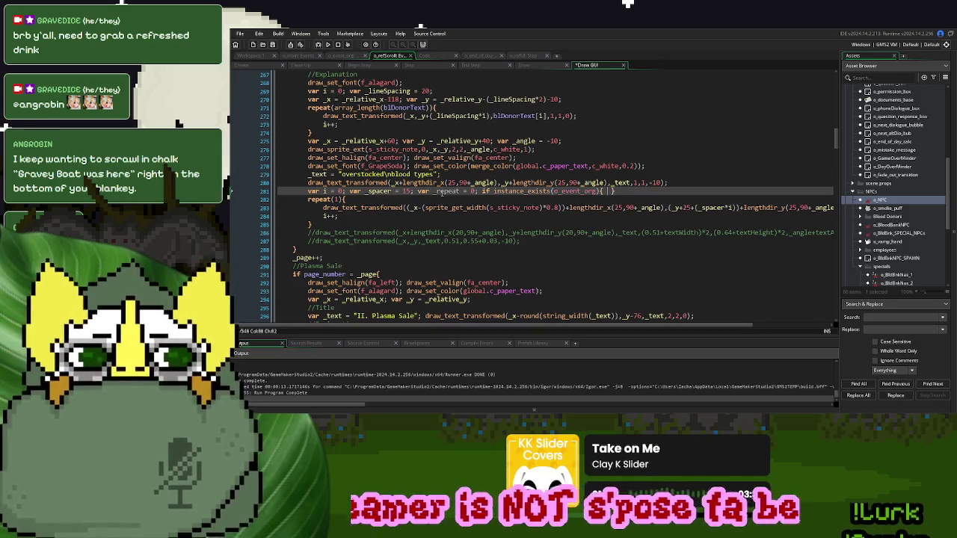
pyautogui.write('_repea')
pyautogui.write('t = ds_')
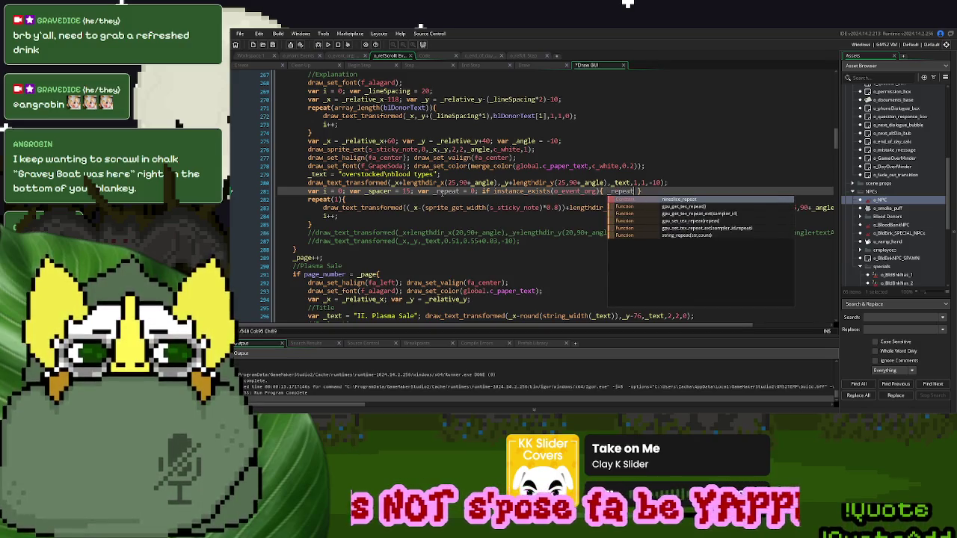
pyautogui.write('list_size(ds_')
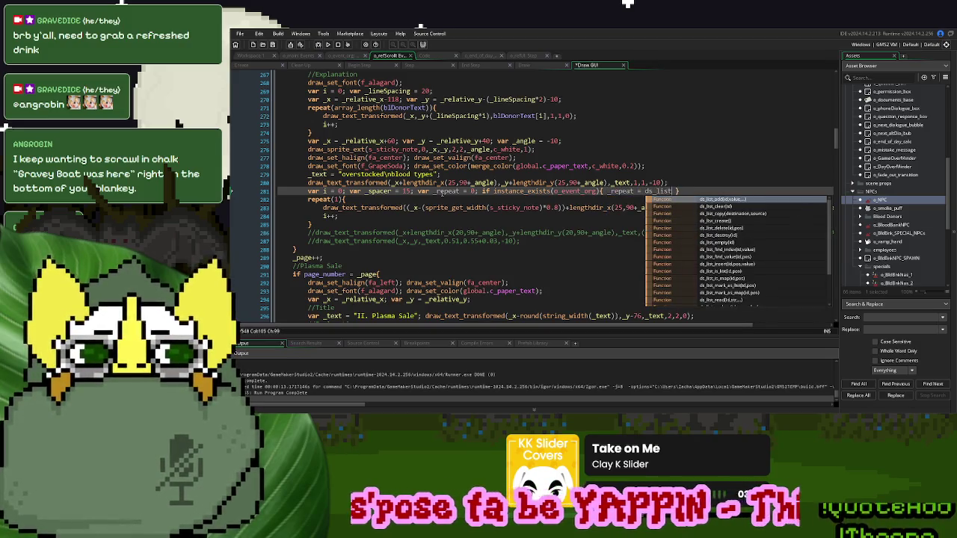
pyautogui.press('Return')
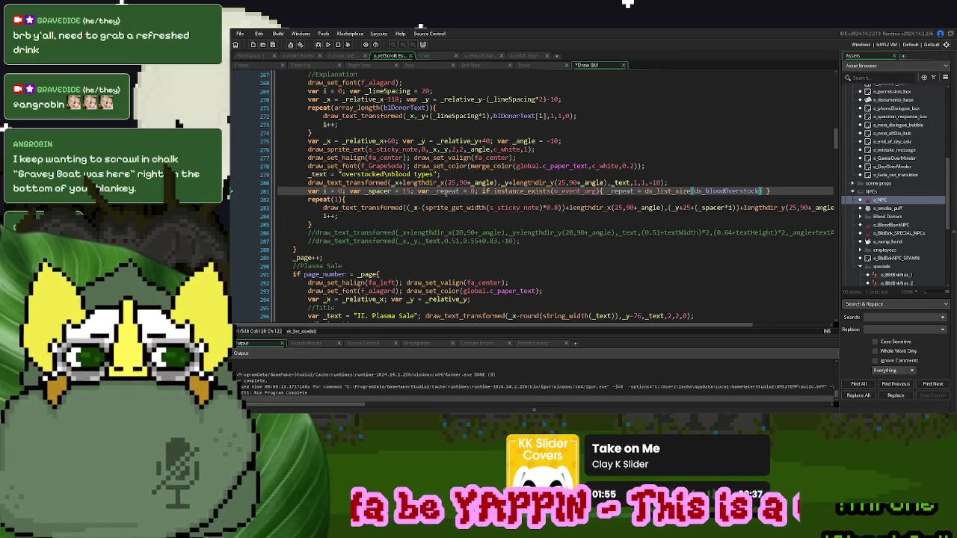
pyautogui.hotkey('ctrl', 'Left')
pyautogui.hotkey('ctrl', 'Left')
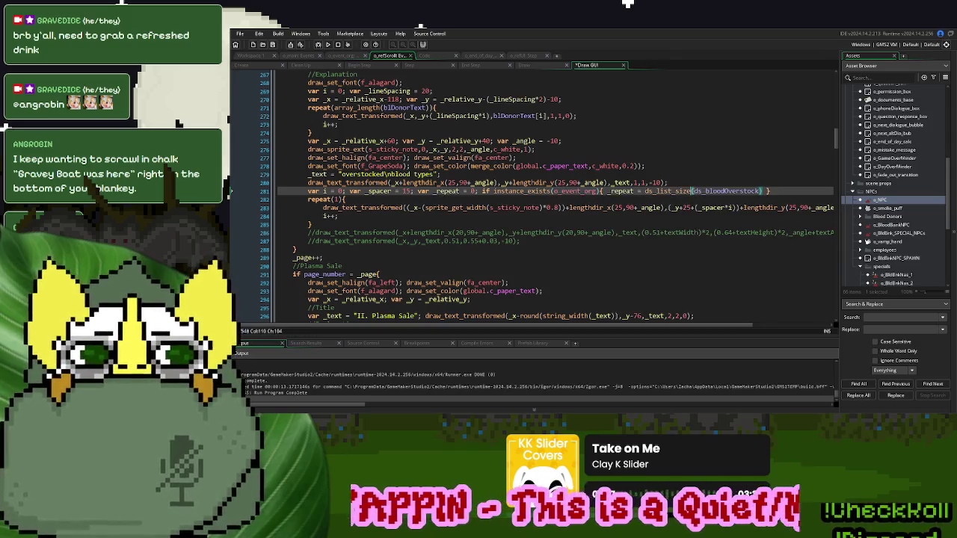
pyautogui.write('o_event_org.')
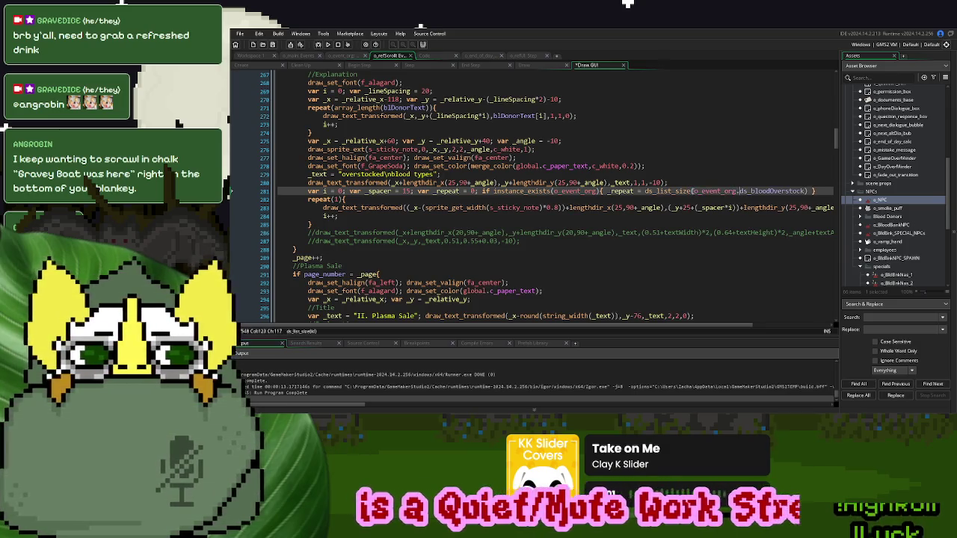
pyautogui.press('End')
pyautogui.write('; }')
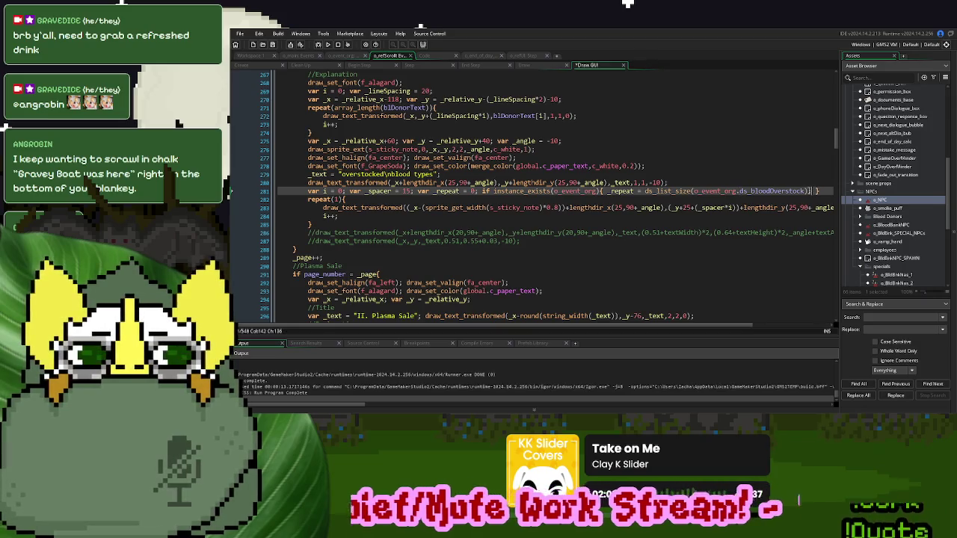
# - Make the repeat loop run _repeat times and declare var _text = "AB" above it
pyautogui.click(622, 191)
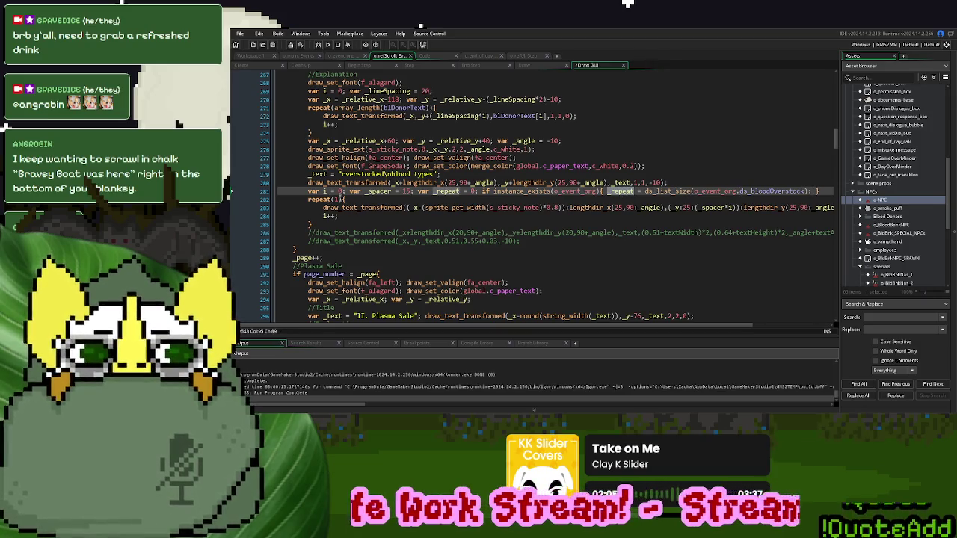
pyautogui.doubleClick(342, 199)
pyautogui.write('_repeat')
pyautogui.press('Home')
pyautogui.press('Return')
pyautogui.press('Up')
pyautogui.write('var _text = ')
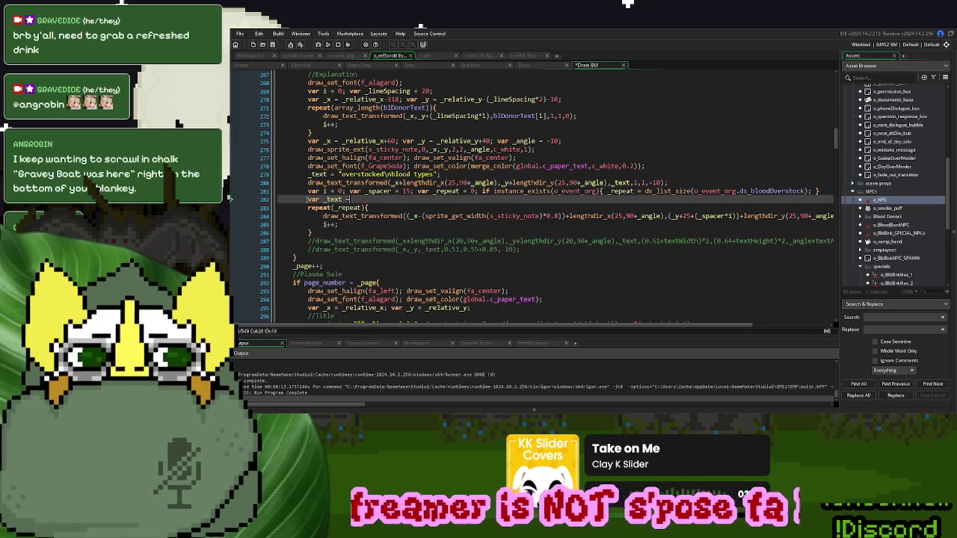
pyautogui.write('"AB";')
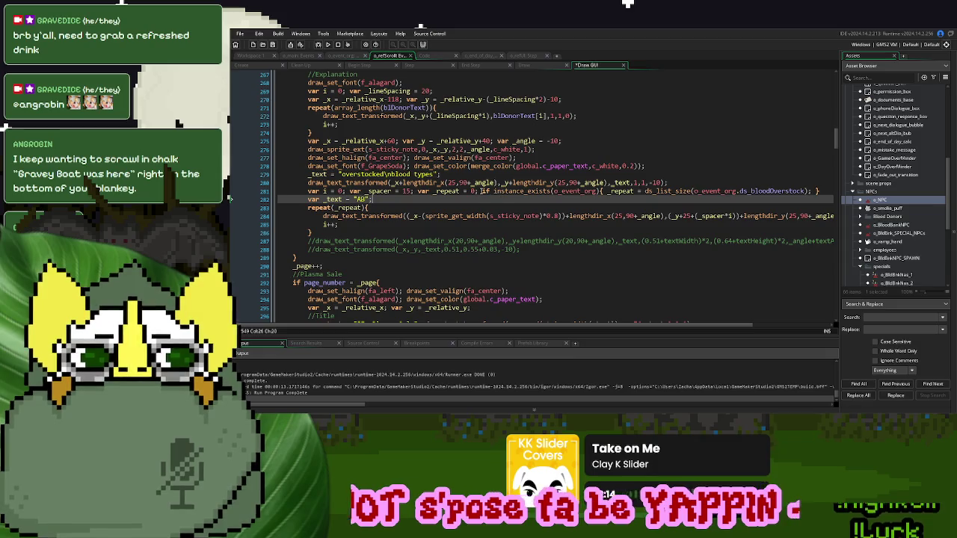
# - Copy the instance_exists check into the loop and read each entry with ds_bloodOverstock[| i]
pyautogui.click(483, 191)
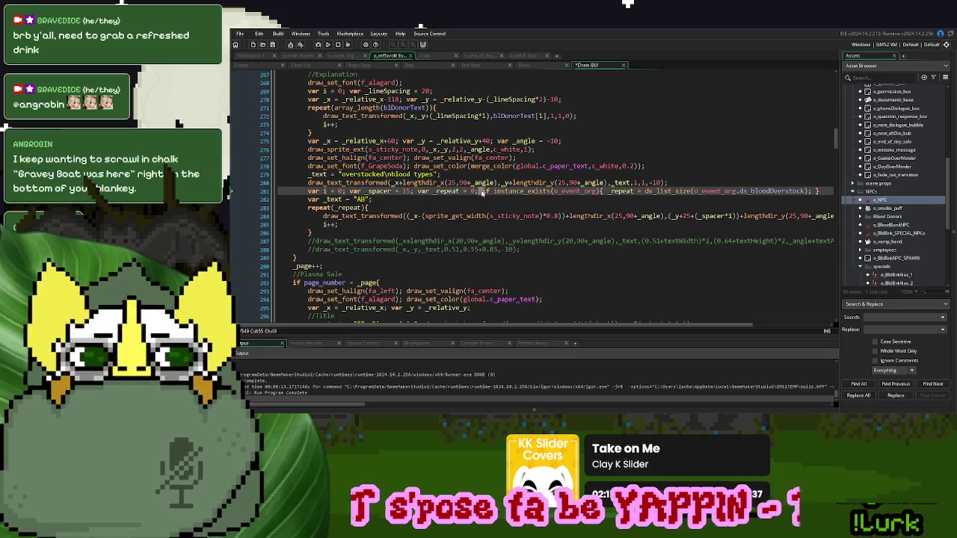
pyautogui.moveTo(491, 193); pyautogui.dragTo(825, 191)
pyautogui.hotkey('ctrl', 'c')
pyautogui.click(323, 216)
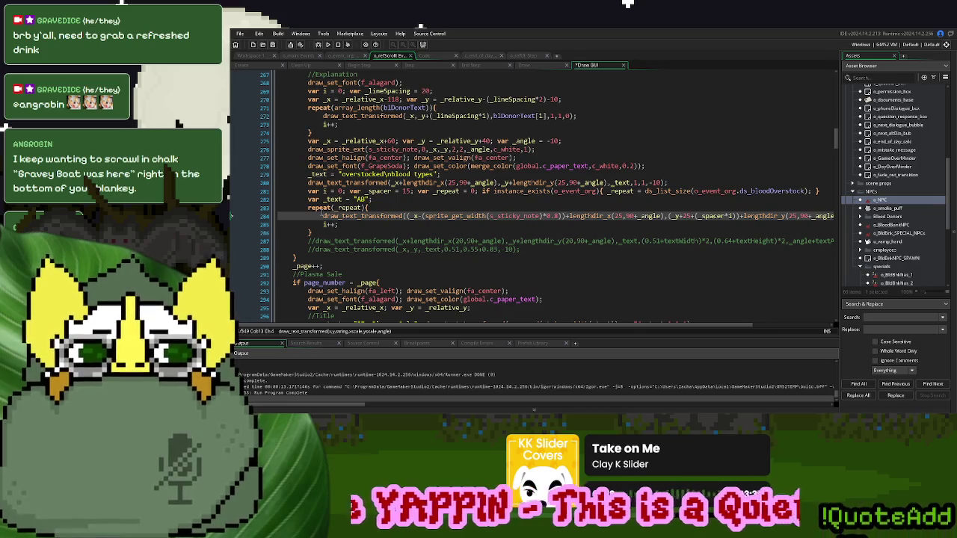
pyautogui.press('Return')
pyautogui.press('Up')
pyautogui.hotkey('ctrl', 'v')
pyautogui.doubleClick(332, 199)
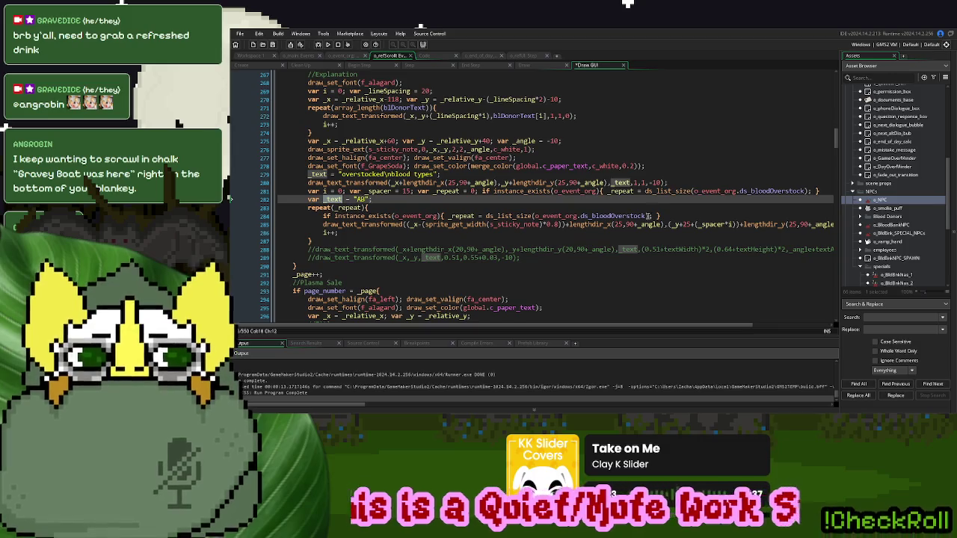
pyautogui.doubleClick(646, 216)
pyautogui.moveTo(649, 216); pyautogui.dragTo(488, 220)
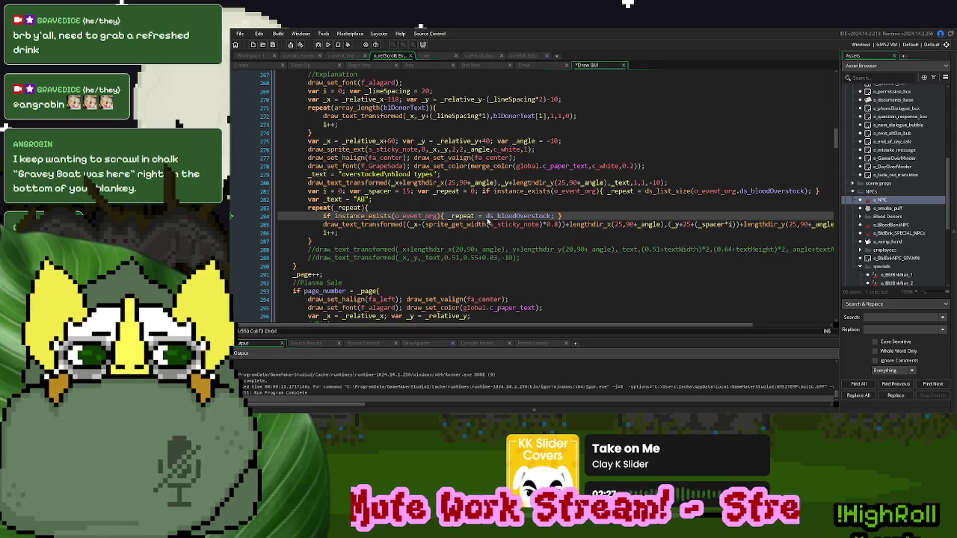
pyautogui.write('[| i]')
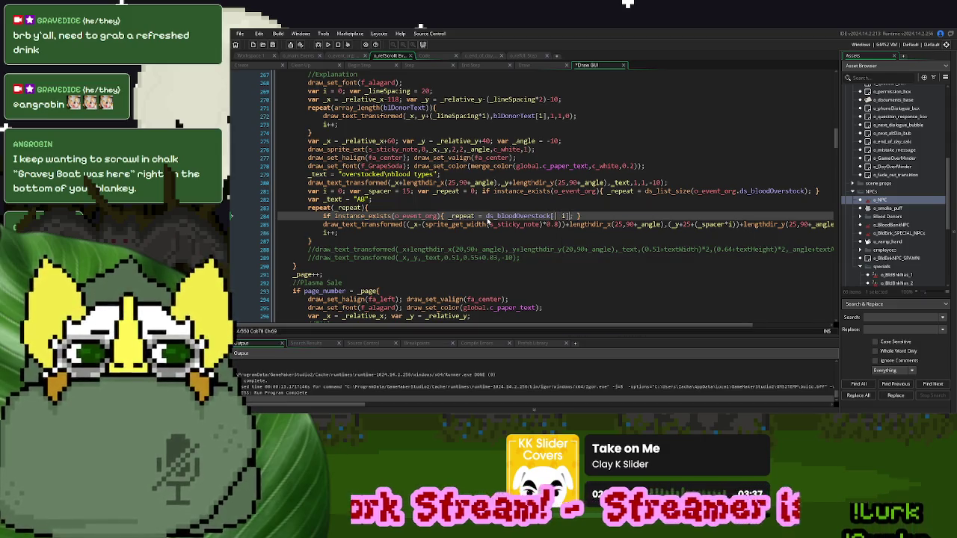
# - Replace the hard-coded "AB" in draw_text_transformed with _text and run the game
pyautogui.doubleClick(324, 199)
pyautogui.hotkey('ctrl', 'c')
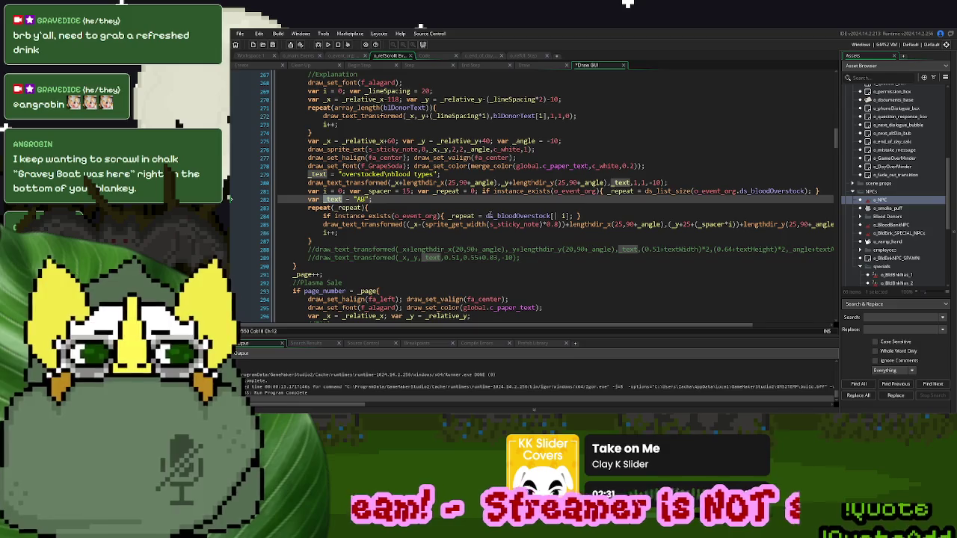
pyautogui.click(489, 216)
pyautogui.click(808, 191)
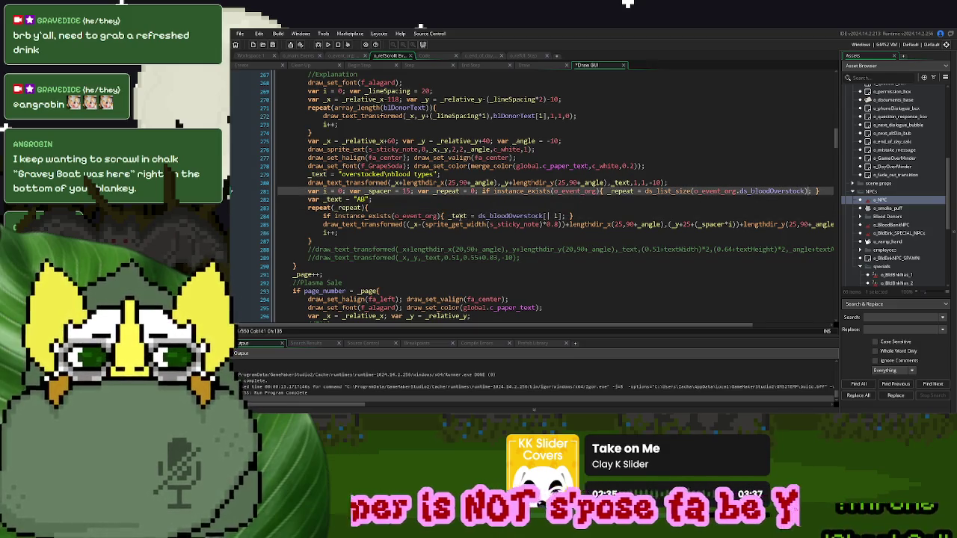
pyautogui.doubleClick(457, 215)
pyautogui.moveTo(575, 326); pyautogui.dragTo(622, 326)
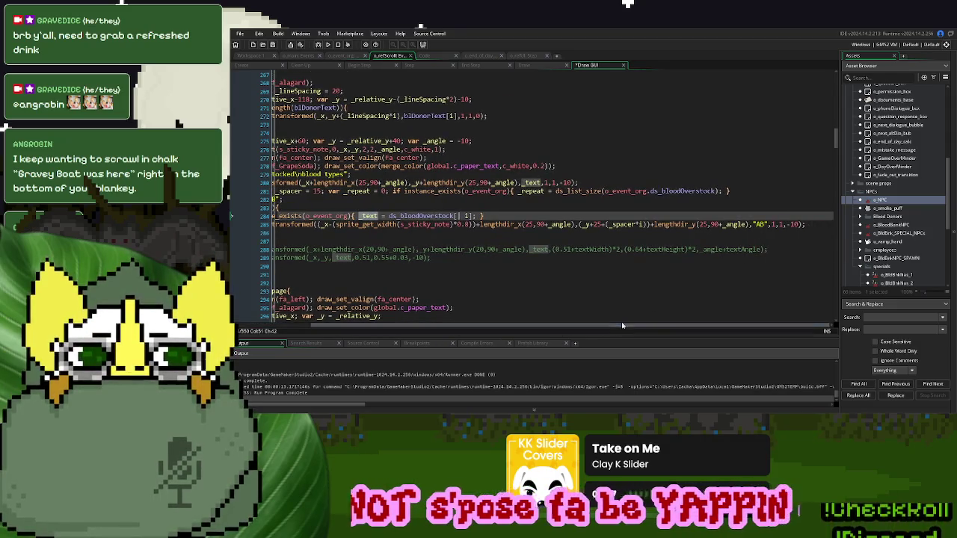
pyautogui.moveTo(769, 225); pyautogui.dragTo(752, 225)
pyautogui.hotkey('ctrl', 'v')
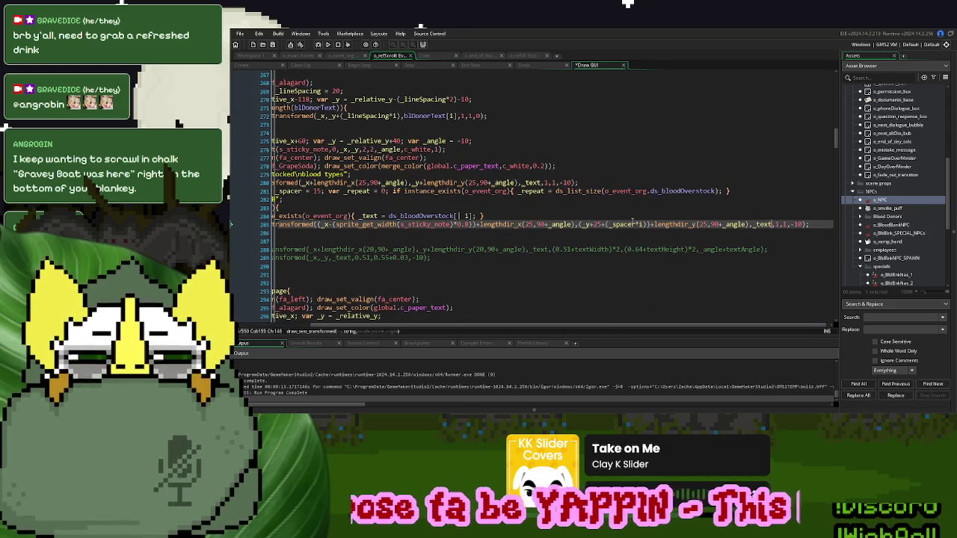
pyautogui.click(329, 45)
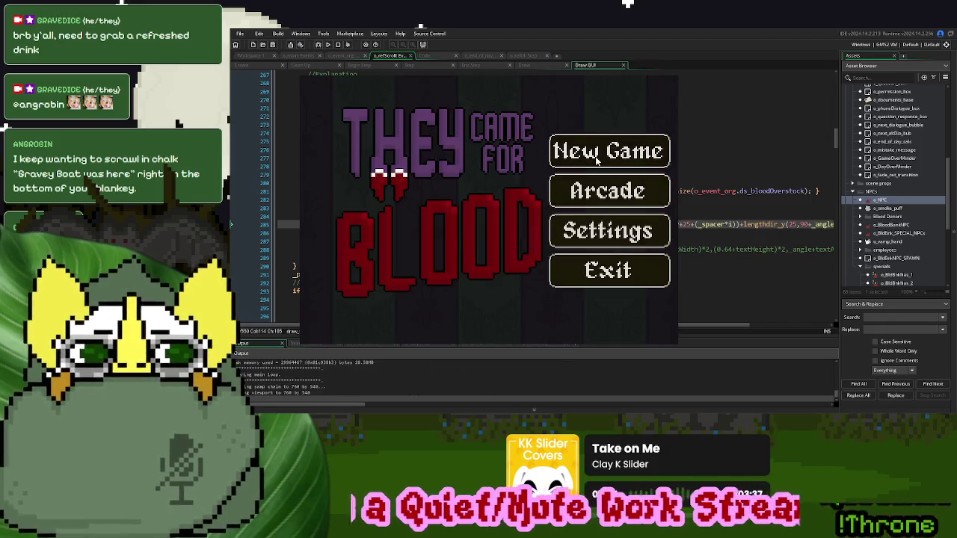
# - Start a new game, hit the 'variable not set' error, and trace where ds_bloodOverstock is defined
pyautogui.click(595, 157)
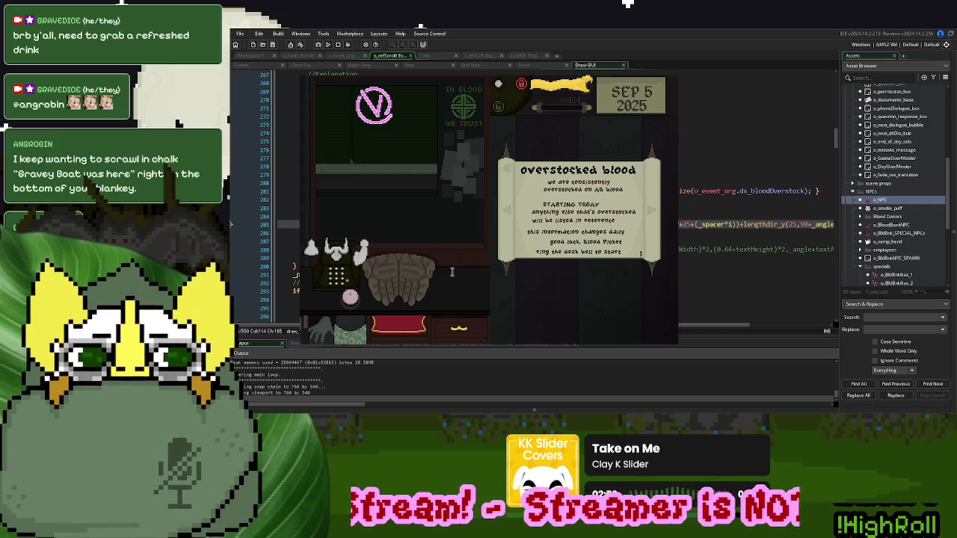
pyautogui.click(370, 320)
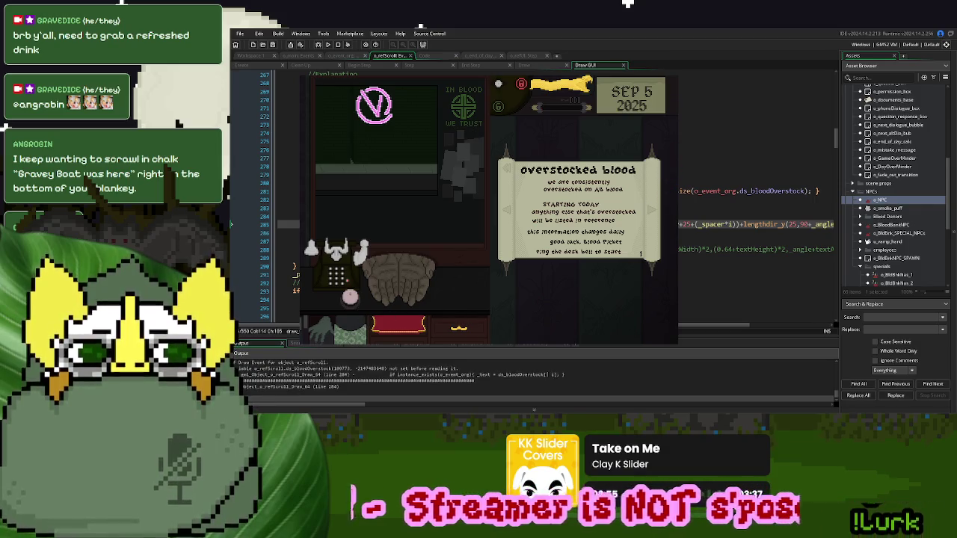
pyautogui.click(768, 197)
pyautogui.press('F12')
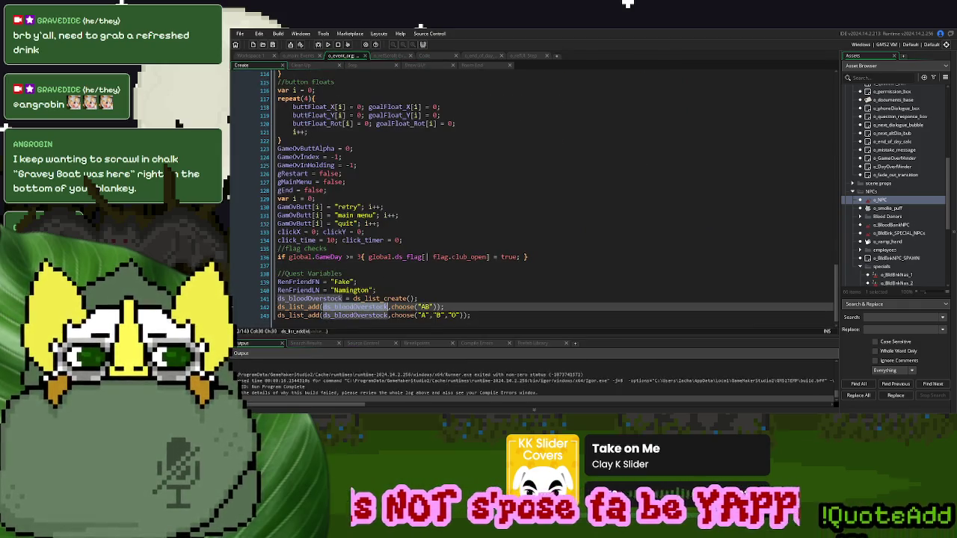
pyautogui.click(519, 56)
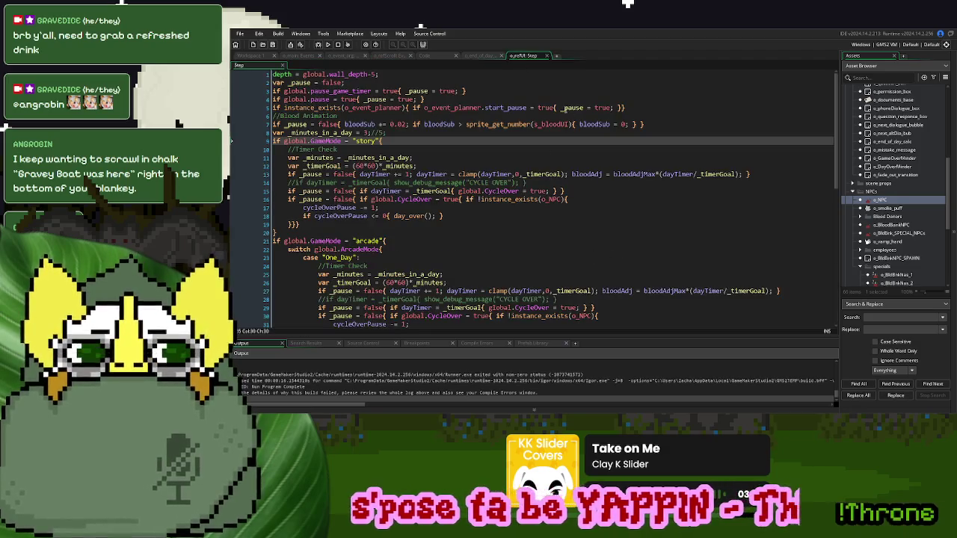
pyautogui.click(485, 58)
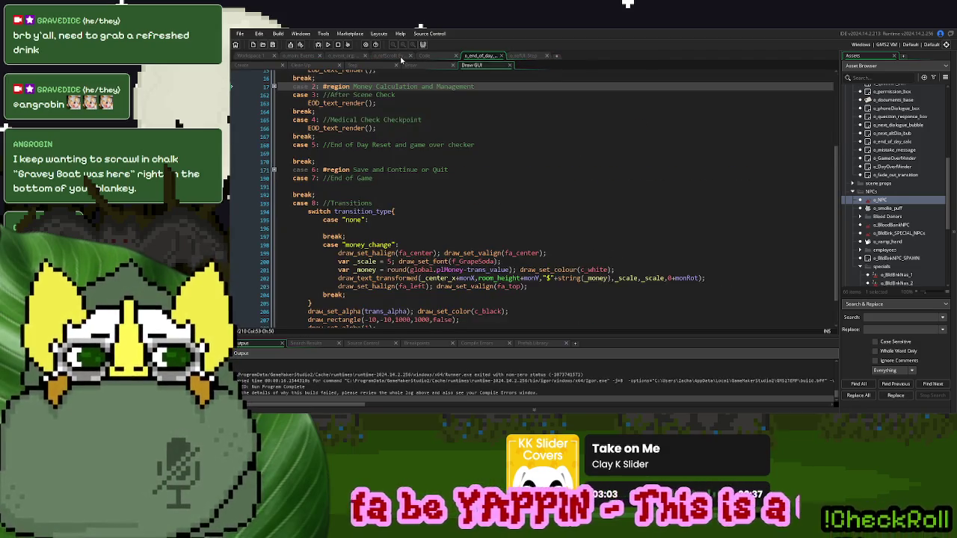
pyautogui.click(402, 60)
# - Prefix ds_bloodOverstock on line 284 with 'o_event_org.' and rerun the game
pyautogui.doubleClick(514, 216)
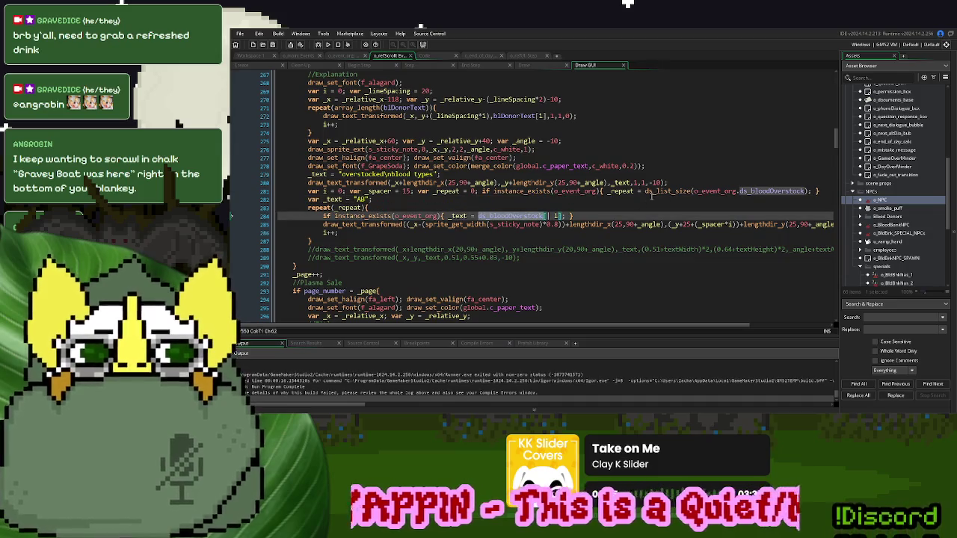
pyautogui.doubleClick(574, 191)
pyautogui.hotkey('ctrl', 'c')
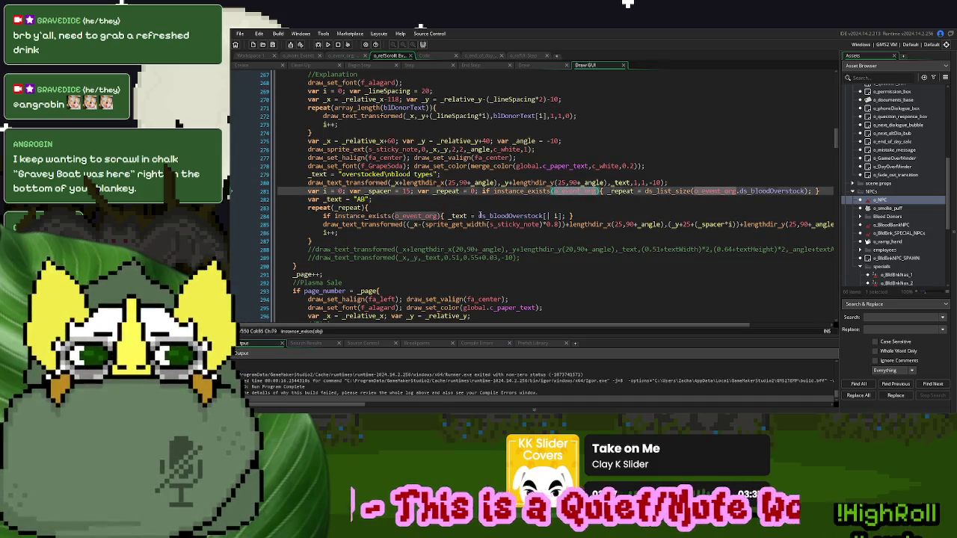
pyautogui.click(479, 216)
pyautogui.hotkey('ctrl', 'v')
pyautogui.write('.')
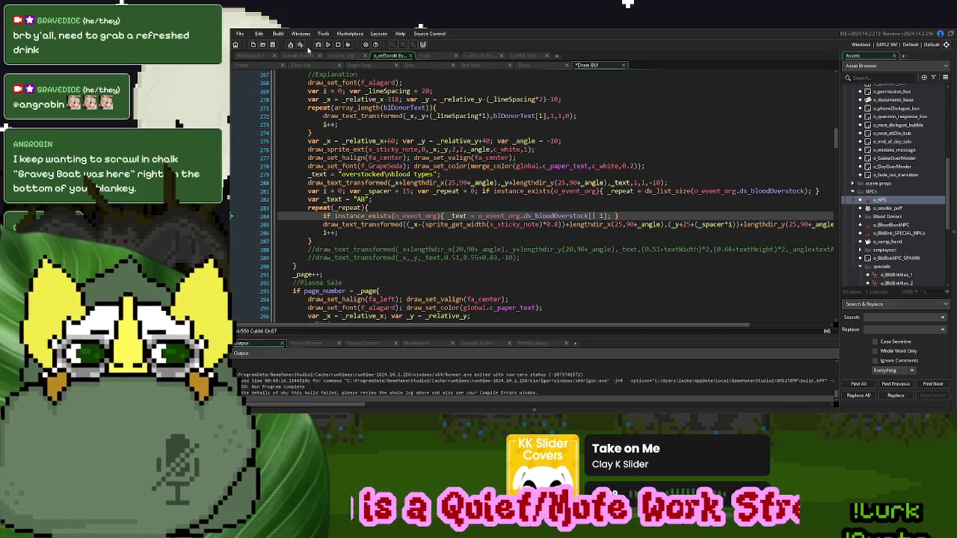
pyautogui.click(328, 44)
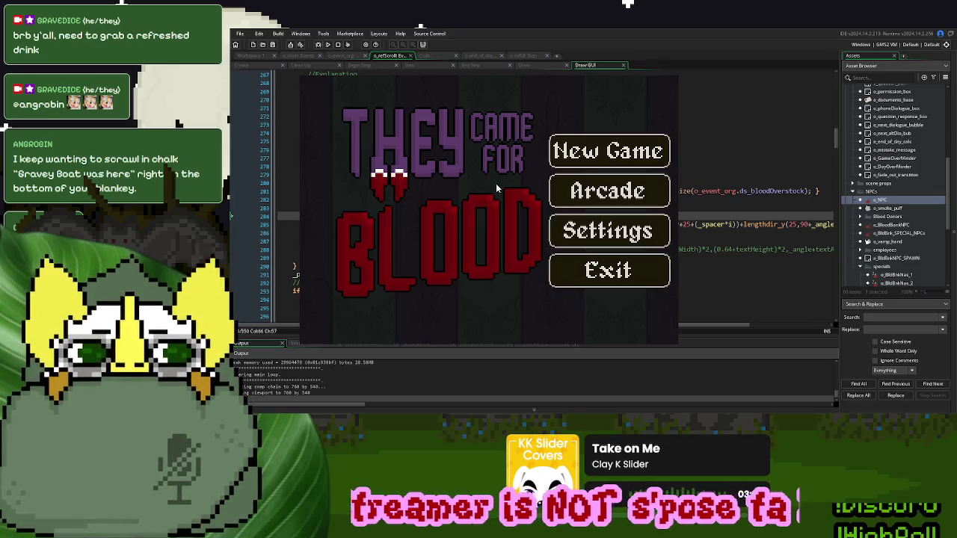
pyautogui.click(621, 166)
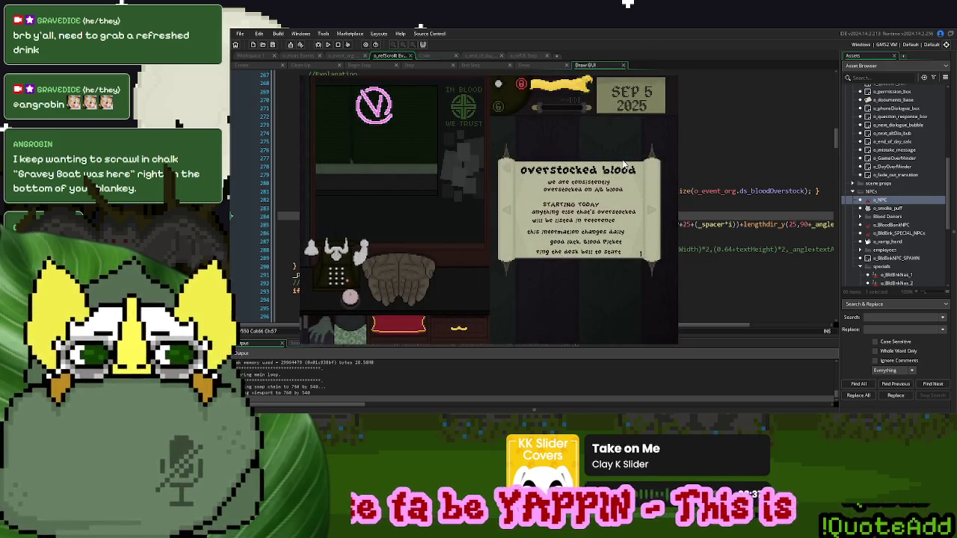
pyautogui.click(649, 211)
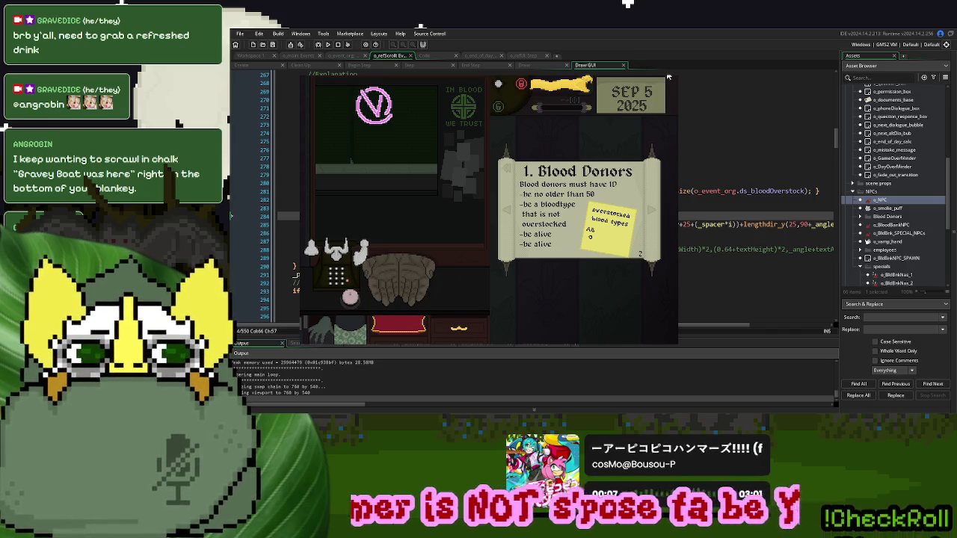
pyautogui.press('Escape')
pyautogui.click(572, 174)
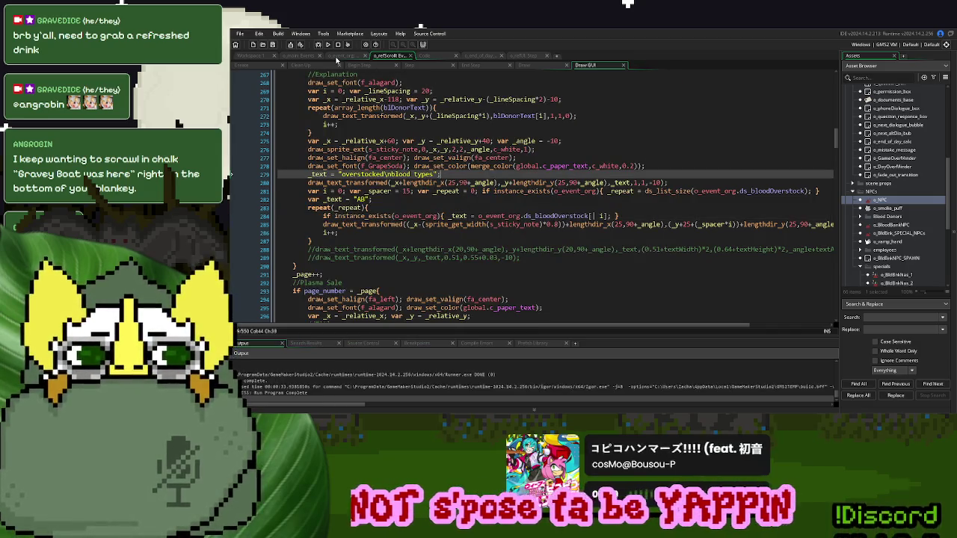
# - In o_event_org's Create event, declare var _ds_blood_holding = ds_list_create() after line 142
pyautogui.click(337, 57)
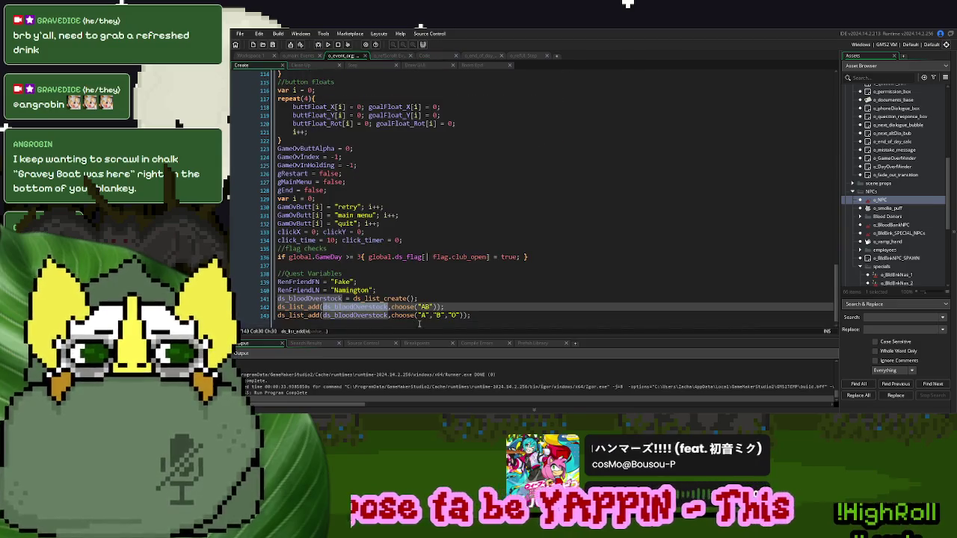
pyautogui.click(447, 298)
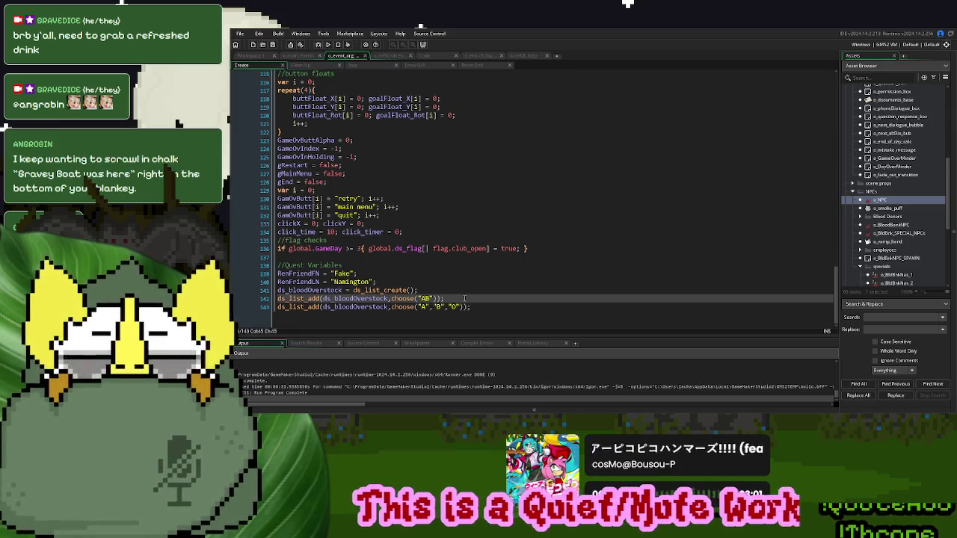
pyautogui.press('Return')
pyautogui.scroll(-1, 465, 278)
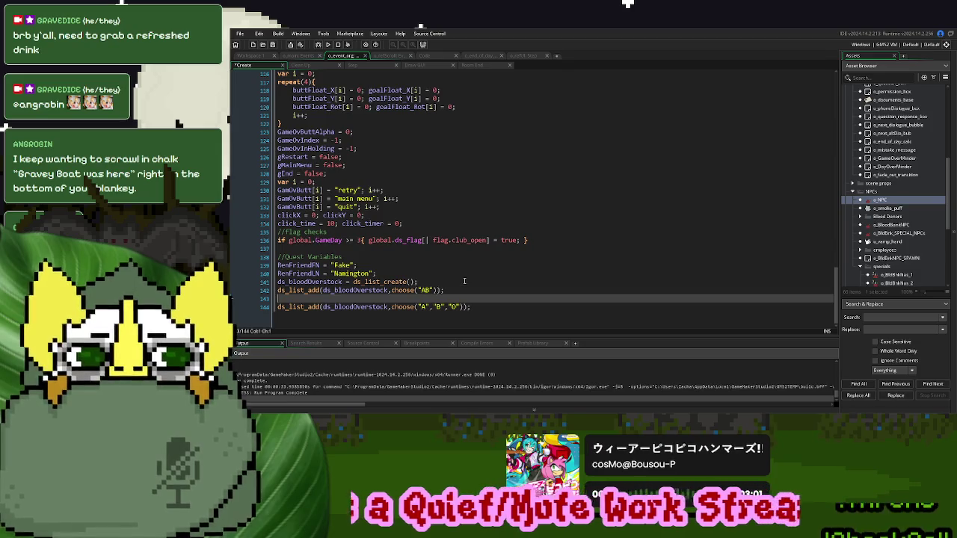
pyautogui.write('var _d')
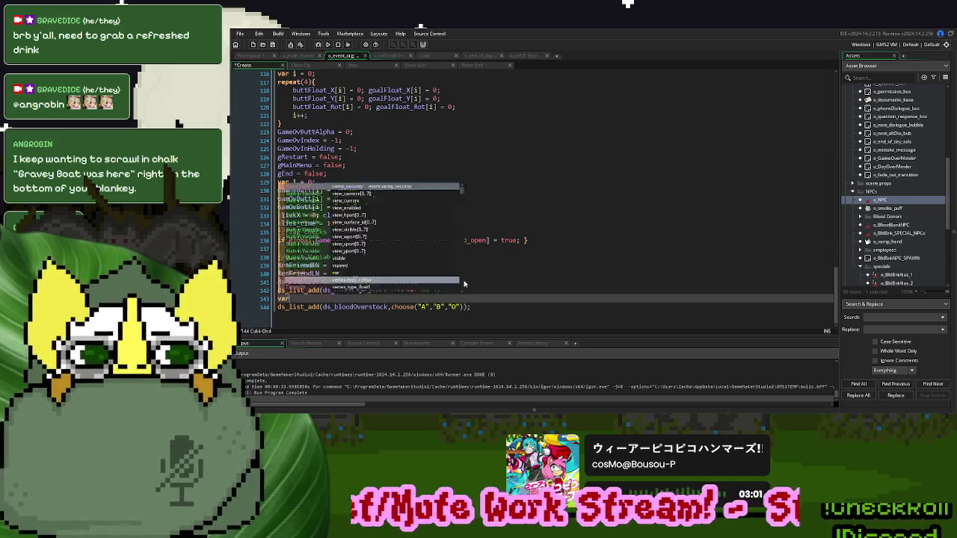
pyautogui.write('s')
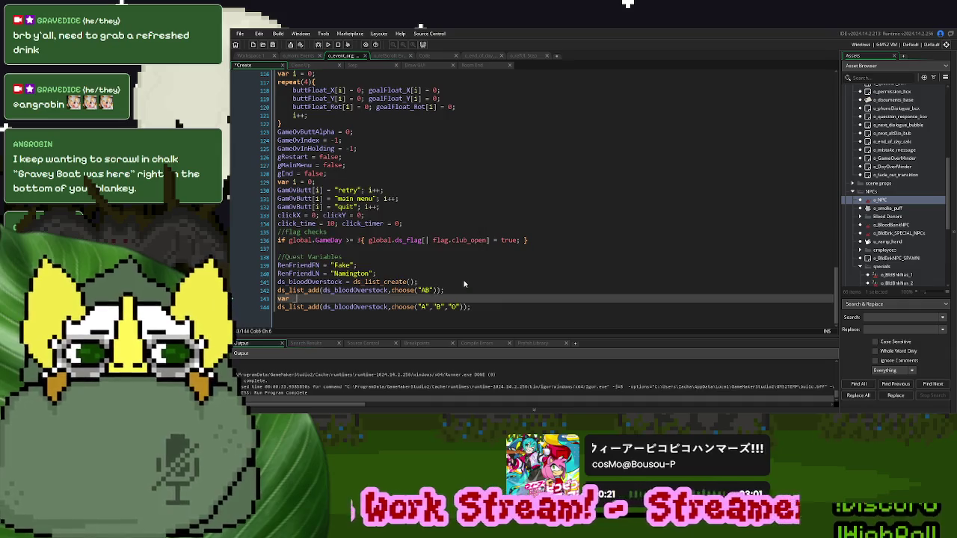
pyautogui.write('_blood_holding')
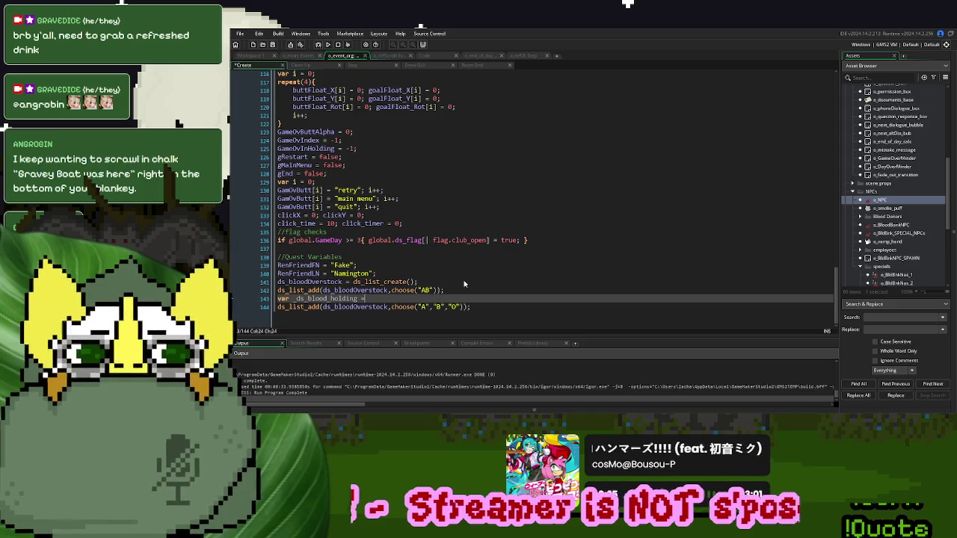
pyautogui.write(' = ds_list_cre')
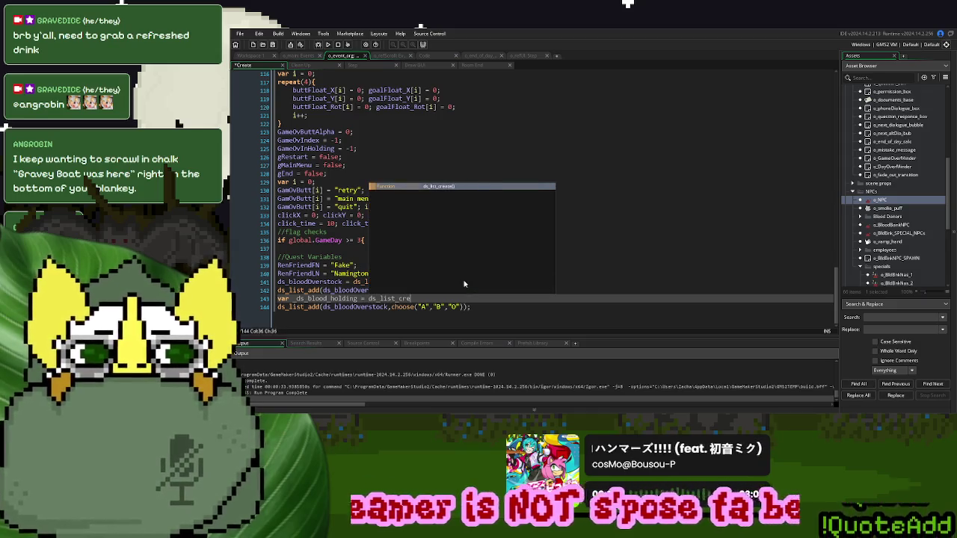
pyautogui.press('Return')
pyautogui.press('Return')
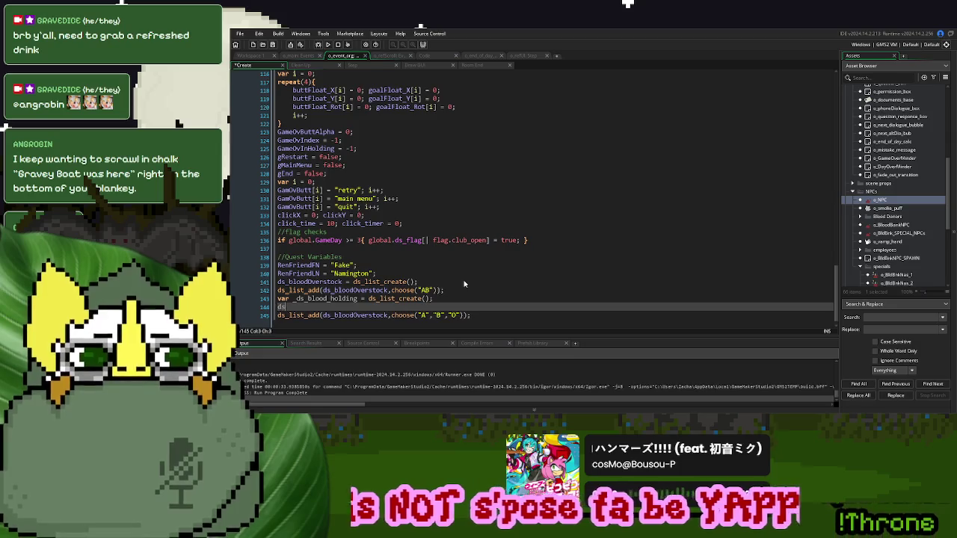
pyautogui.write('ds_list_a')
pyautogui.press('Return')
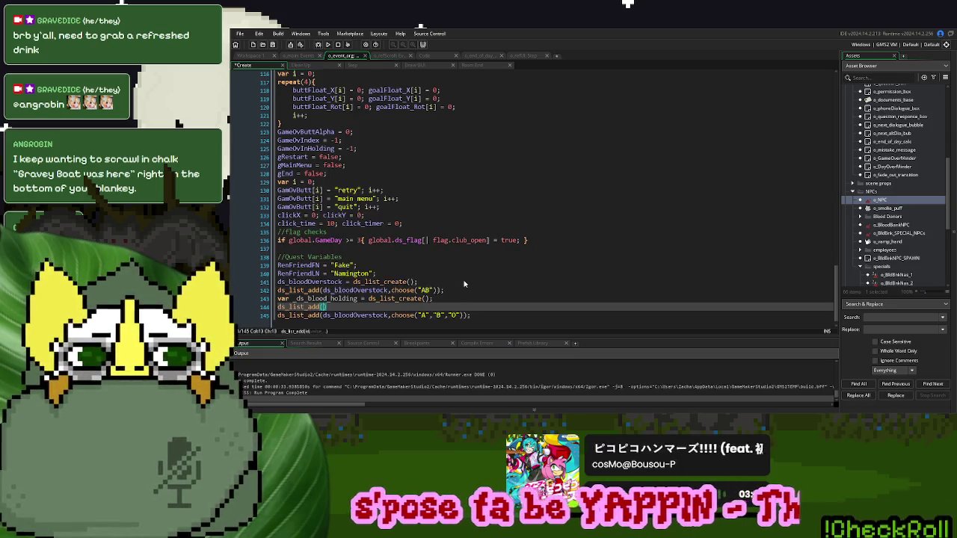
# - Add a ds_list_add(_ds_blood_holding, "A") line below the list creation
pyautogui.doubleClick(326, 299)
pyautogui.hotkey('ctrl', 'c')
pyautogui.click(324, 307)
pyautogui.hotkey('ctrl', 'v')
pyautogui.doubleClick(422, 314)
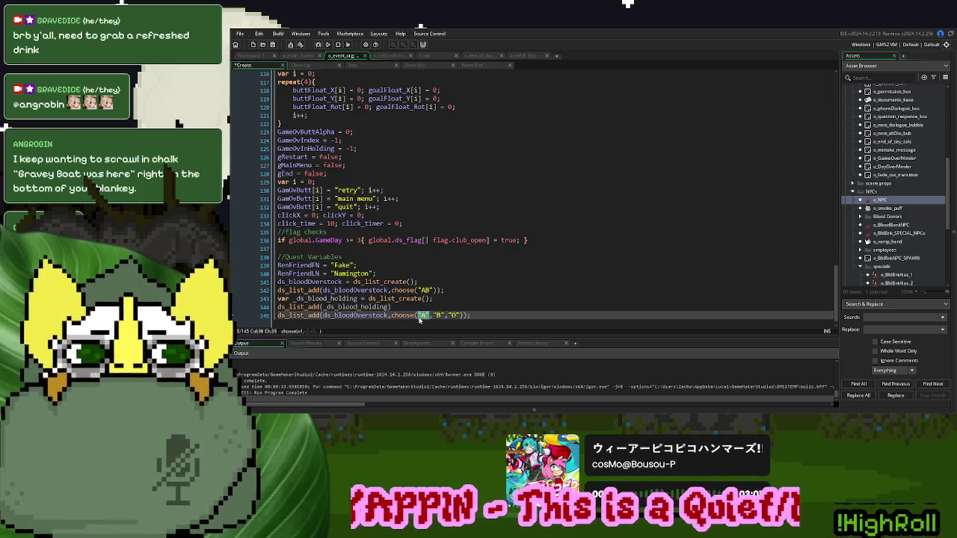
pyautogui.hotkey('ctrl', 'c')
pyautogui.click(387, 306)
pyautogui.write(',')
pyautogui.hotkey('ctrl', 'v')
pyautogui.press('End')
# - Duplicate the add line twice and change the copies to "B" and "O"
pyautogui.hotkey('ctrl', 'd')
pyautogui.hotkey('ctrl', 'd')
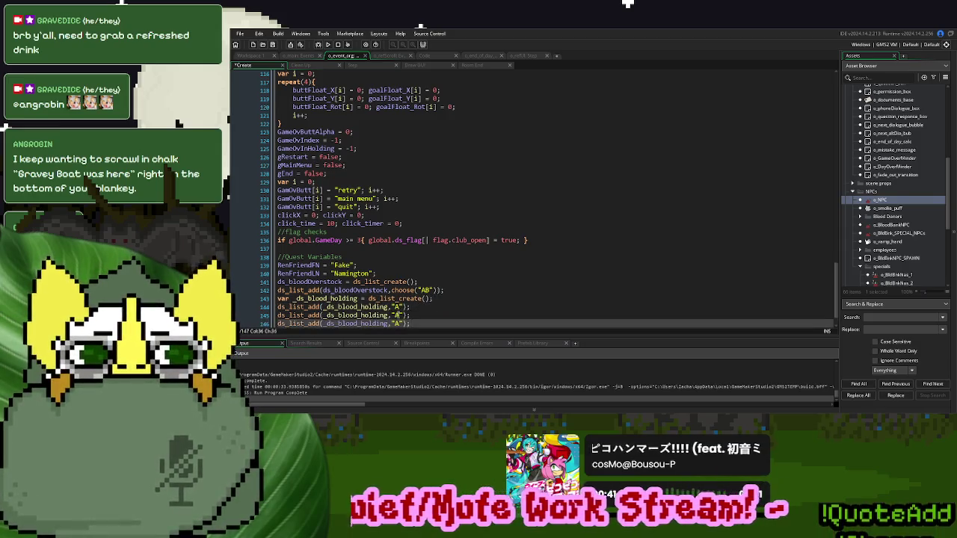
pyautogui.doubleClick(398, 314)
pyautogui.write('B')
pyautogui.doubleClick(397, 323)
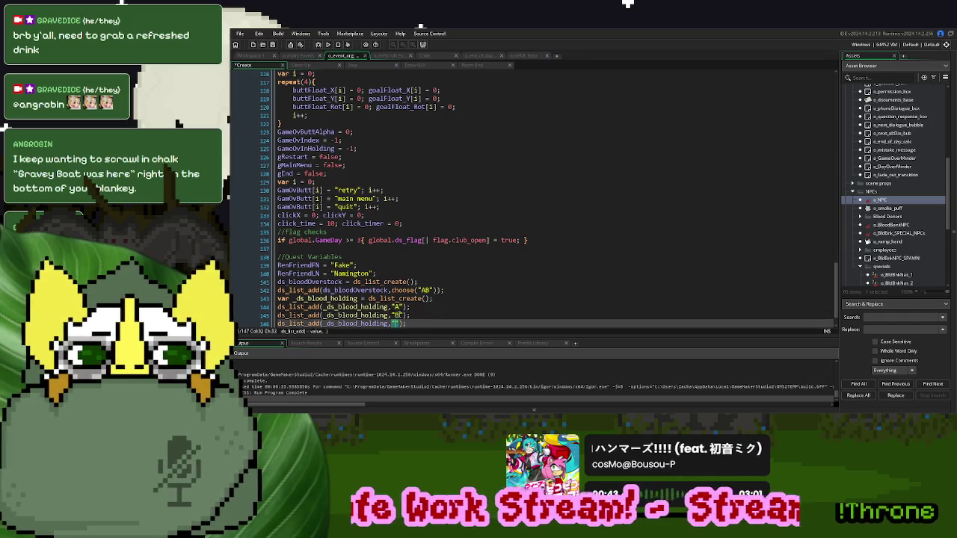
pyautogui.write('O')
# - Below the A/B/O adds, start a loop with var i = 0; repeat(i){ }
pyautogui.scroll(-1, 429, 305)
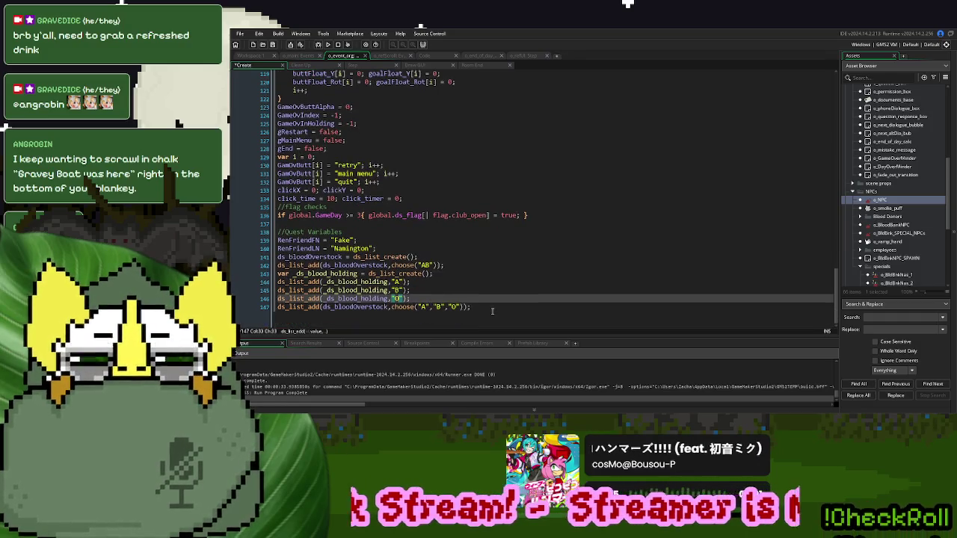
pyautogui.click(491, 308)
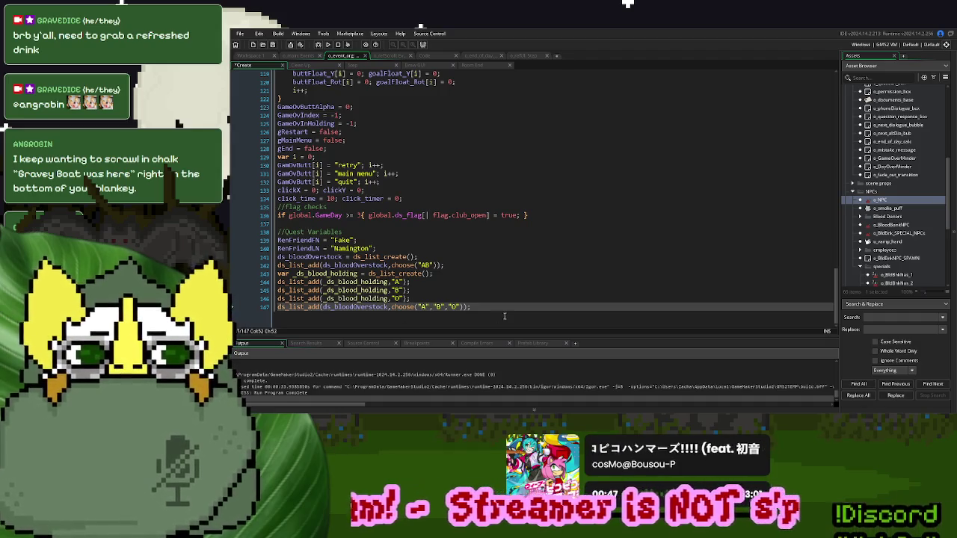
pyautogui.moveTo(283, 309); pyautogui.dragTo(468, 309)
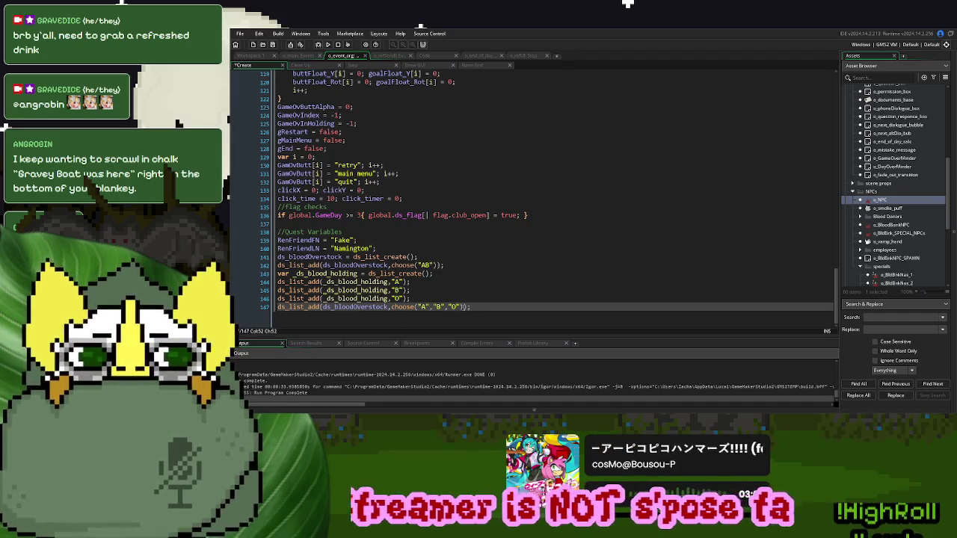
pyautogui.click(425, 298)
pyautogui.press('Return')
pyautogui.write('v')
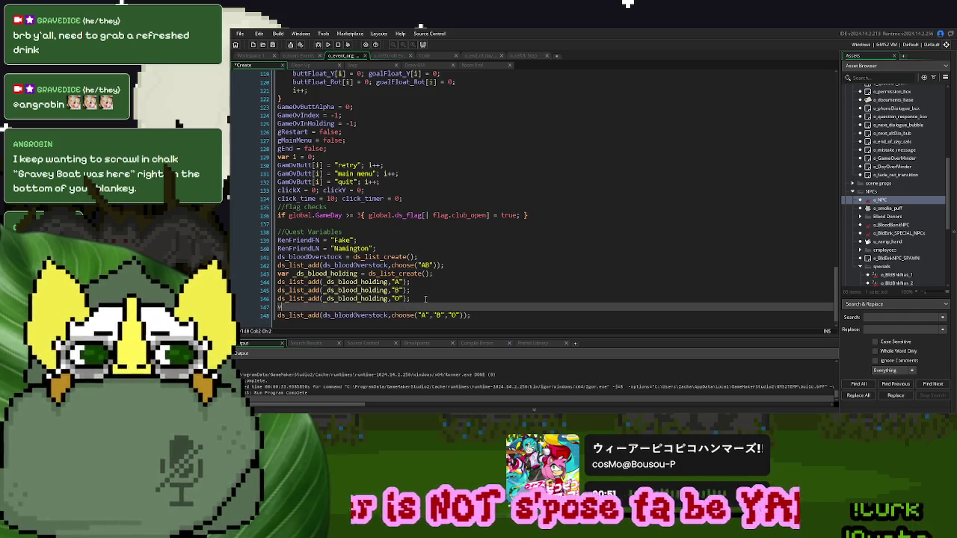
pyautogui.write('ar i = 0; repeat(i){  }')
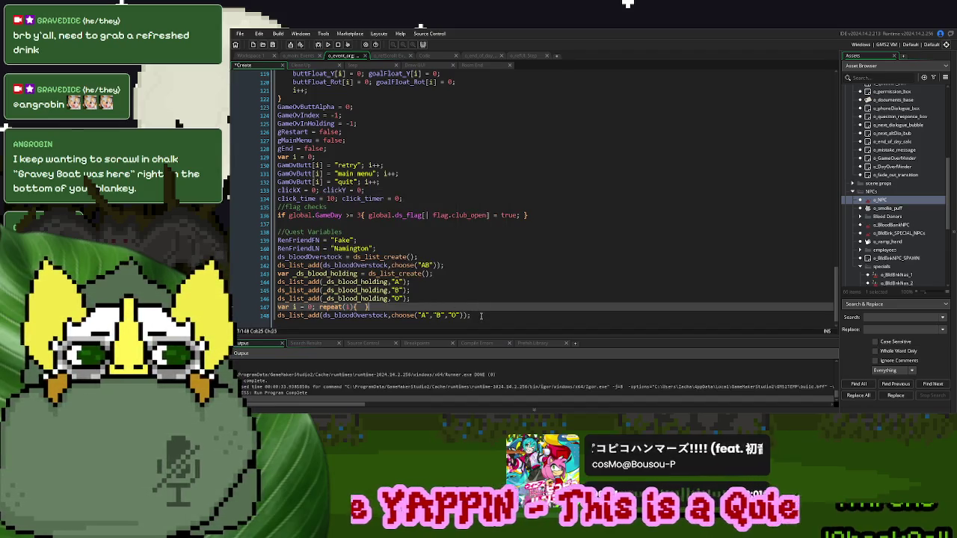
# - Move the overstock ds_list_add into the repeat braces, reading _ds_blood_holding[| i] instead of choose()
pyautogui.click(481, 316)
pyautogui.hotkey('shift', 'Home')
pyautogui.hotkey('ctrl', 'x')
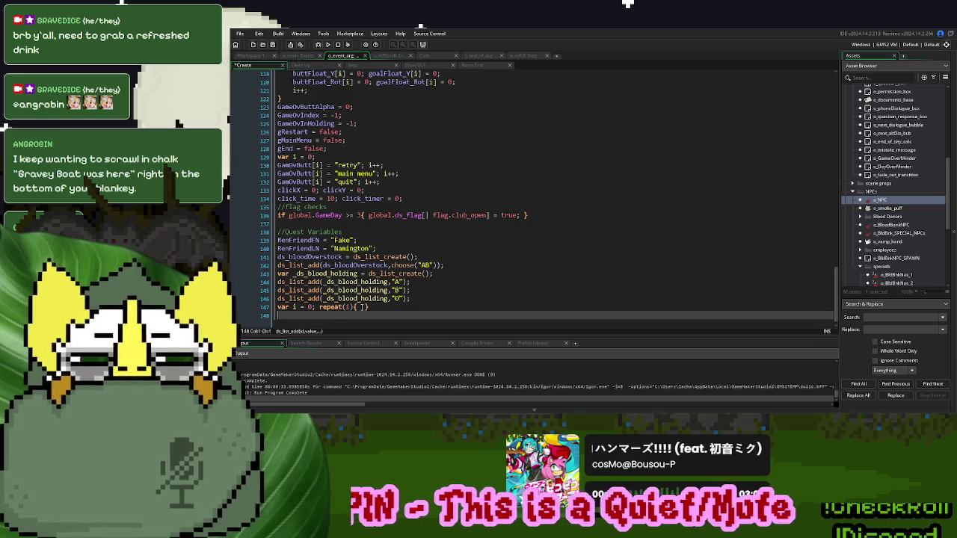
pyautogui.click(362, 306)
pyautogui.hotkey('ctrl', 'v')
pyautogui.click(387, 298)
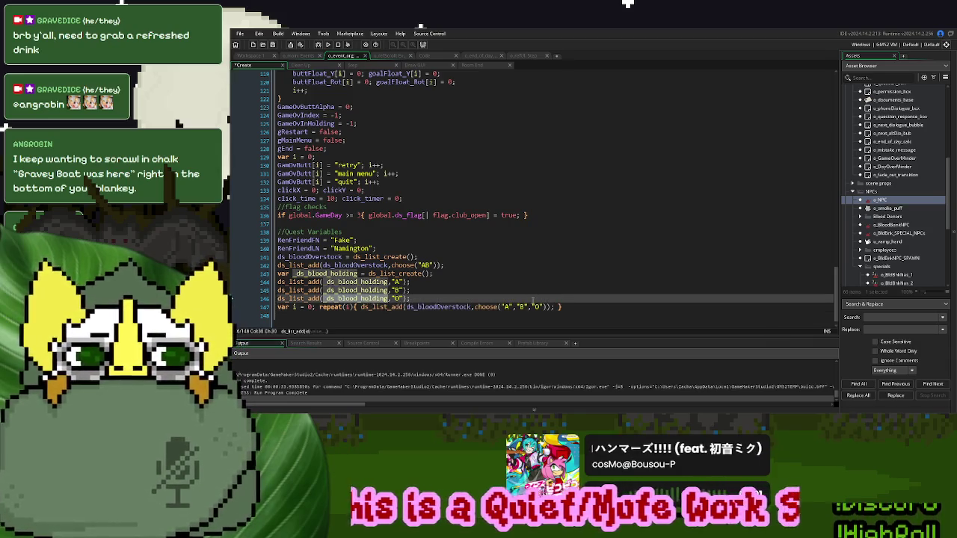
pyautogui.moveTo(546, 306); pyautogui.dragTo(475, 313)
pyautogui.write('ds_blood_holding[| i]')
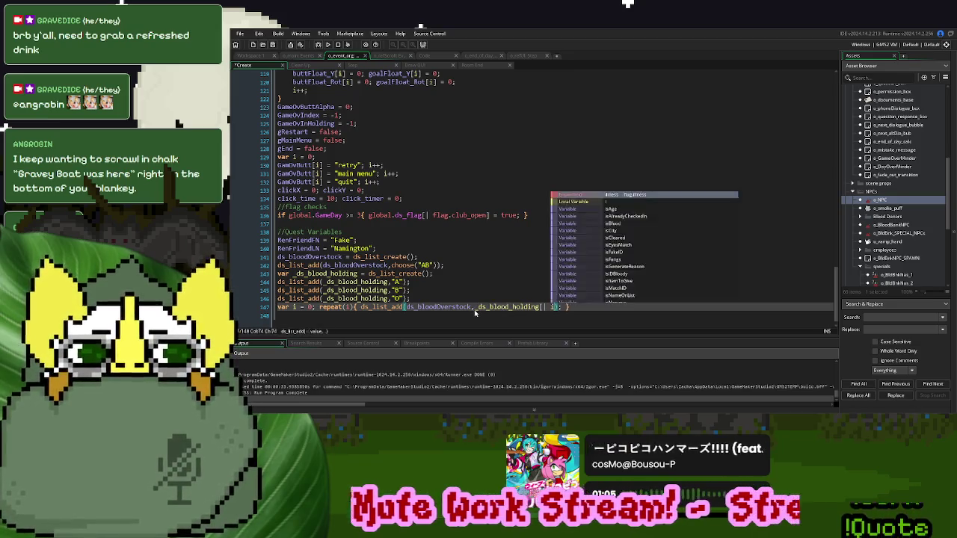
# - Join the A, B and O adds onto one line and add ds_list_shuffle(_ds_blood_holding);
pyautogui.press('Up')
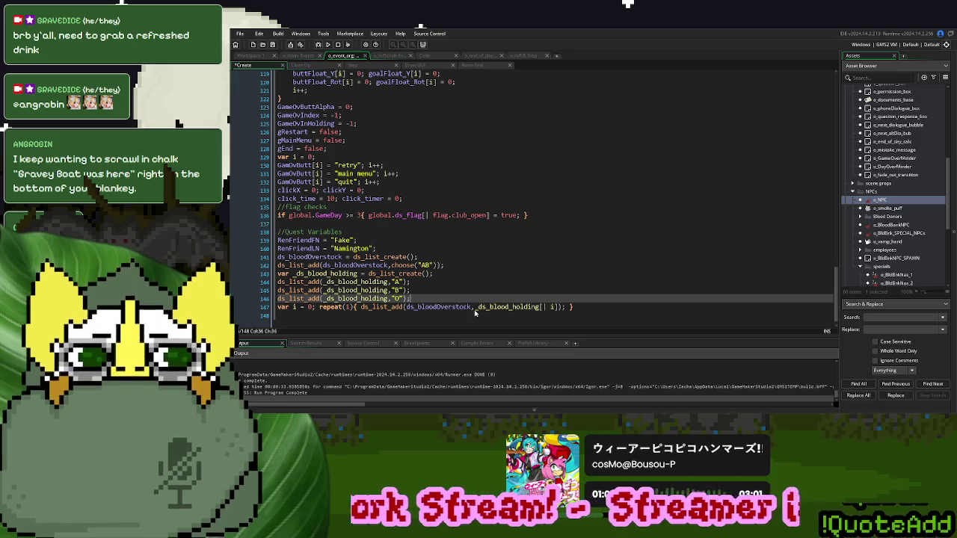
pyautogui.press('Left')
pyautogui.press('Left')
pyautogui.press('Left')
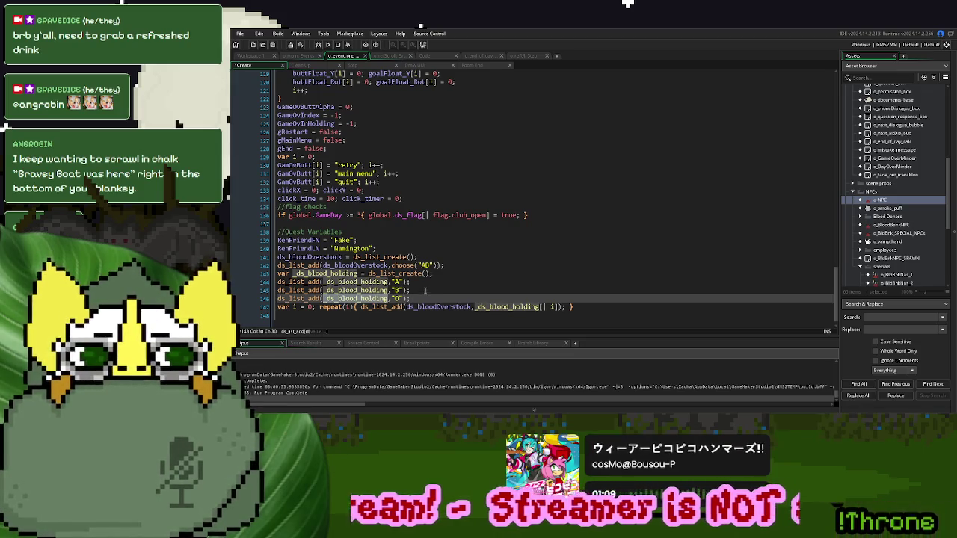
pyautogui.click(426, 283)
pyautogui.press('Delete')
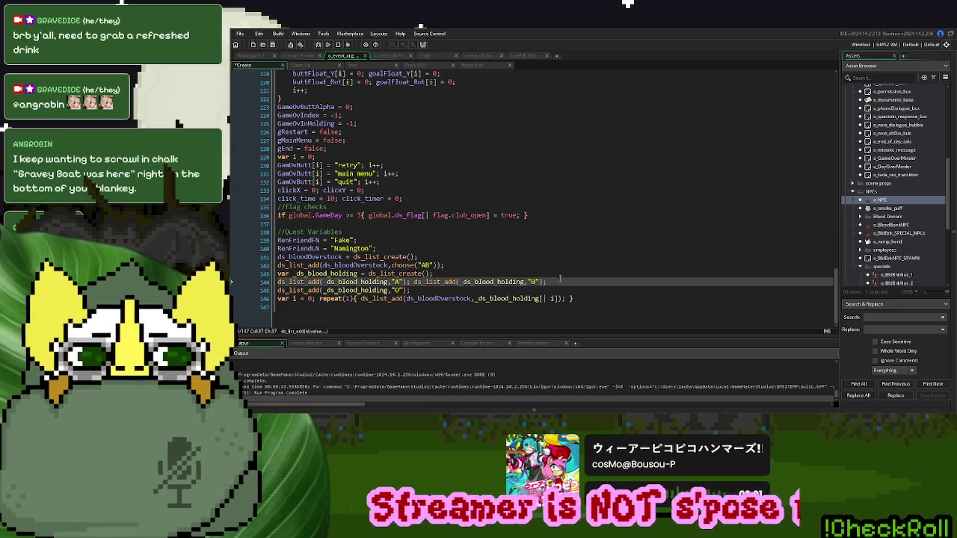
pyautogui.click(559, 278)
pyautogui.press('Delete')
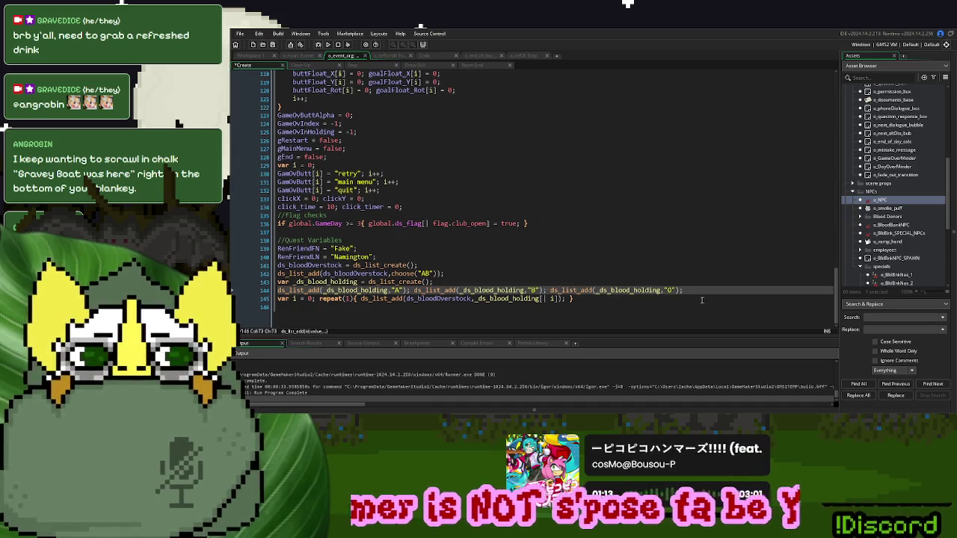
pyautogui.write('ds_list_shu_ds_blood_holding')
pyautogui.press('BackSpace')
pyautogui.press('BackSpace')
pyautogui.press('BackSpace')
pyautogui.press('Return')
pyautogui.write('_ds_blood_holding);')
pyautogui.press('Down')
pyautogui.press('Down')
# - Add i++; inside the loop, destroy _ds_blood_holding after it, and indent the block
pyautogui.scroll(-1, 353, 302)
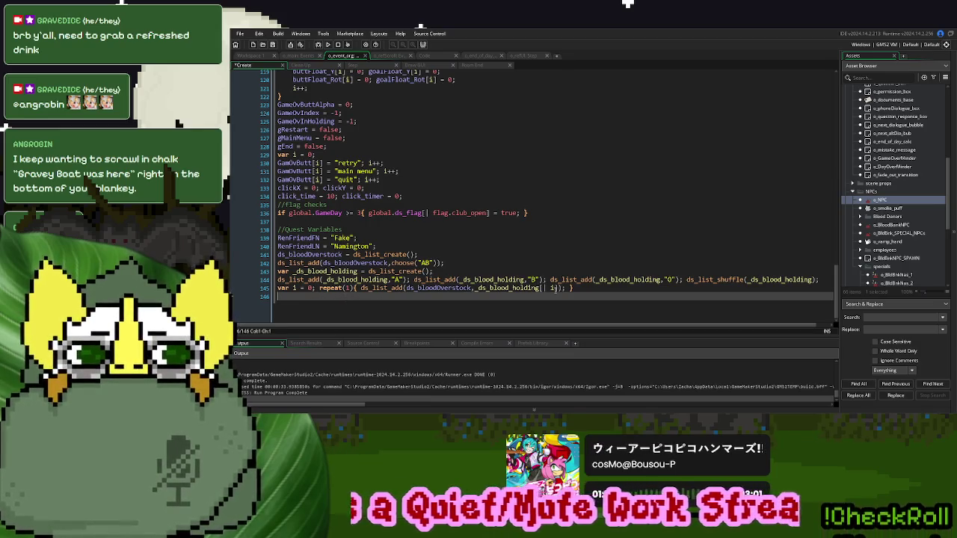
pyautogui.click(566, 288)
pyautogui.write('i++;')
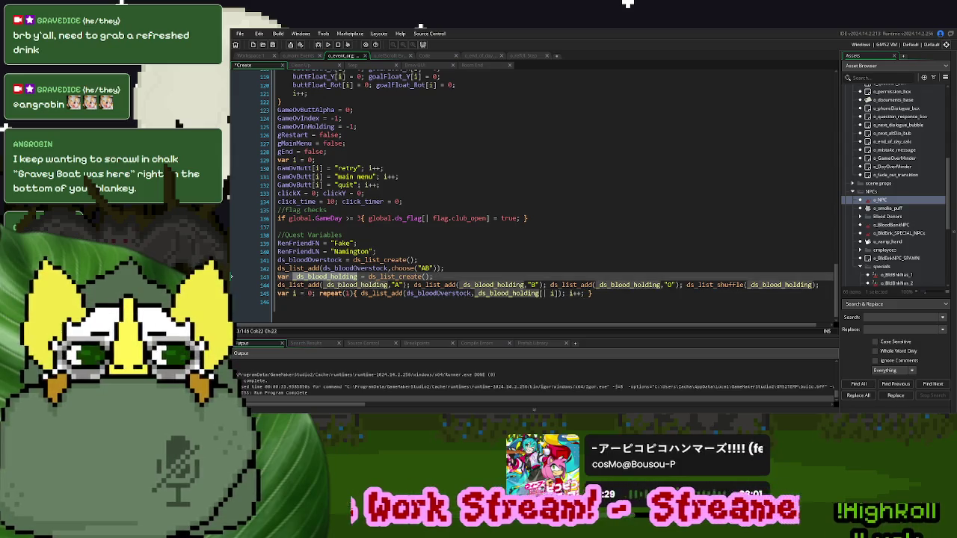
pyautogui.click(330, 303)
pyautogui.write('ds_list_d')
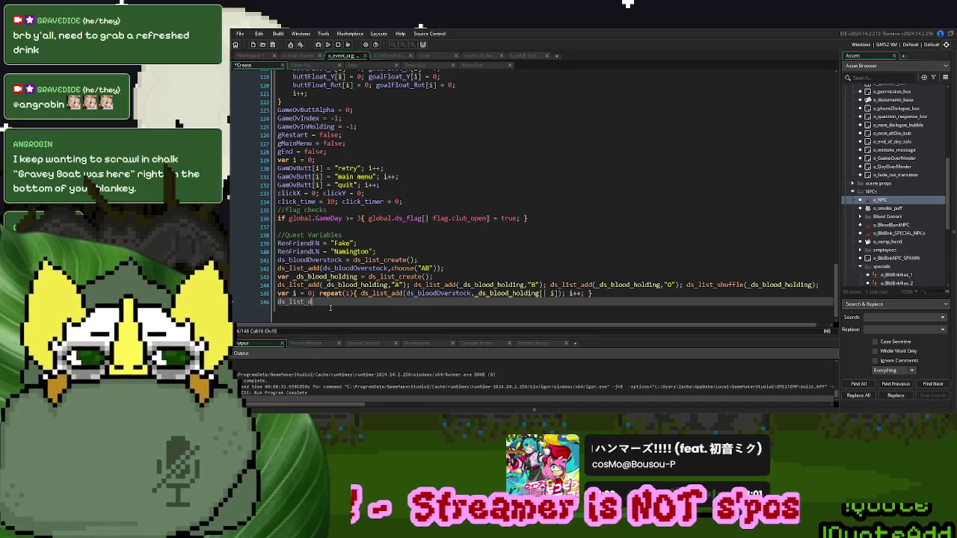
pyautogui.write('ersestroy(_ds_blood_holding)')
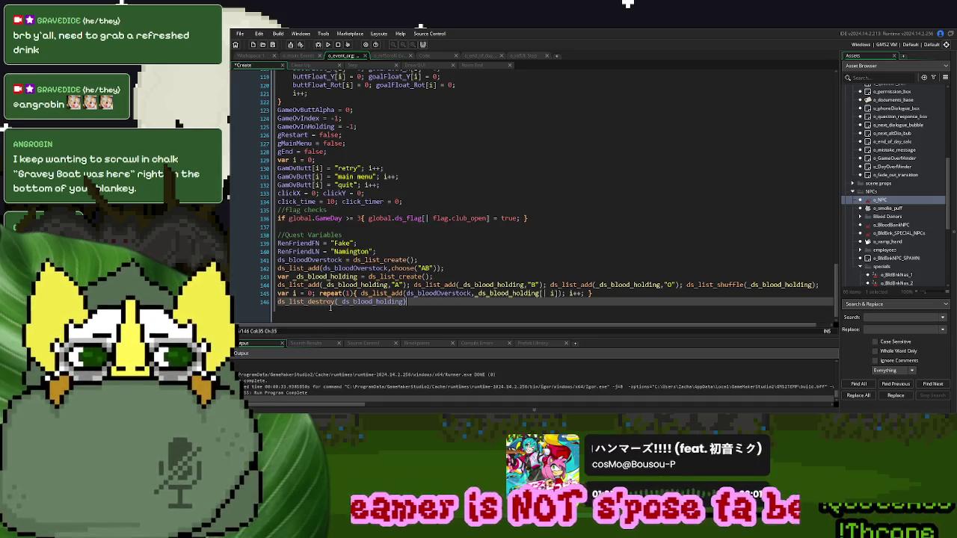
pyautogui.moveTo(416, 302); pyautogui.dragTo(294, 260)
pyautogui.press('Tab')
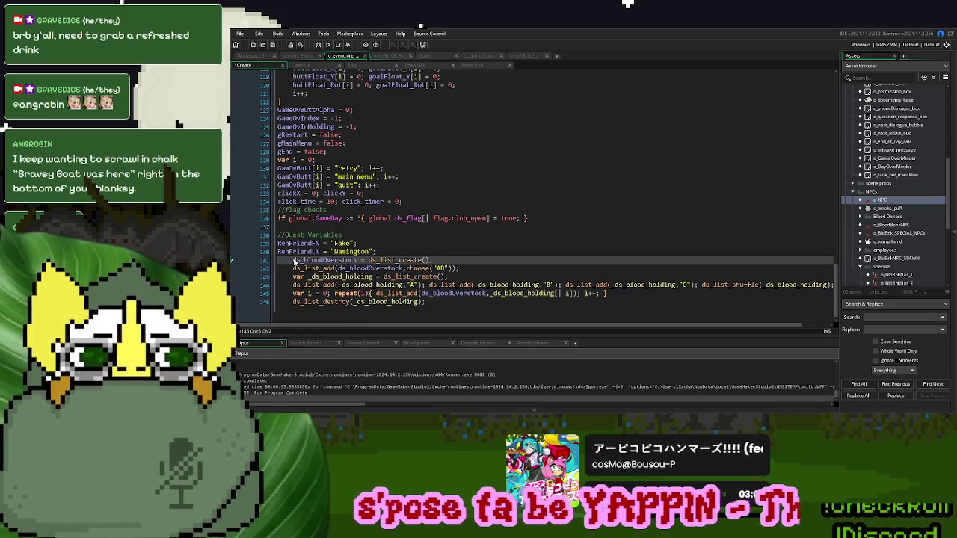
pyautogui.press('Return')
pyautogui.write('//Blood Overs')
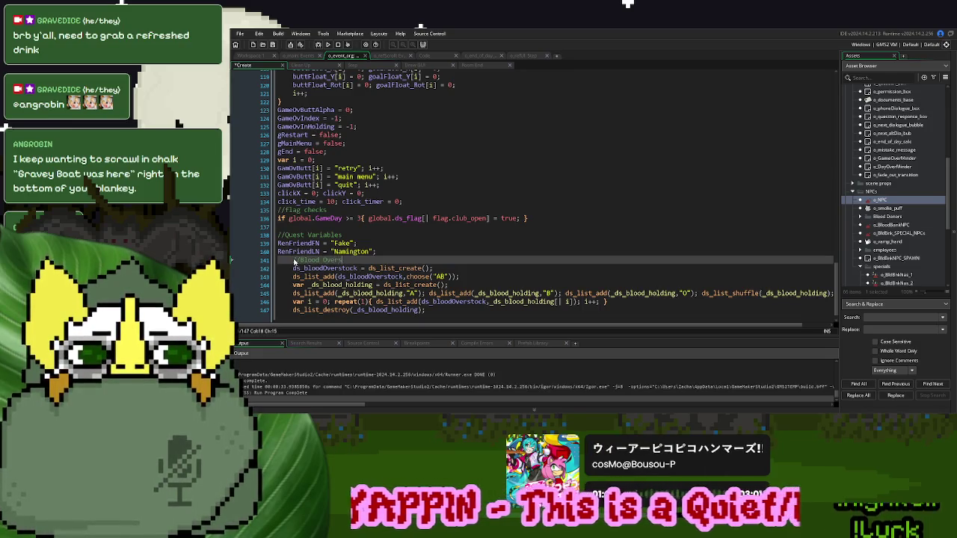
# - Finish the //Blood Overstock List comment and declare var _count under an //Overstocked Blood Counter comment
pyautogui.write('tock List')
pyautogui.scroll(-1, 296, 262)
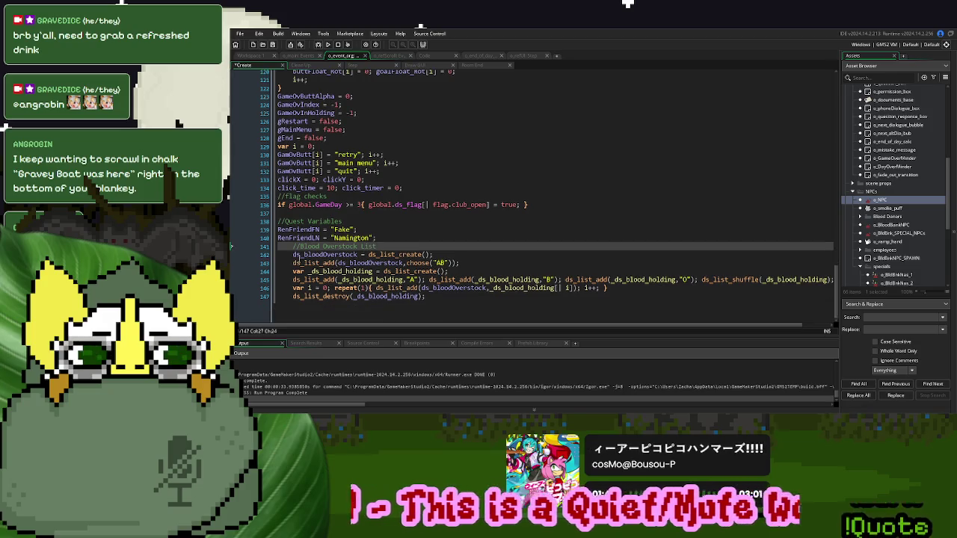
pyautogui.click(457, 269)
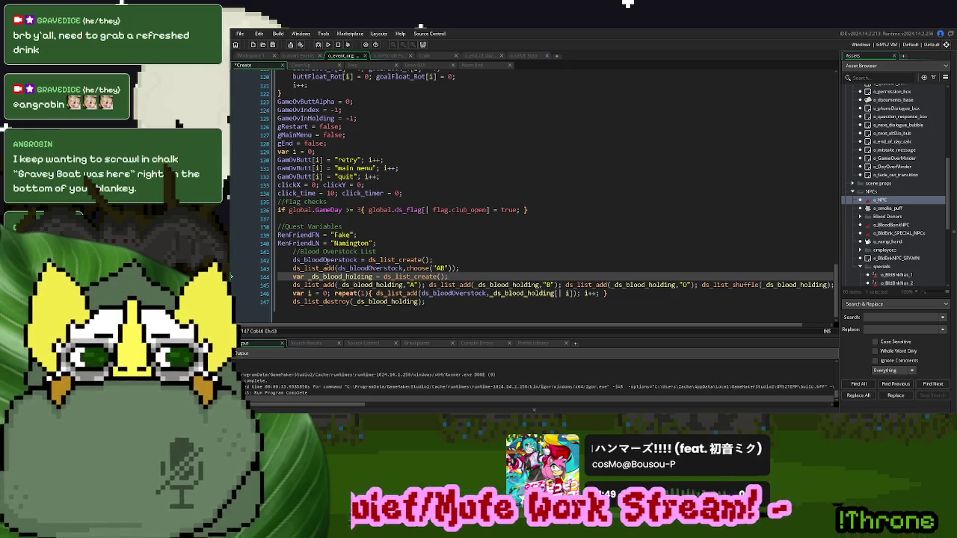
pyautogui.click(293, 251)
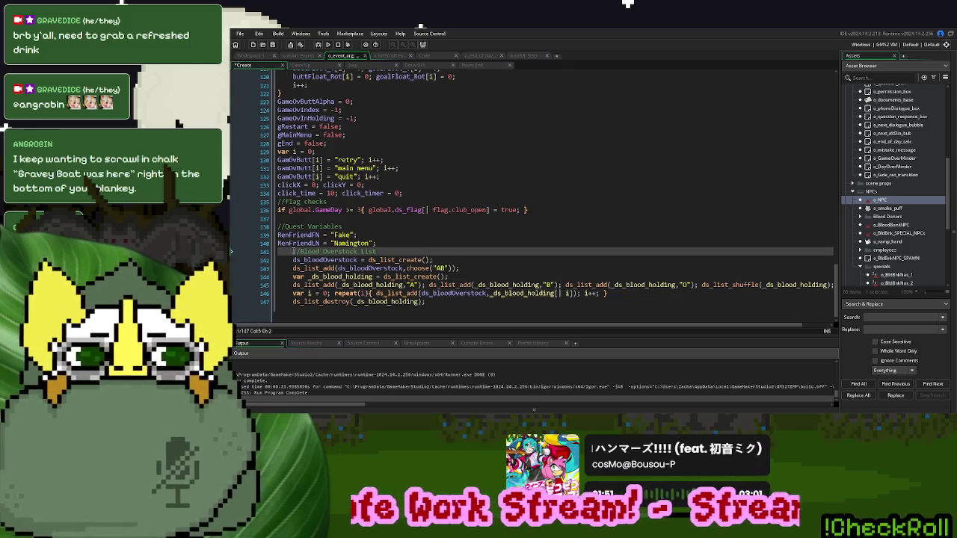
pyautogui.press('Return')
pyautogui.write('//')
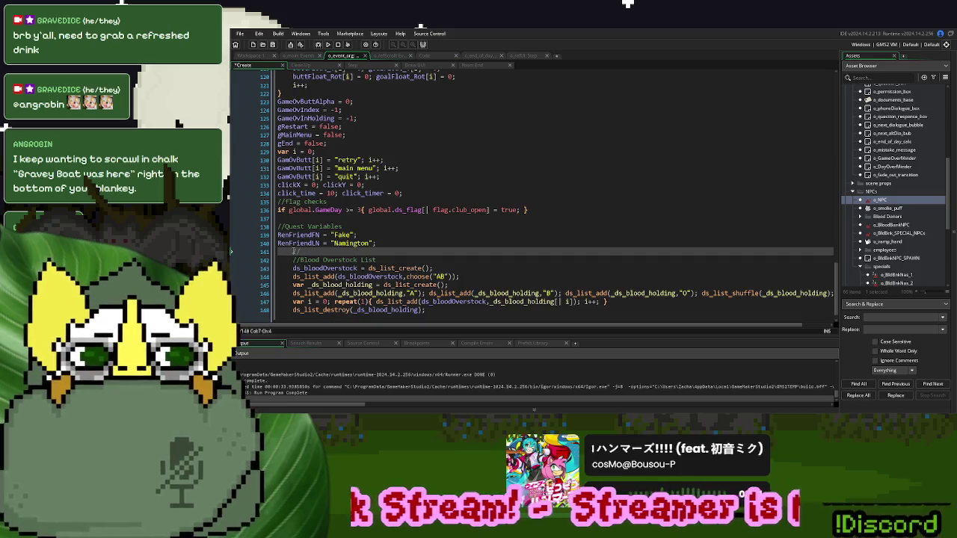
pyautogui.write('Overstoc')
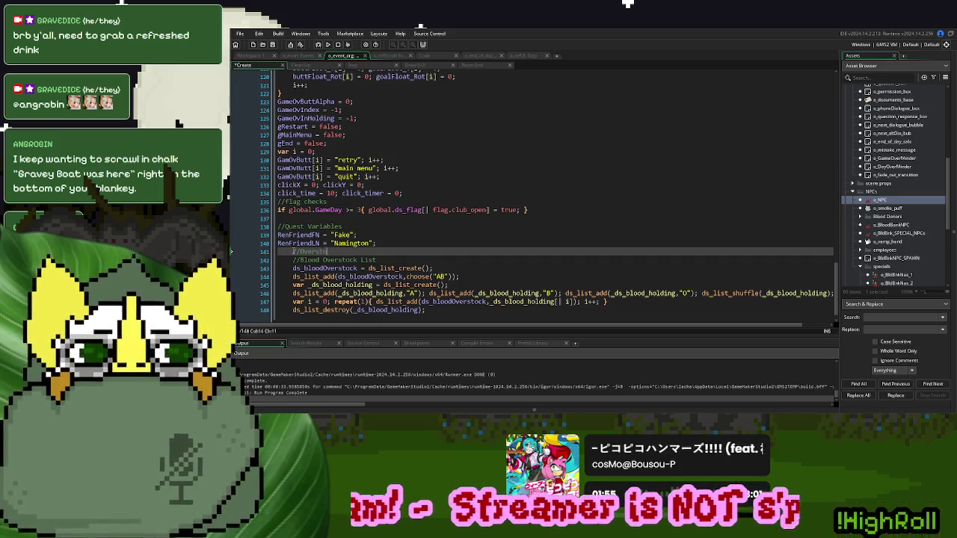
pyautogui.write('ked Blood Counter')
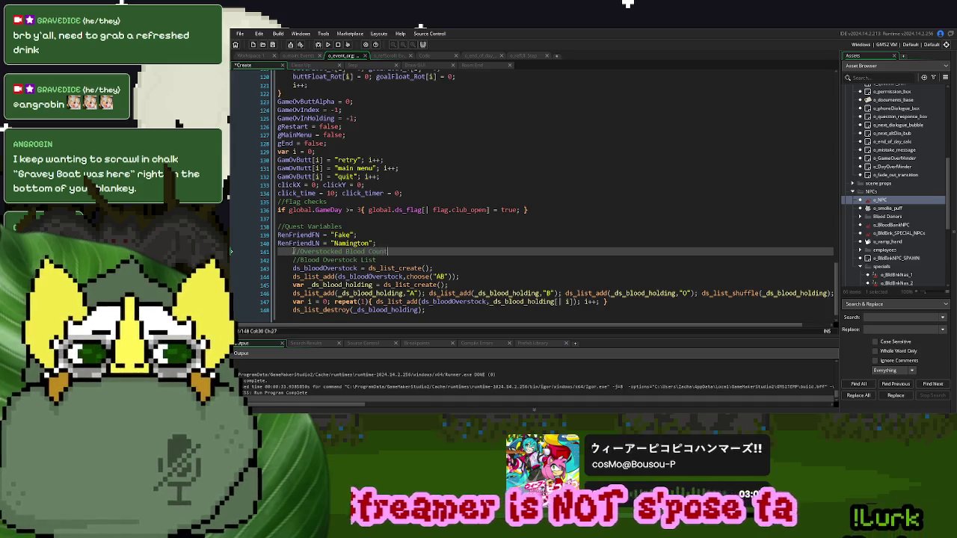
pyautogui.press('Return')
pyautogui.write('var _n')
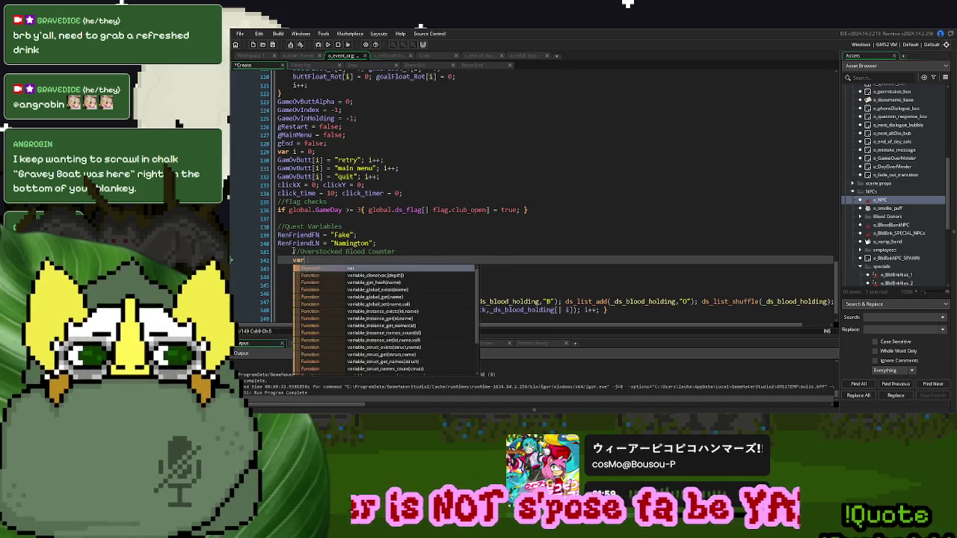
pyautogui.press('BackSpace')
pyautogui.write('count')
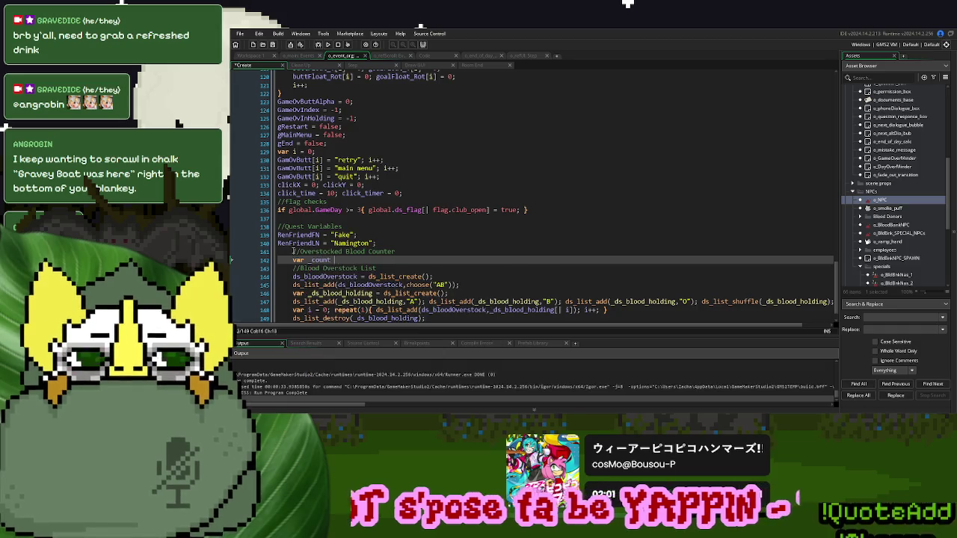
# - Use _count as the repeat count, set it to 1, and test it in a new game
pyautogui.doubleClick(320, 260)
pyautogui.hotkey('ctrl', 'c')
pyautogui.click(364, 310)
pyautogui.hotkey('ctrl', 'v')
pyautogui.click(346, 260)
pyautogui.press('Delete')
pyautogui.write('1')
pyautogui.press('F5')
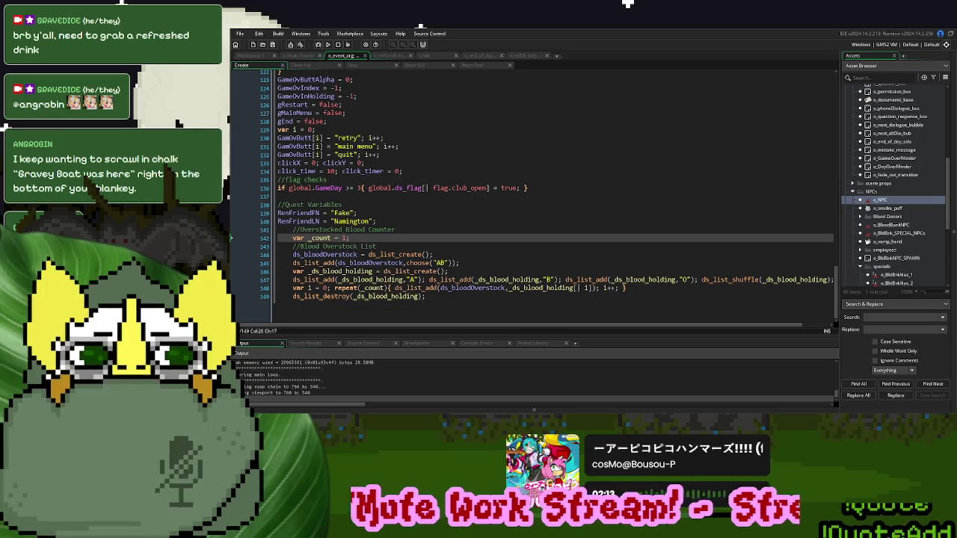
pyautogui.click(617, 163)
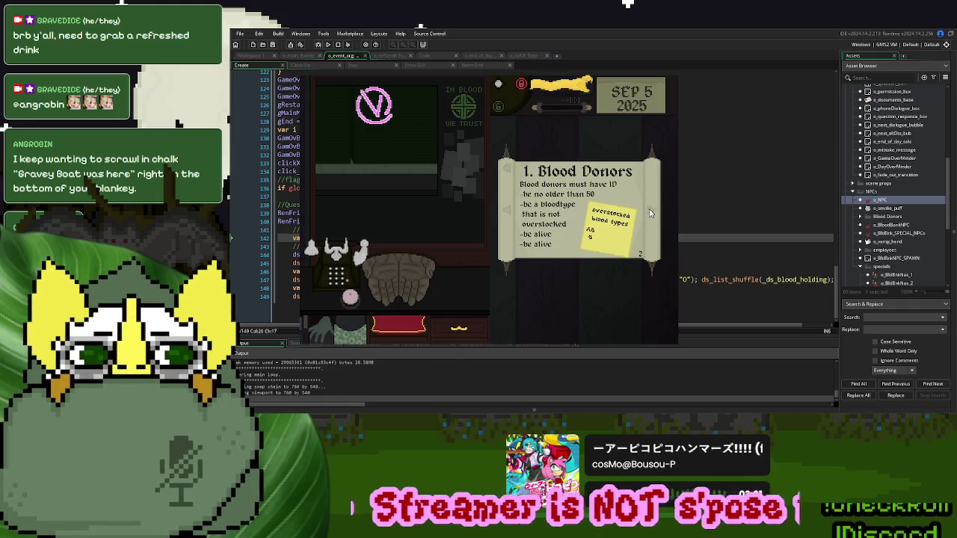
pyautogui.click(671, 76)
# - Set _count to 0 and check a new game again
pyautogui.click(439, 259)
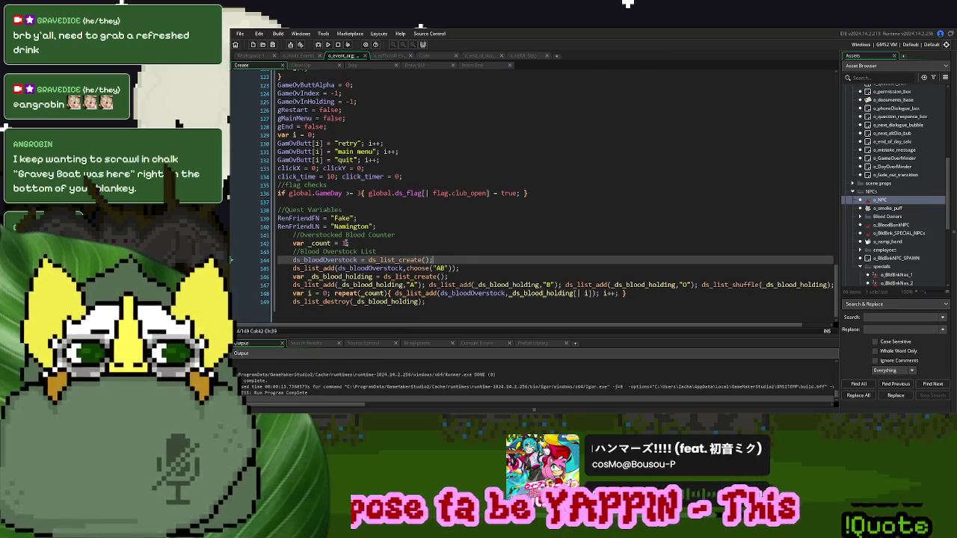
pyautogui.doubleClick(345, 243)
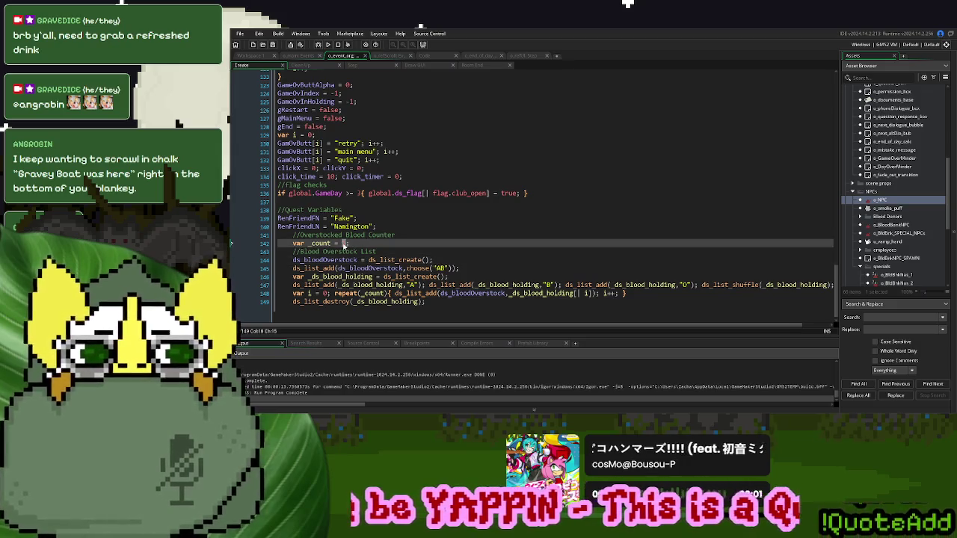
pyautogui.write('0;')
pyautogui.press('F5')
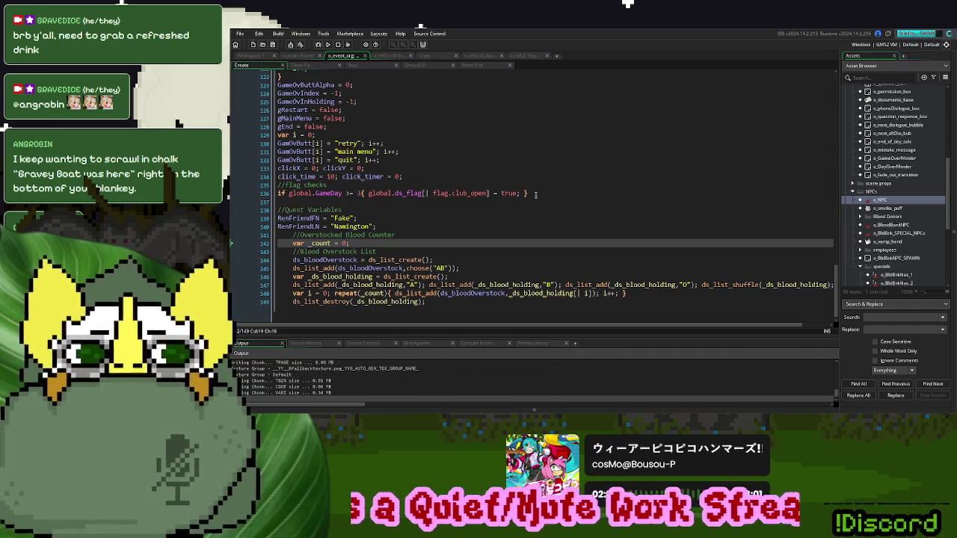
pyautogui.click(614, 149)
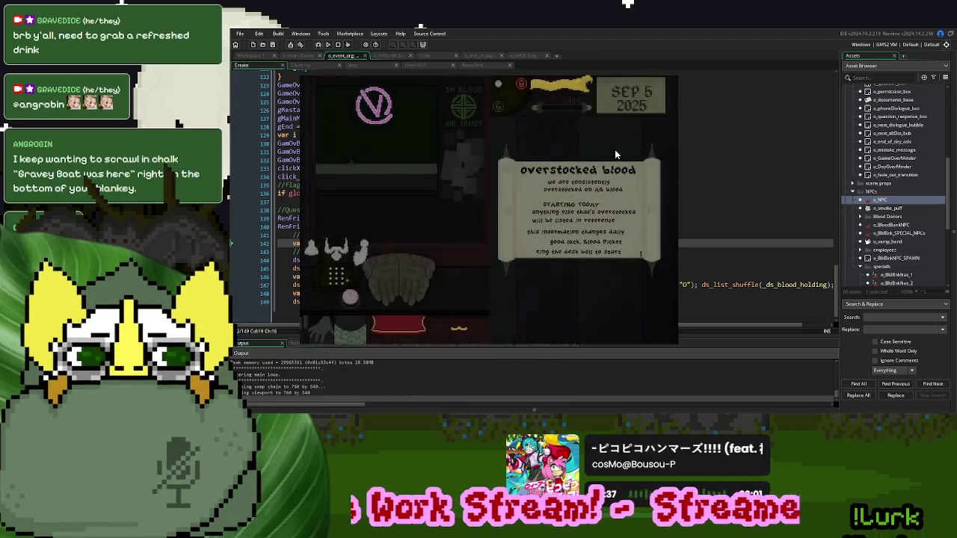
pyautogui.click(664, 78)
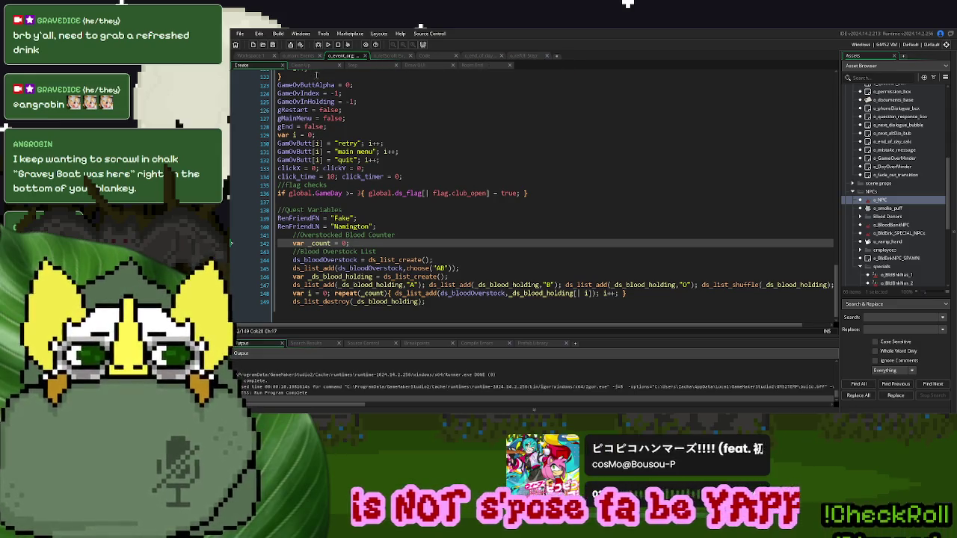
pyautogui.click(291, 56)
# - Add overstock_activated to the flag enum after debt_val in o_main's code
pyautogui.click(366, 297)
pyautogui.scroll(-6, 386, 289)
pyautogui.scroll(-9, 386, 290)
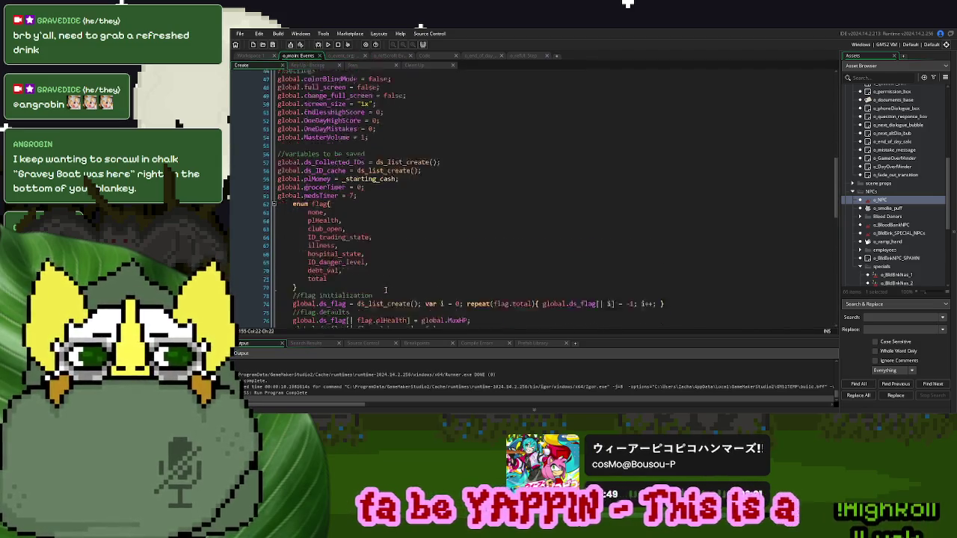
pyautogui.click(361, 209)
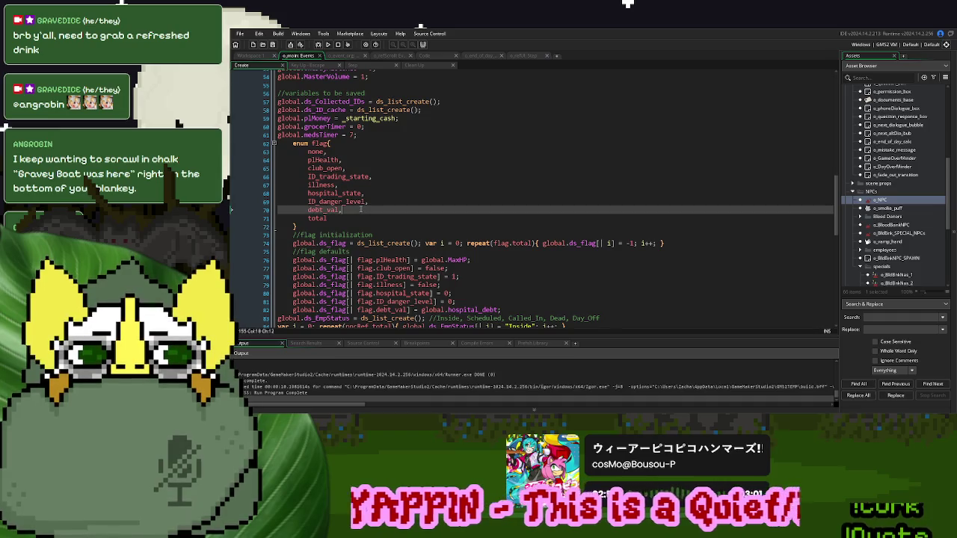
pyautogui.press('Return')
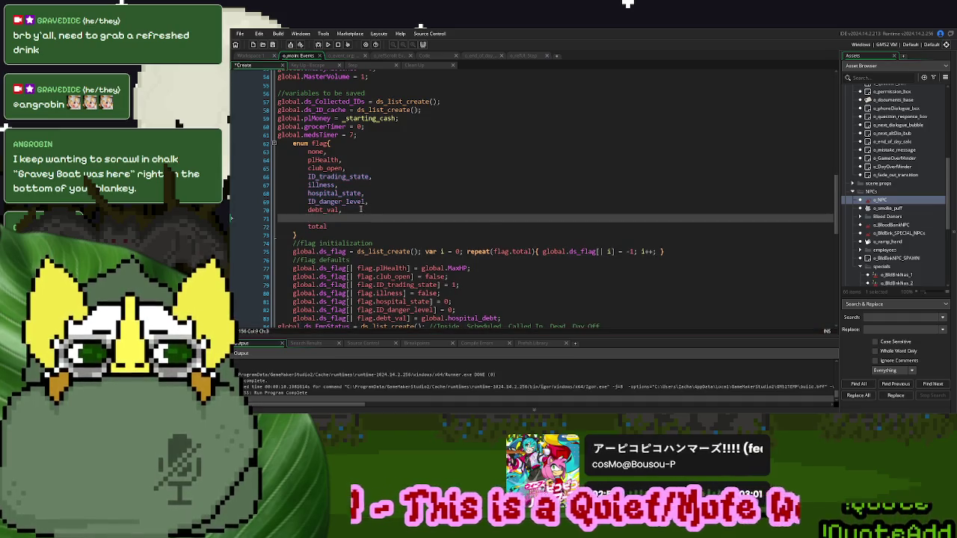
pyautogui.write('over')
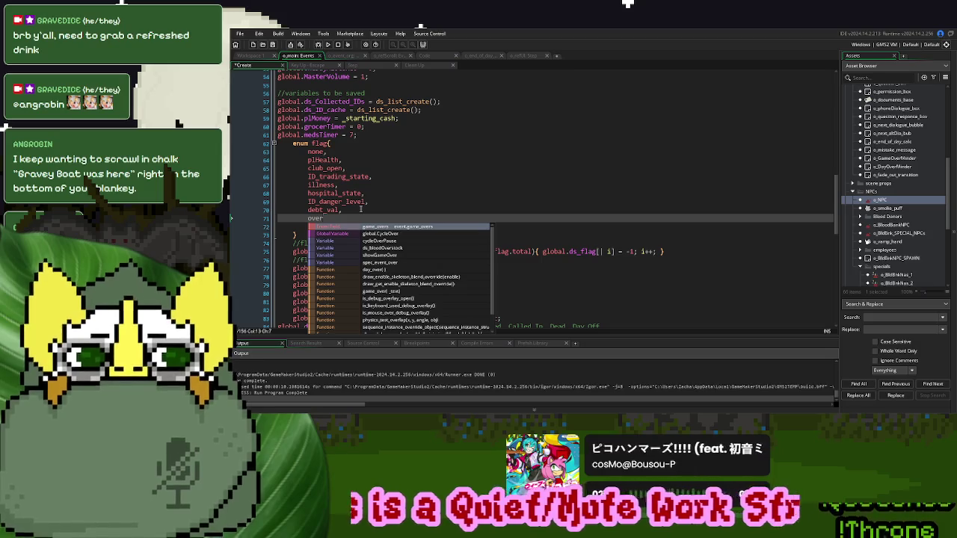
pyautogui.write('stock_activated,')
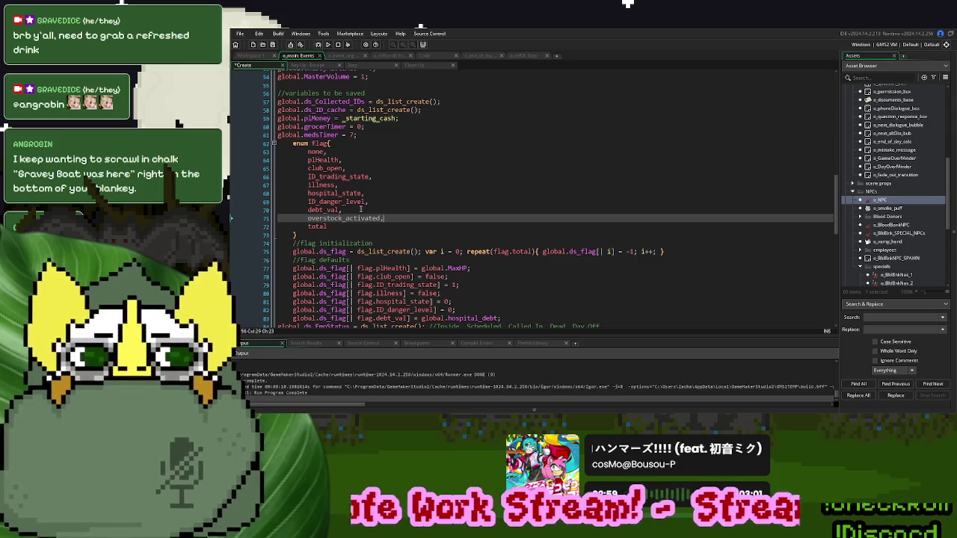
# - End the debt_val flag default with a semicolon and duplicate that line
pyautogui.scroll(-3, 360, 209)
pyautogui.doubleClick(360, 142)
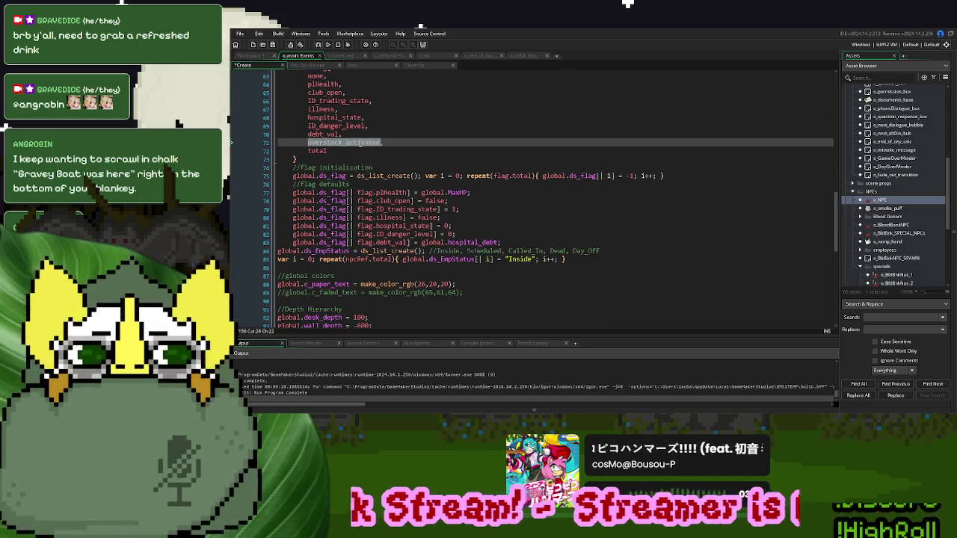
pyautogui.click(389, 192)
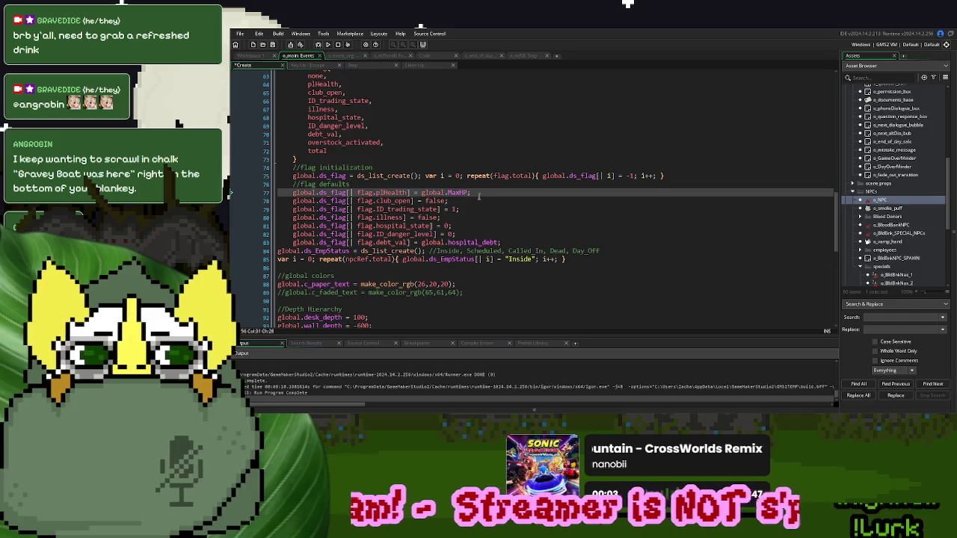
pyautogui.click(500, 243)
pyautogui.write(';')
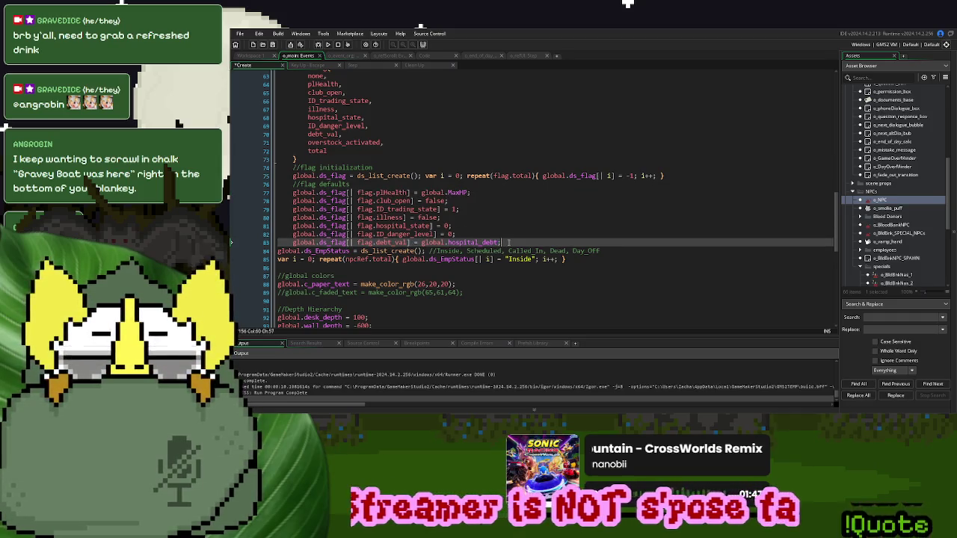
pyautogui.hotkey('ctrl', 'd')
# - Change the duplicated default to set flag.overstock_activated to false
pyautogui.doubleClick(335, 142)
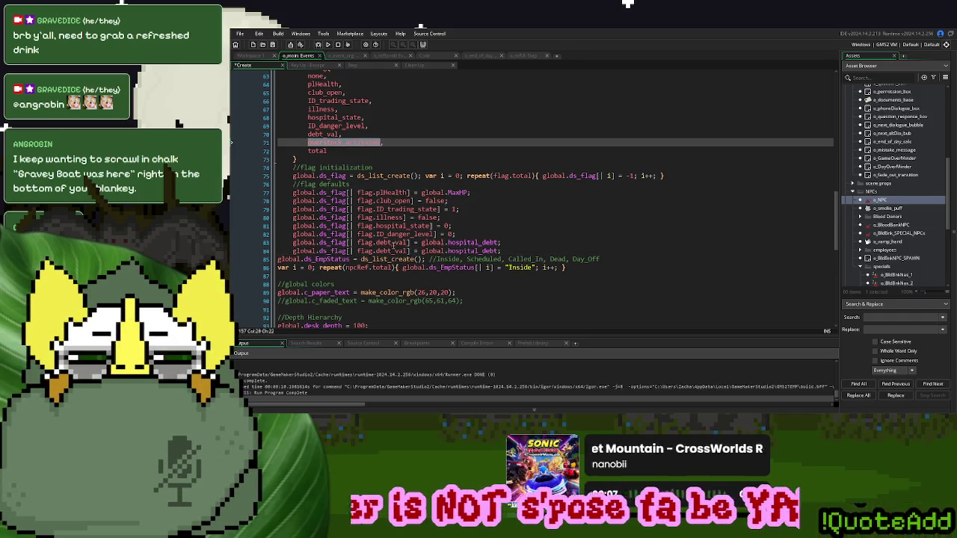
pyautogui.hotkey('ctrl', 'c')
pyautogui.doubleClick(385, 251)
pyautogui.hotkey('ctrl', 'v')
pyautogui.moveTo(541, 251); pyautogui.dragTo(463, 255)
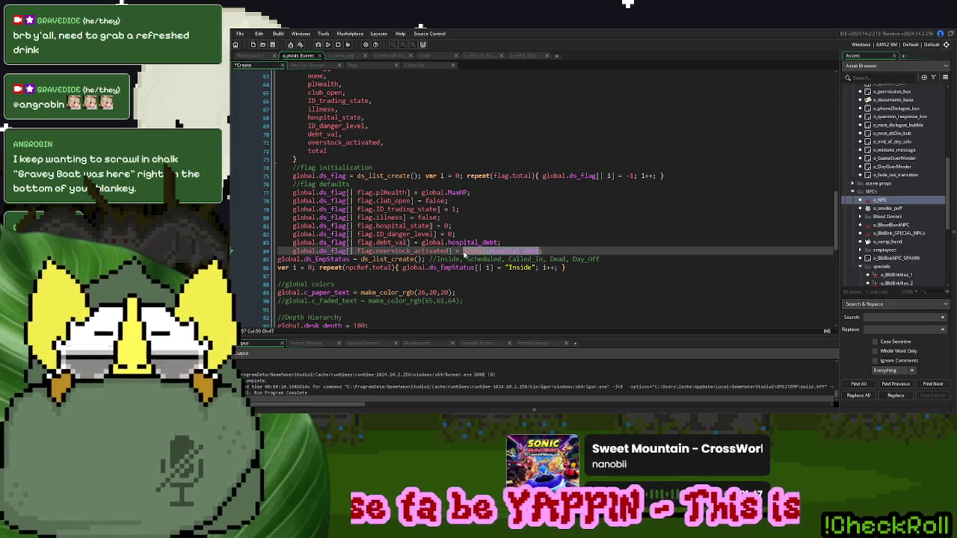
pyautogui.write('false')
pyautogui.moveTo(465, 255); pyautogui.dragTo(294, 256)
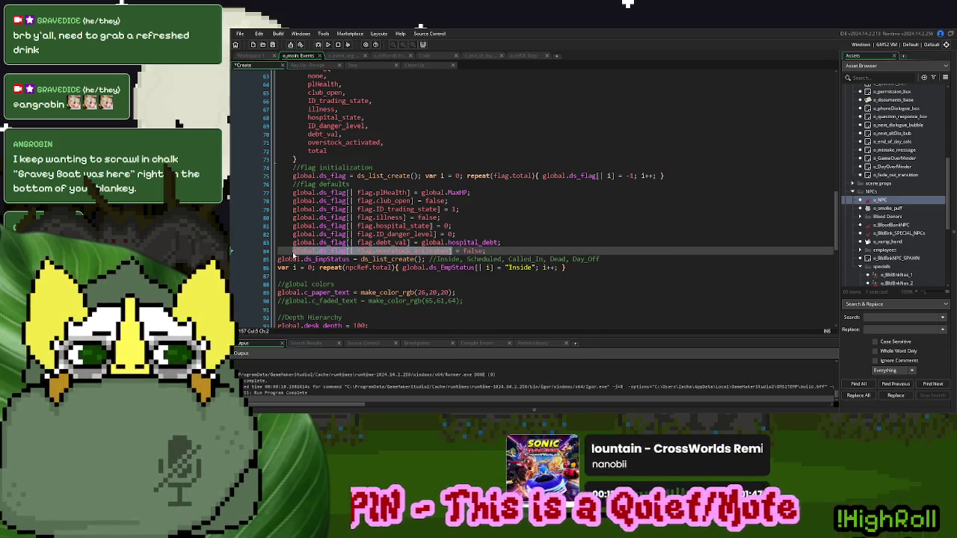
pyautogui.click(340, 56)
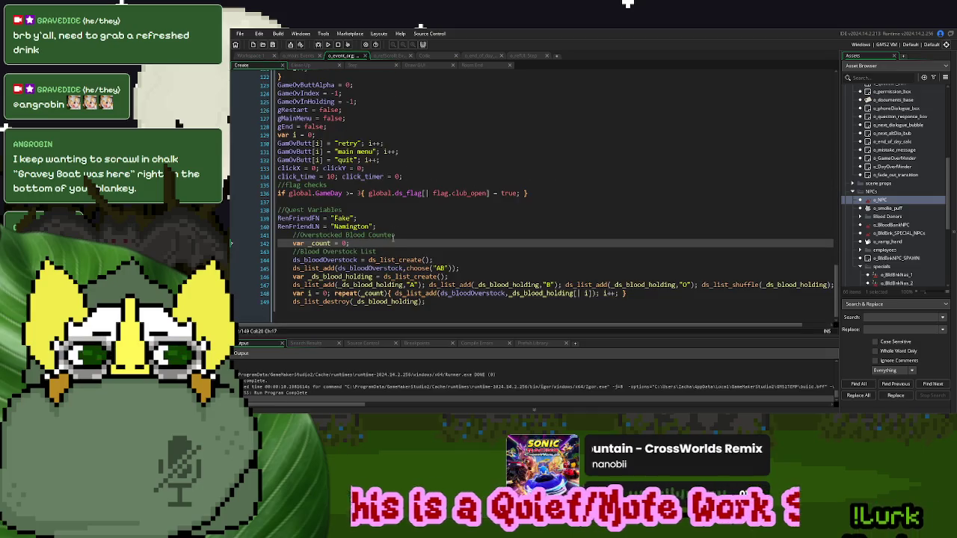
# - Add an overstock flag line above the Overstocked Blood Counter comment, then remove it again
pyautogui.click(291, 234)
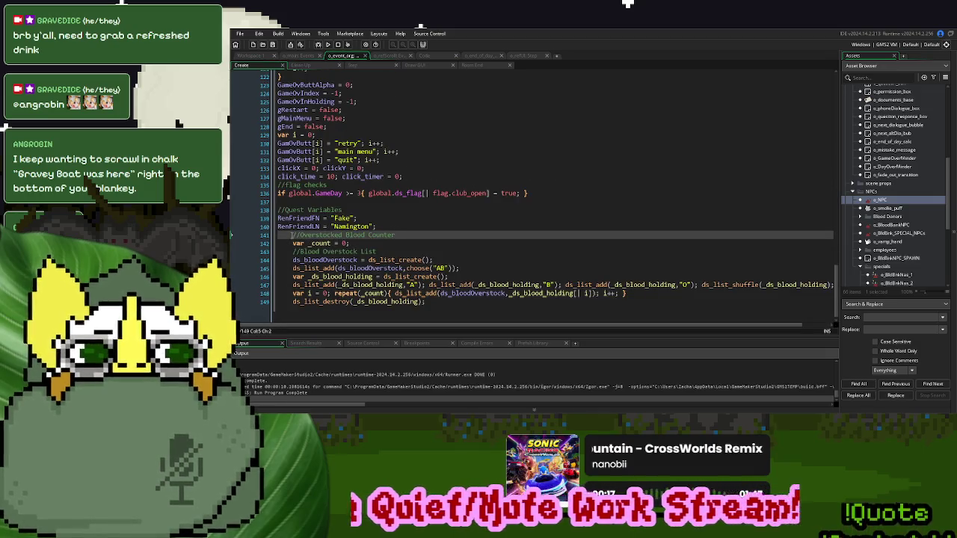
pyautogui.press('Return')
pyautogui.press('Up')
pyautogui.write('global.ds_flag[| flag.overstock_activated]')
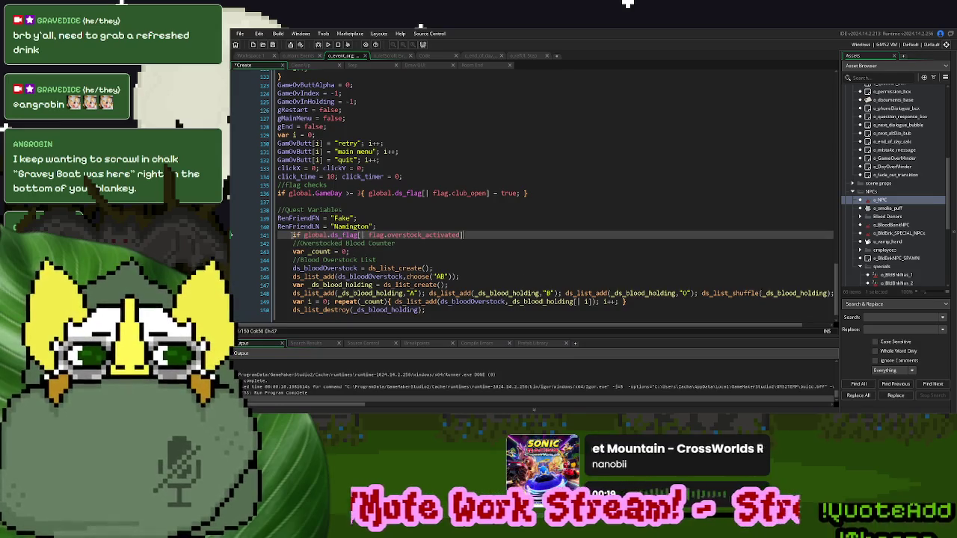
pyautogui.write(' = false')
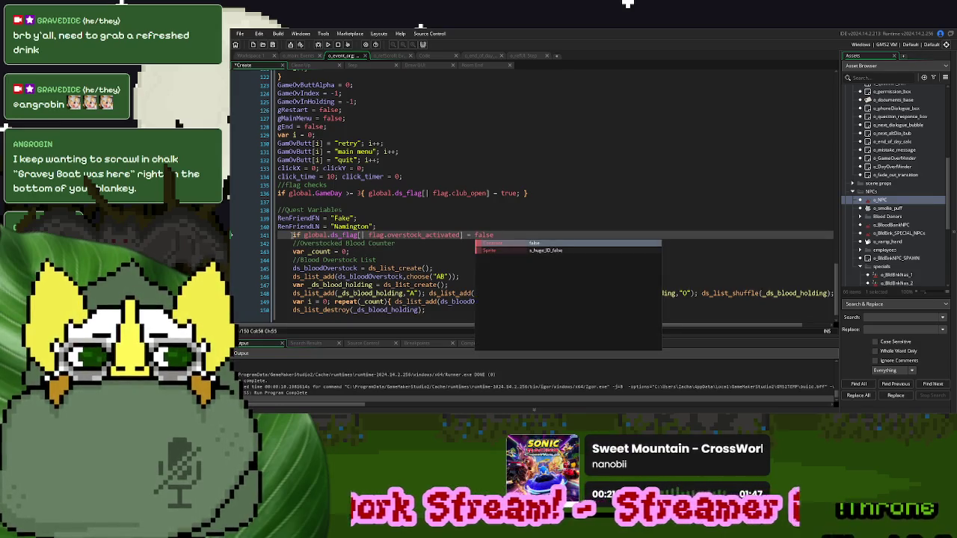
pyautogui.hotkey('shift', 'Home')
pyautogui.press('BackSpace')
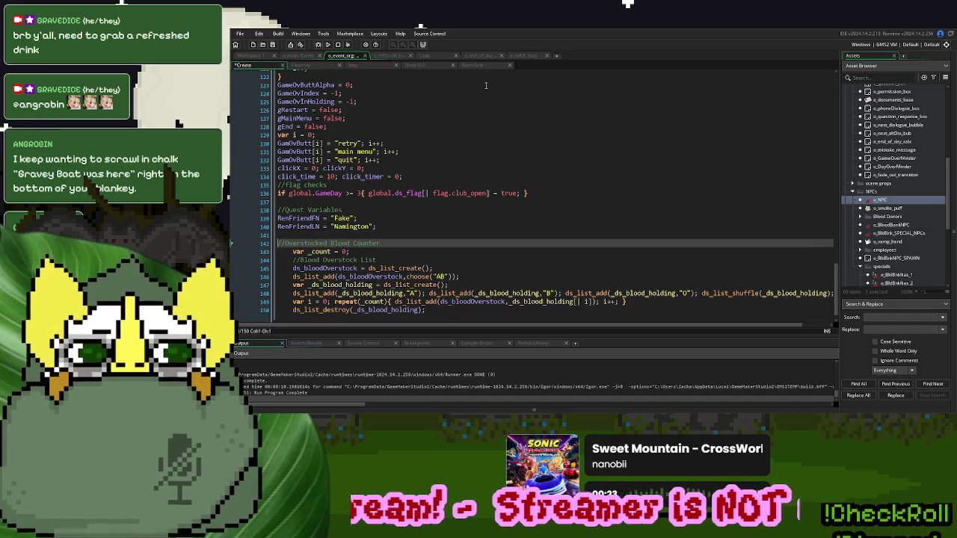
# - In Room End, add a new block: if global.ds_flag[| flag.overstock_activated] = false {
pyautogui.click(473, 65)
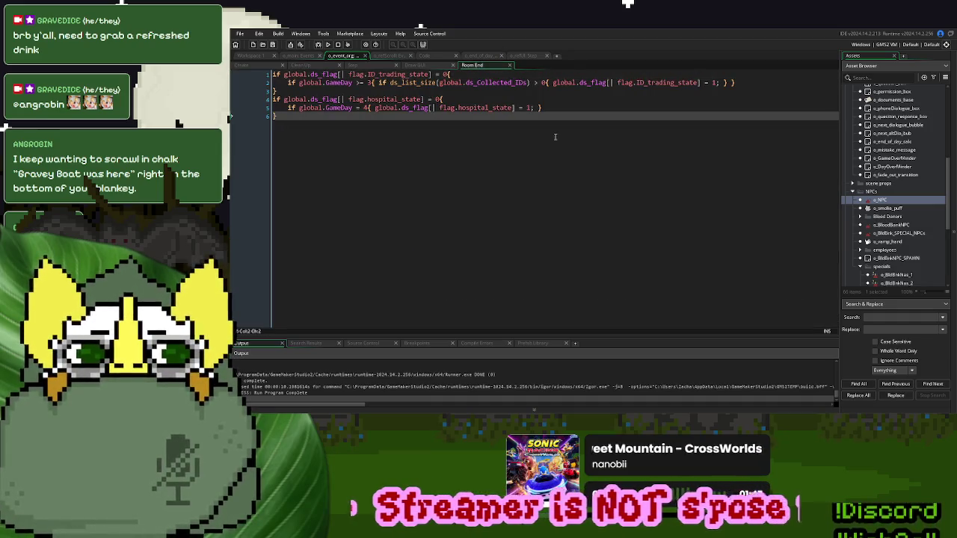
pyautogui.press('Return')
pyautogui.write('if global.ds_flag[| flag.overstock_activated] ')
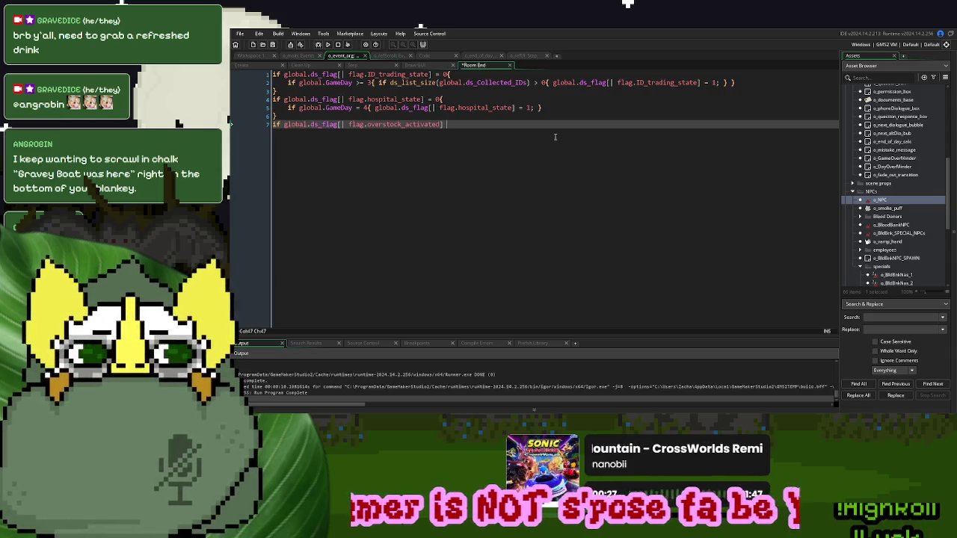
pyautogui.write('= false{')
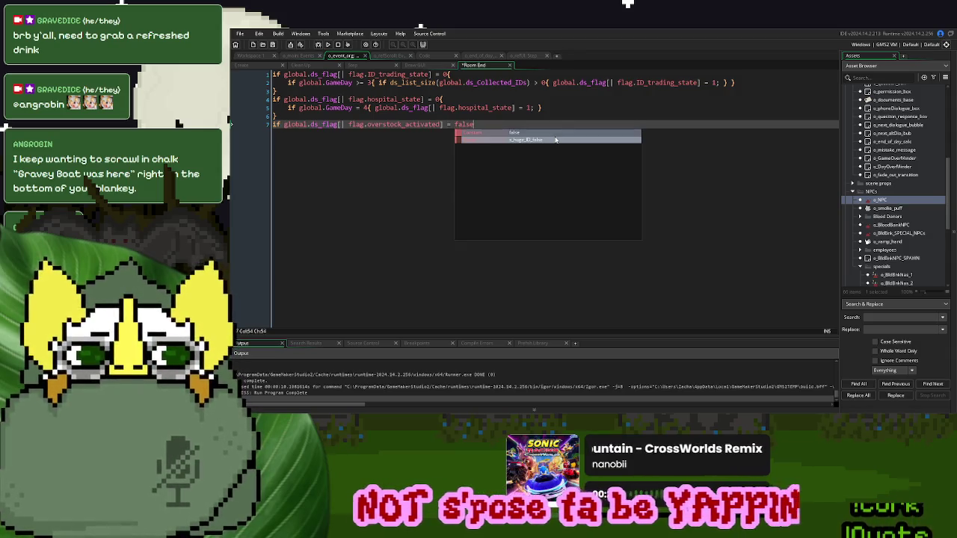
pyautogui.press('Return')
# - Paste the GameDay check into the block and change it to overstock_activated = true
pyautogui.moveTo(543, 107); pyautogui.dragTo(287, 107)
pyautogui.click(299, 133)
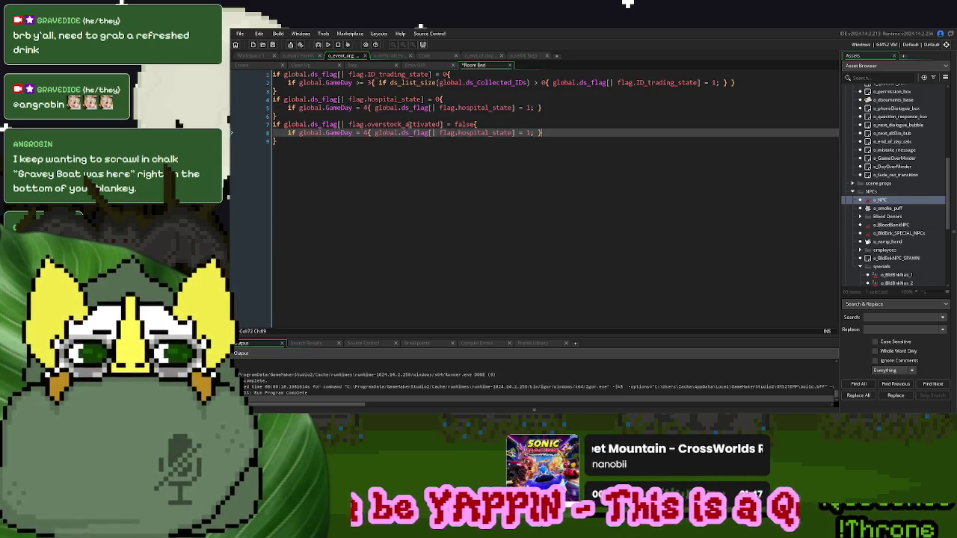
pyautogui.hotkey('ctrl', 'v')
pyautogui.doubleClick(404, 124)
pyautogui.hotkey('ctrl', 'c')
pyautogui.doubleClick(487, 133)
pyautogui.hotkey('ctrl', 'v')
pyautogui.doubleClick(547, 133)
pyautogui.write('true')
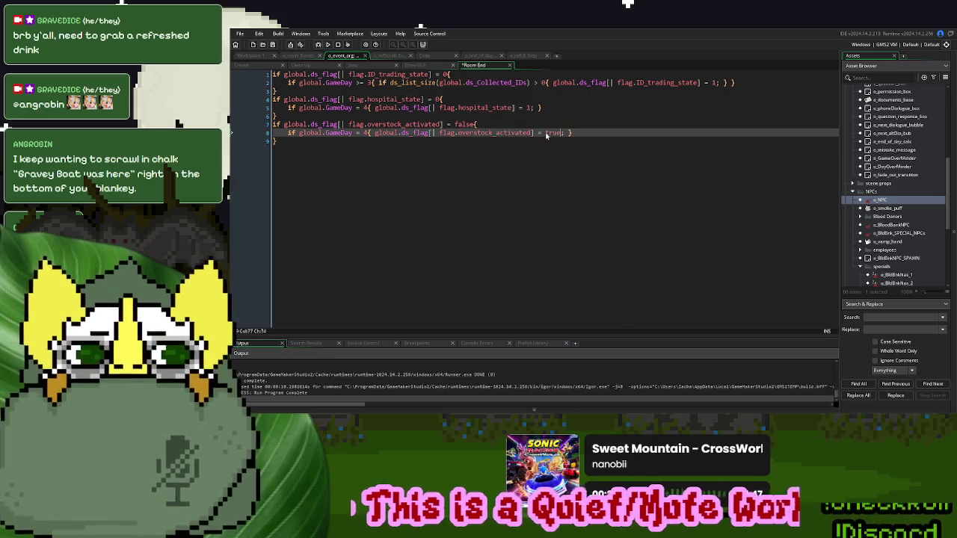
# - Compare the Create and Room End code and copy the overstock flag lookup
pyautogui.click(256, 66)
pyautogui.scroll(-10, 417, 178)
pyautogui.scroll(15, 416, 178)
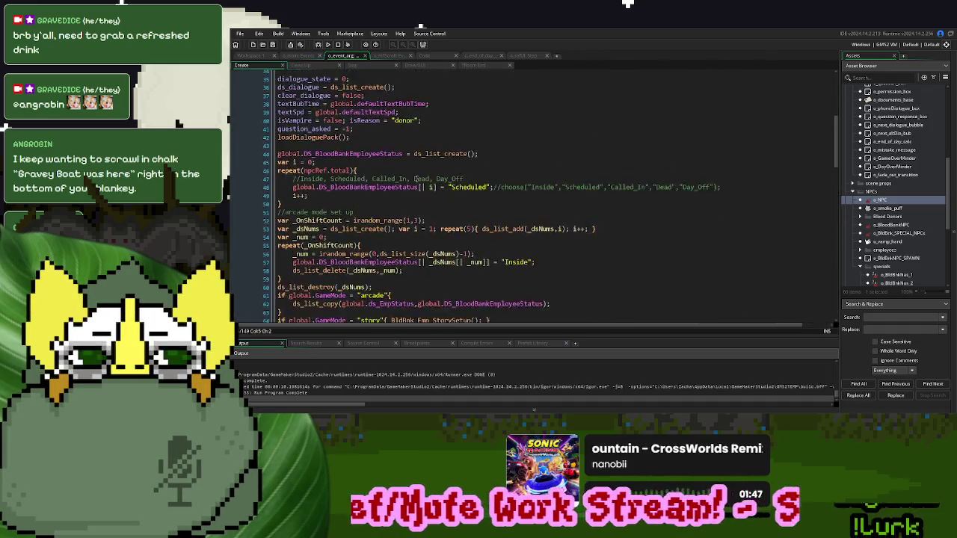
pyautogui.click(491, 67)
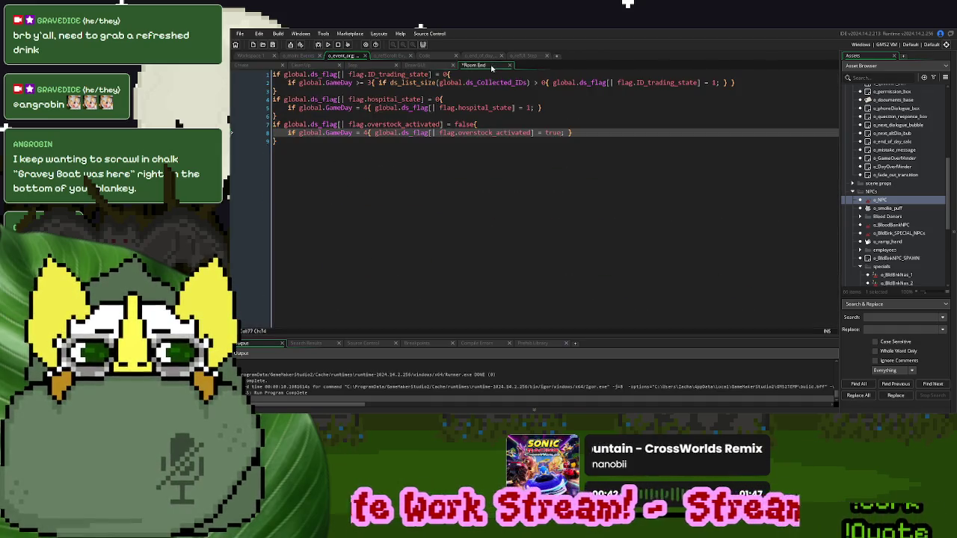
pyautogui.click(437, 151)
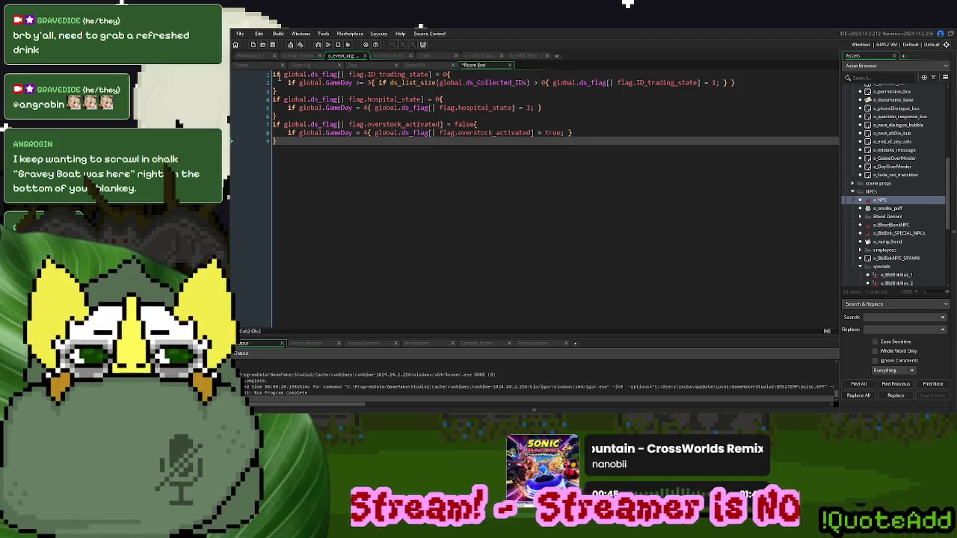
pyautogui.click(242, 65)
pyautogui.scroll(-20, 400, 239)
pyautogui.scroll(-14, 398, 243)
pyautogui.click(471, 66)
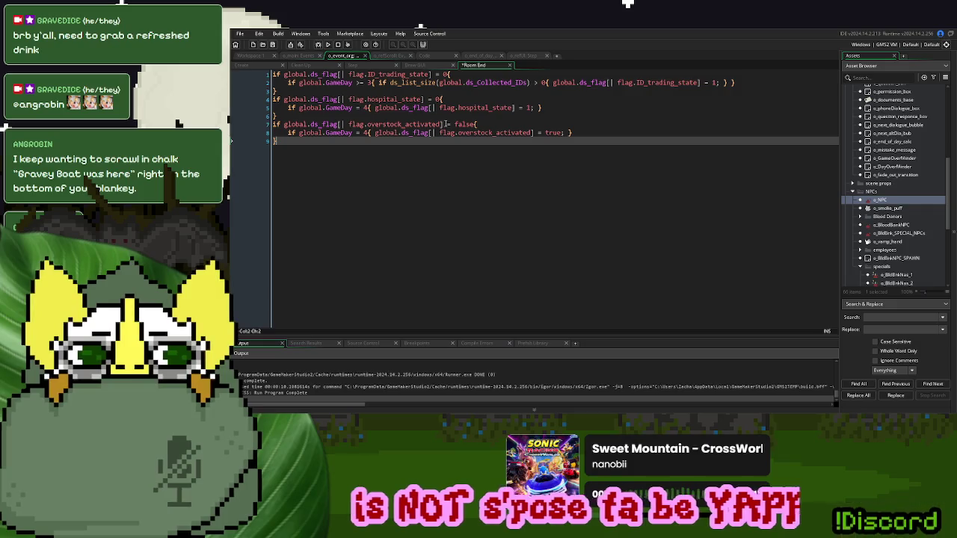
pyautogui.moveTo(446, 124); pyautogui.dragTo(284, 124)
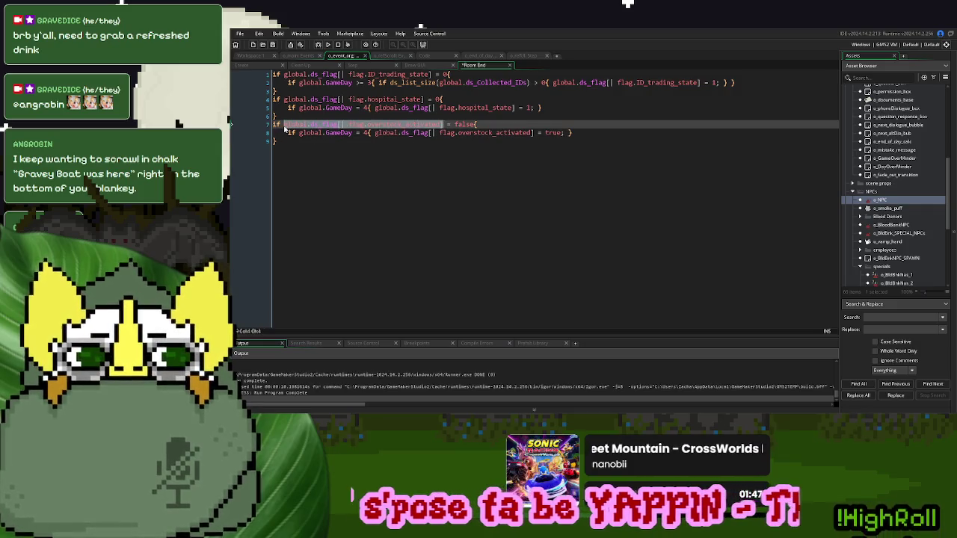
# - Below the blood counter comment, write a condition: overstock flag true or global.GameMode
pyautogui.click(250, 67)
pyautogui.scroll(1, 411, 226)
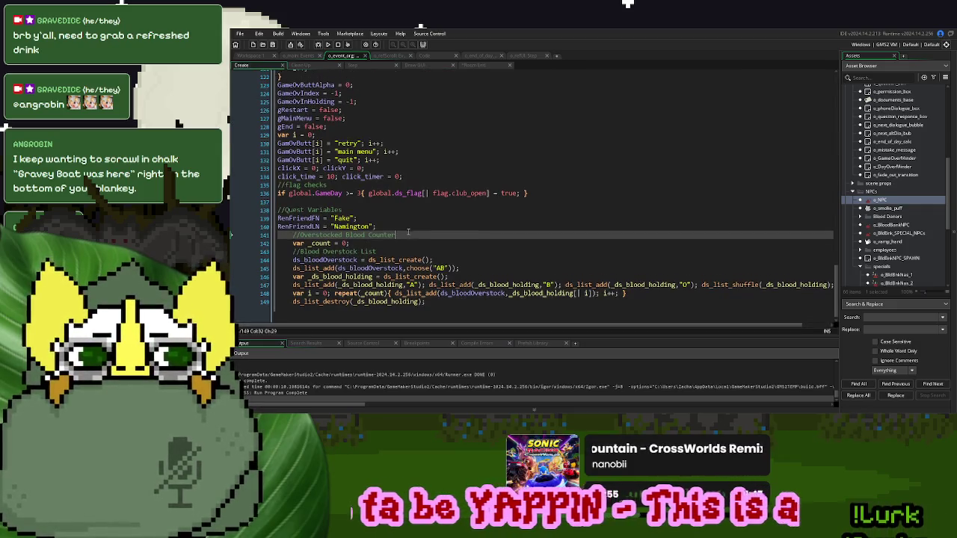
pyautogui.click(378, 243)
pyautogui.press('Return')
pyautogui.write('if')
pyautogui.hotkey('ctrl', 'v')
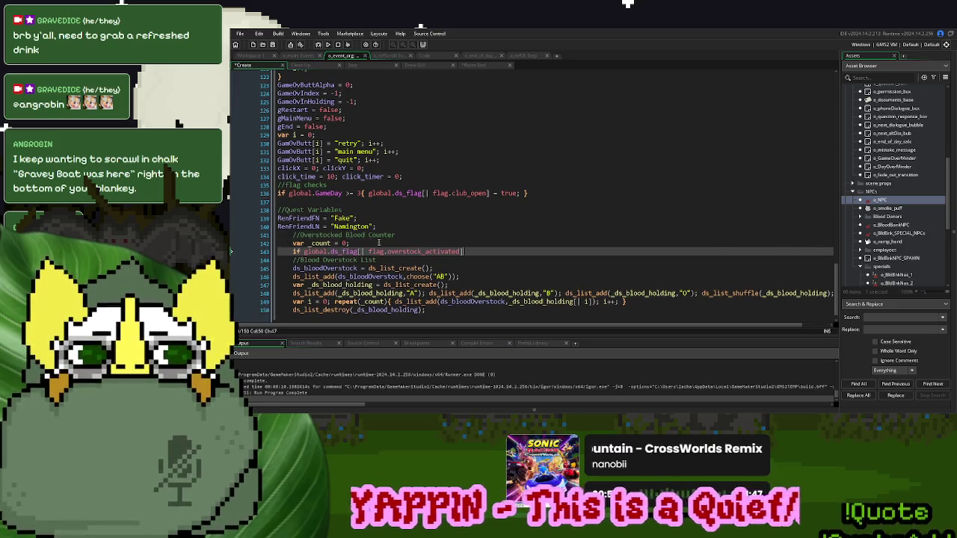
pyautogui.write('true ')
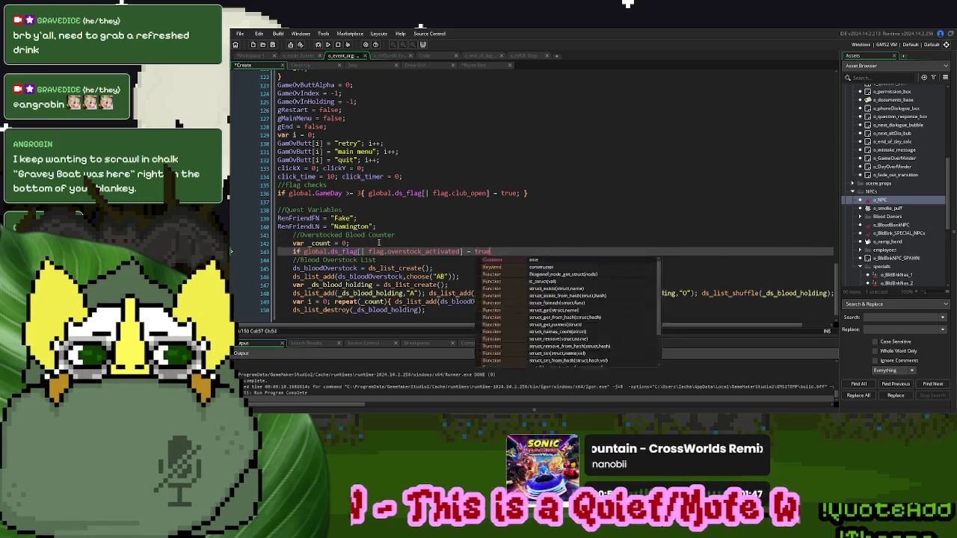
pyautogui.write('or global.Game')
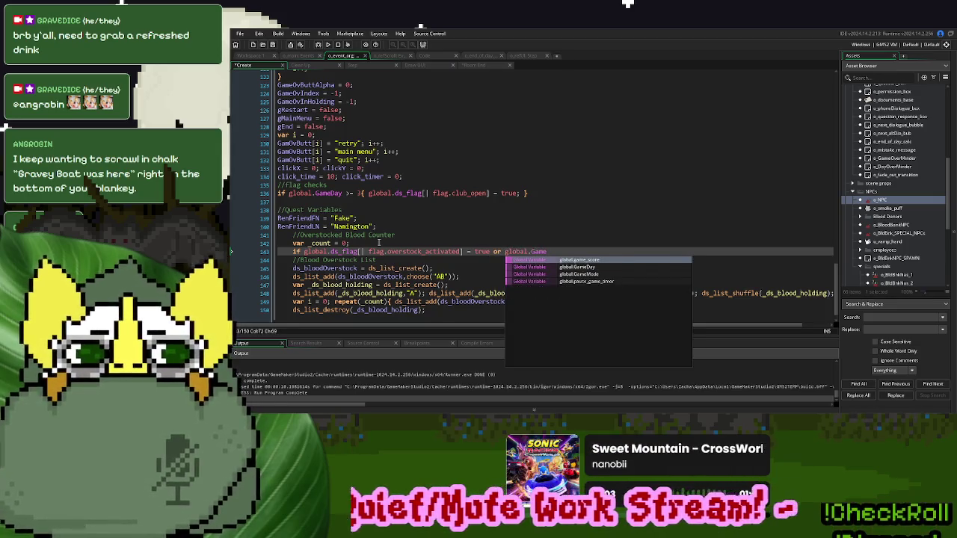
pyautogui.press('Down')
pyautogui.press('Down')
pyautogui.press('Return')
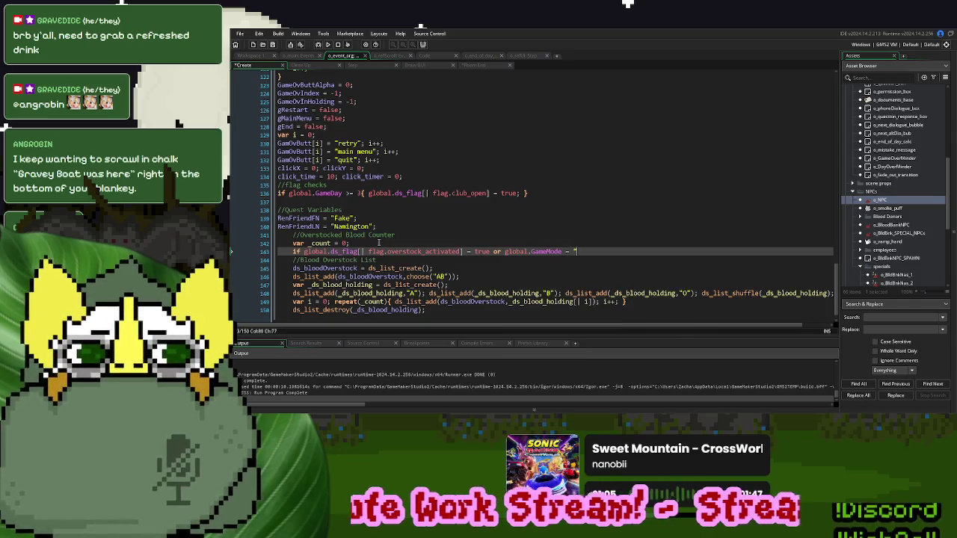
pyautogui.write('arcade"{')
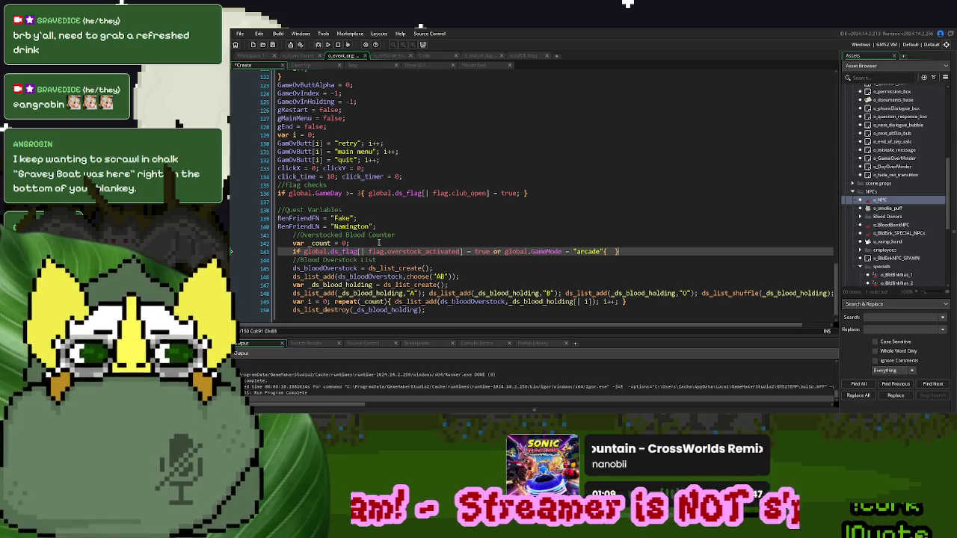
# - Check where global.GameMode is set in o_main's code
pyautogui.click(293, 57)
pyautogui.scroll(15, 391, 216)
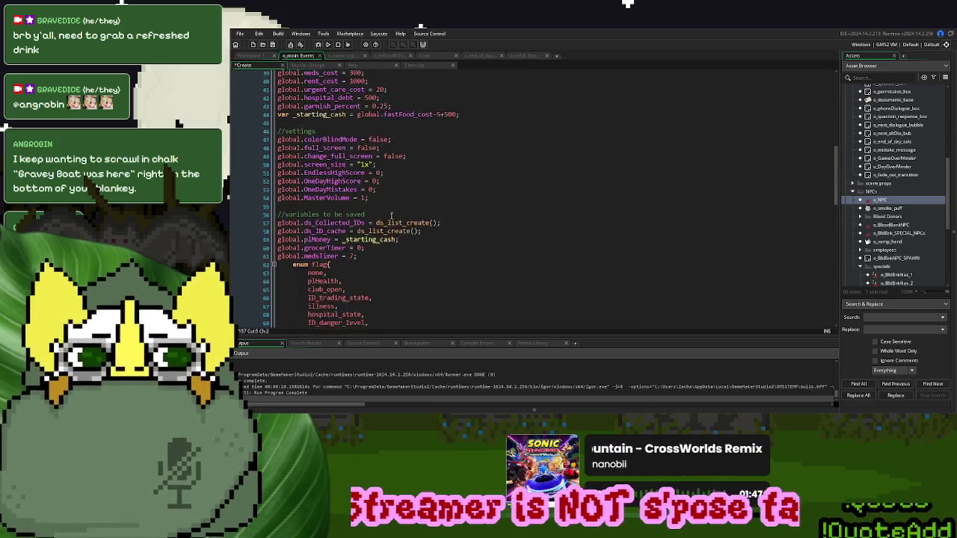
pyautogui.scroll(5, 391, 216)
pyautogui.click(375, 200)
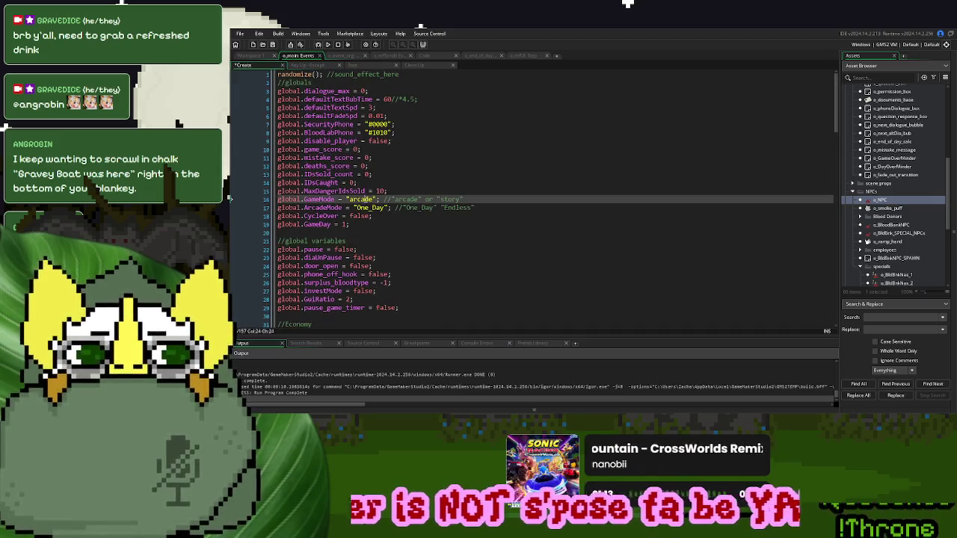
# - Inside the arcade braces on line 143, set _count to choose(1,1,2), then save and run
pyautogui.click(346, 57)
pyautogui.doubleClick(577, 251)
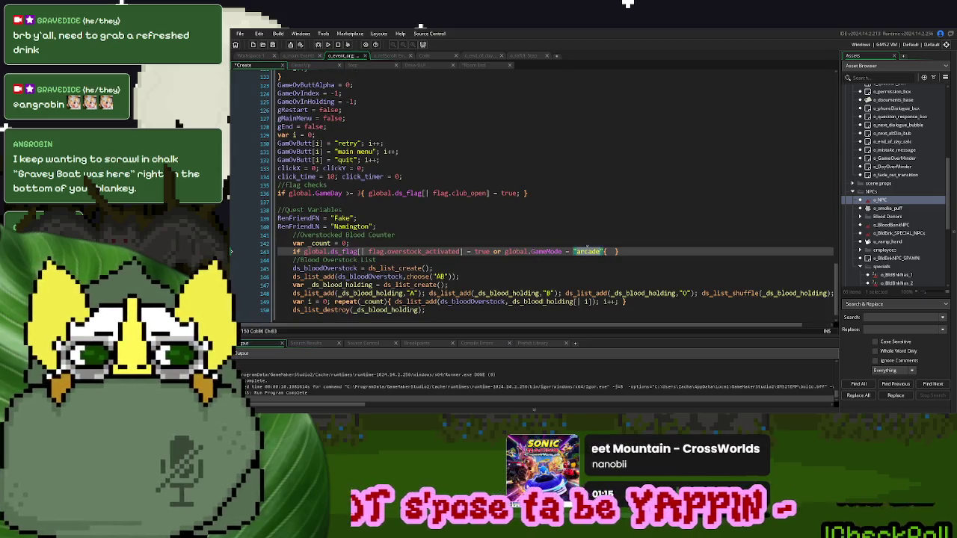
pyautogui.moveTo(348, 243); pyautogui.dragTo(307, 244)
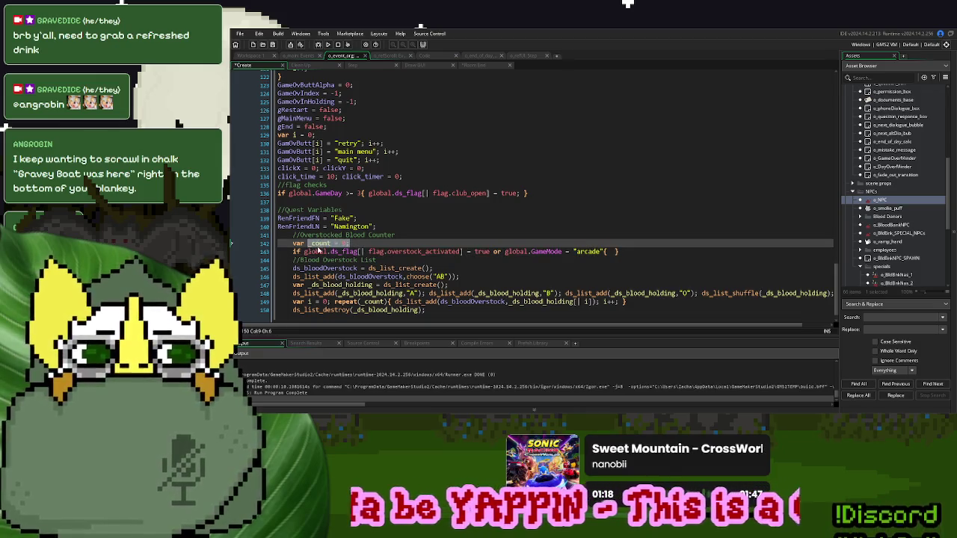
pyautogui.click(613, 251)
pyautogui.write('_count = 0')
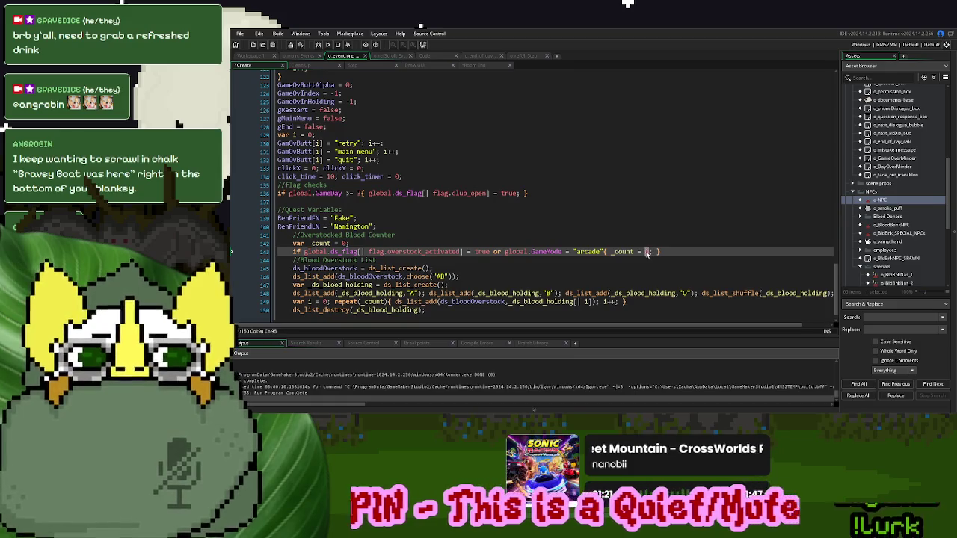
pyautogui.write('choose(')
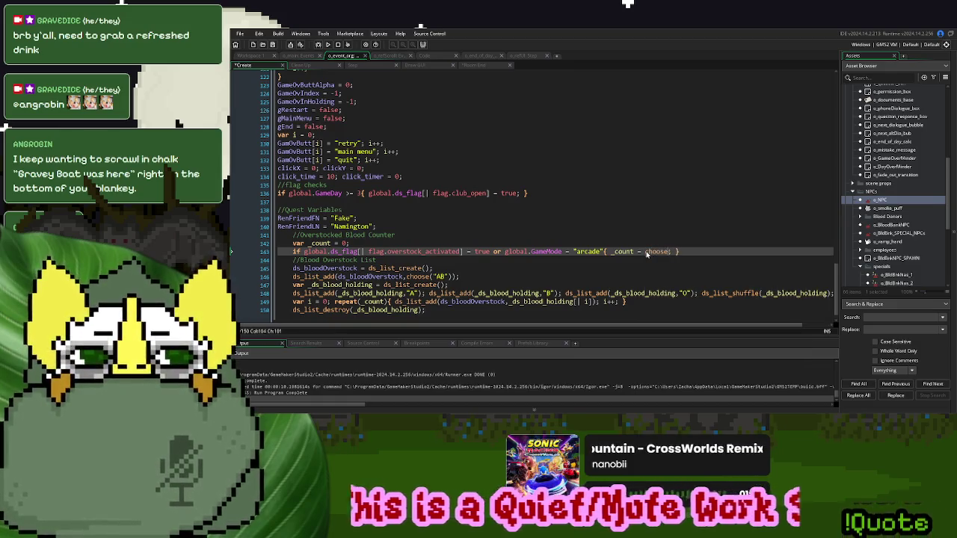
pyautogui.write('1,2,3')
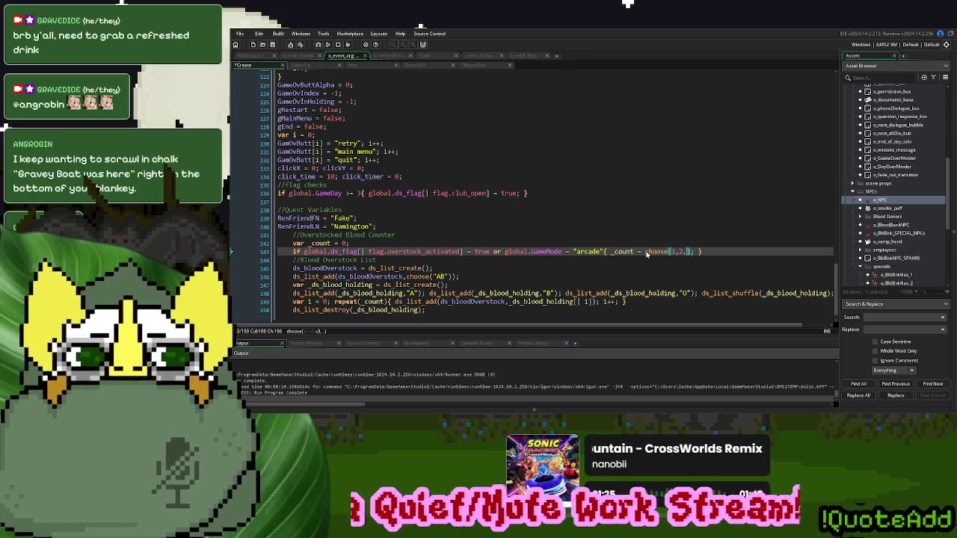
pyautogui.press('Left')
pyautogui.press('Left')
pyautogui.press('Left')
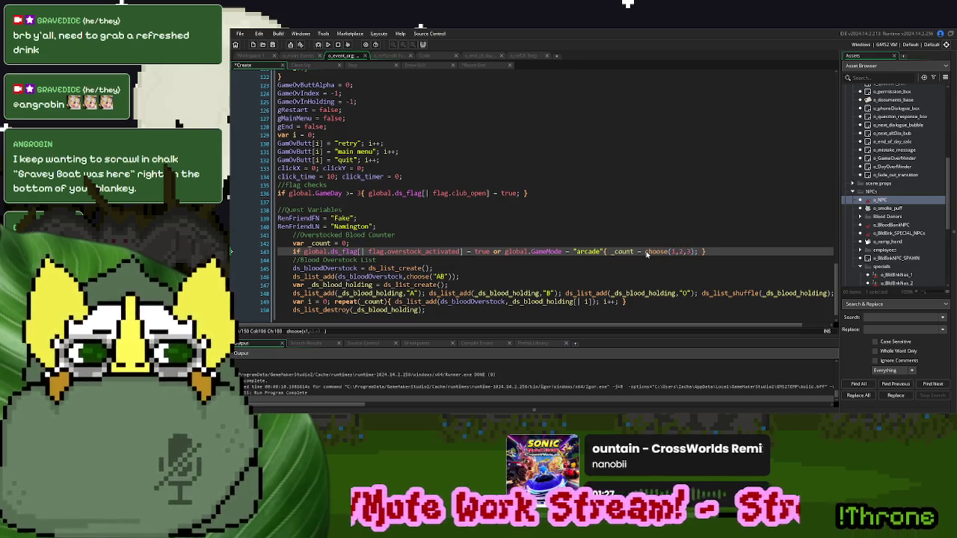
pyautogui.write(',1,1')
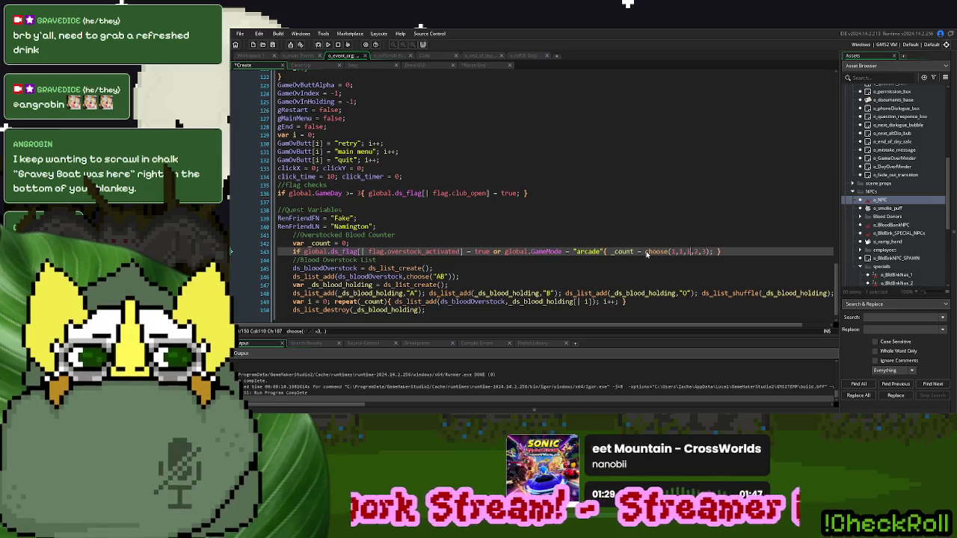
pyautogui.write(',2')
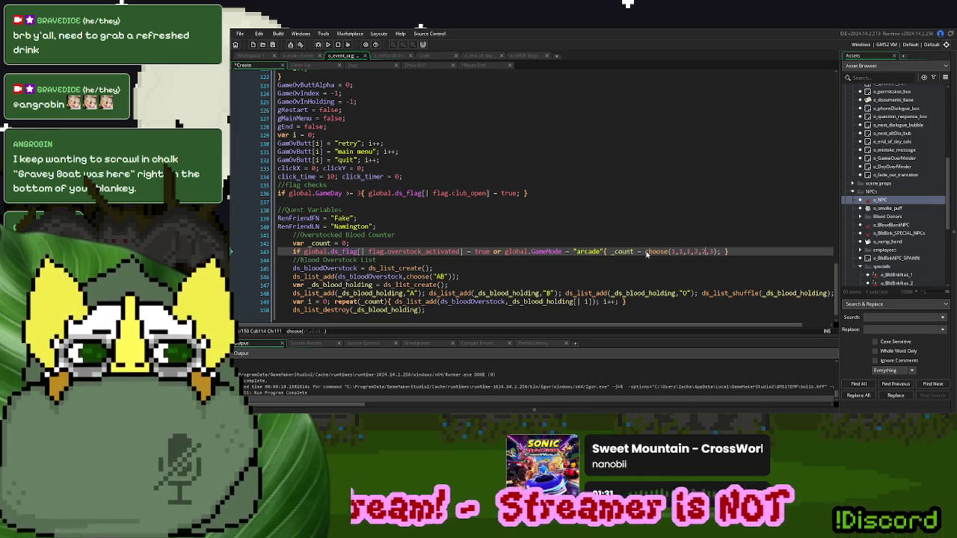
pyautogui.click(740, 255)
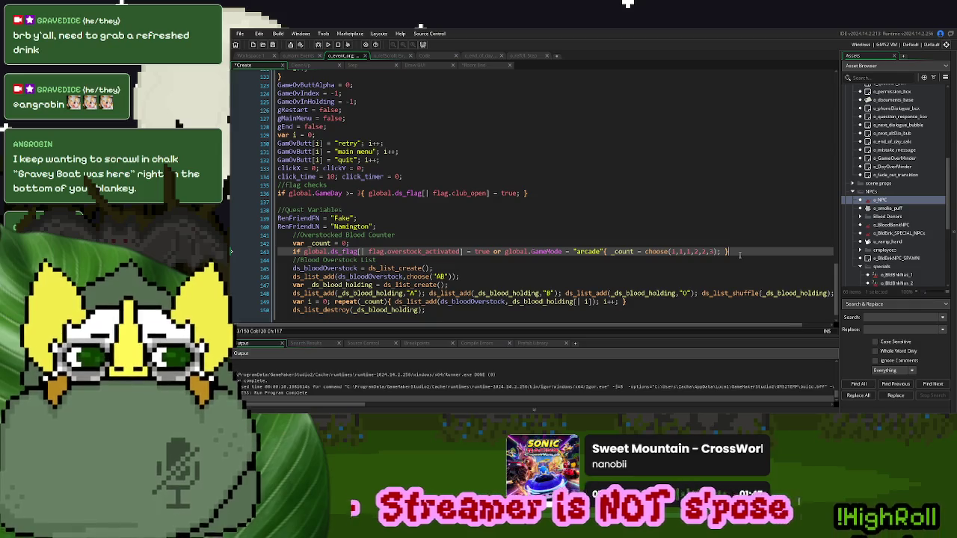
pyautogui.press('Left')
pyautogui.press('Left')
pyautogui.press('Left')
pyautogui.press('BackSpace')
pyautogui.press('BackSpace')
pyautogui.press('BackSpace')
pyautogui.press('BackSpace')
pyautogui.press('BackSpace')
pyautogui.press('Down')
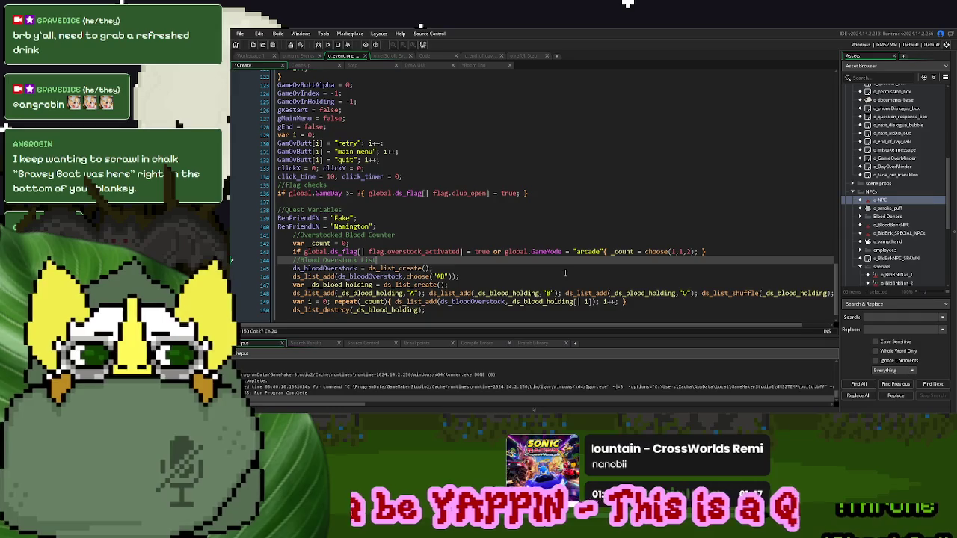
pyautogui.scroll(-1, 569, 272)
pyautogui.click(327, 44)
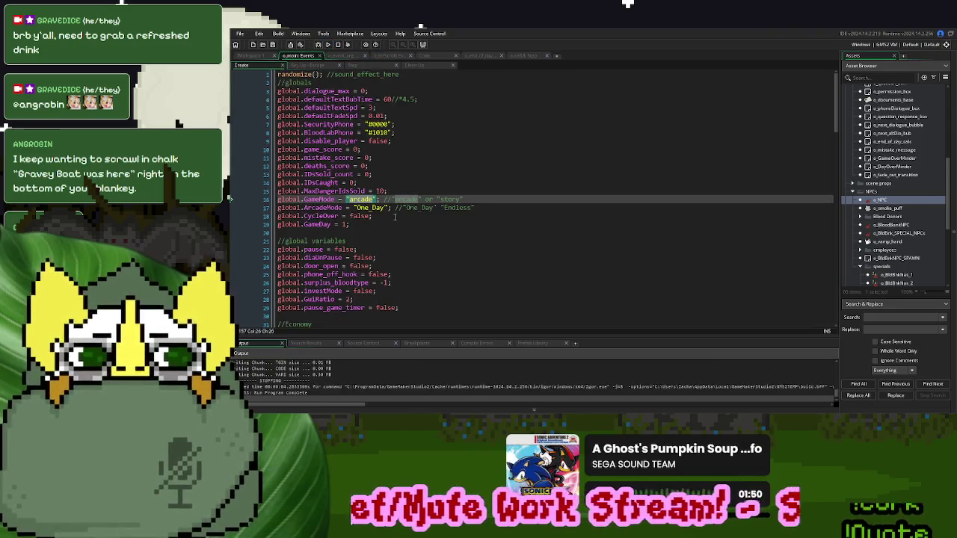
# - Change overstock_activated's default on line 84 to true;//false and run the game
pyautogui.scroll(-20, 394, 217)
pyautogui.scroll(1, 394, 238)
pyautogui.scroll(-3, 403, 224)
pyautogui.scroll(3, 449, 194)
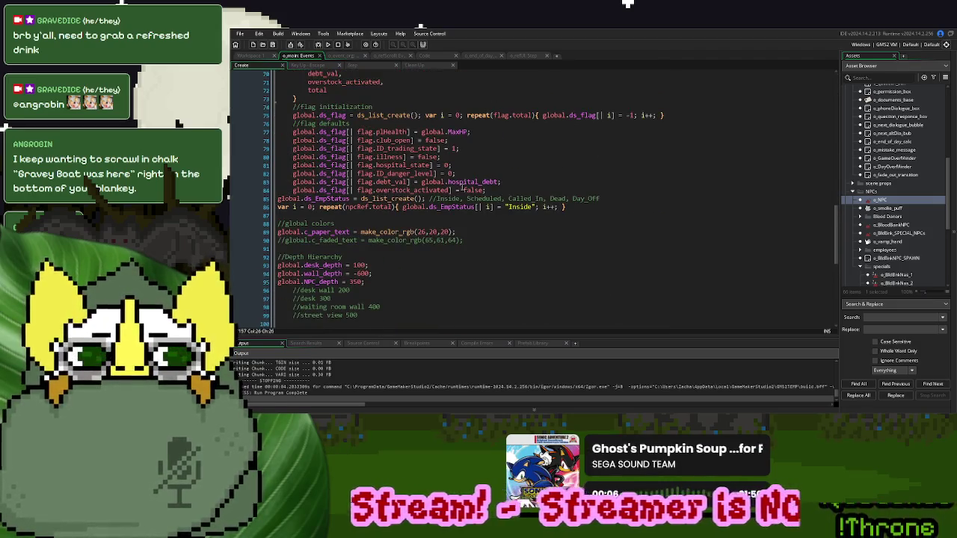
pyautogui.click(464, 190)
pyautogui.write('true;')
pyautogui.write('//')
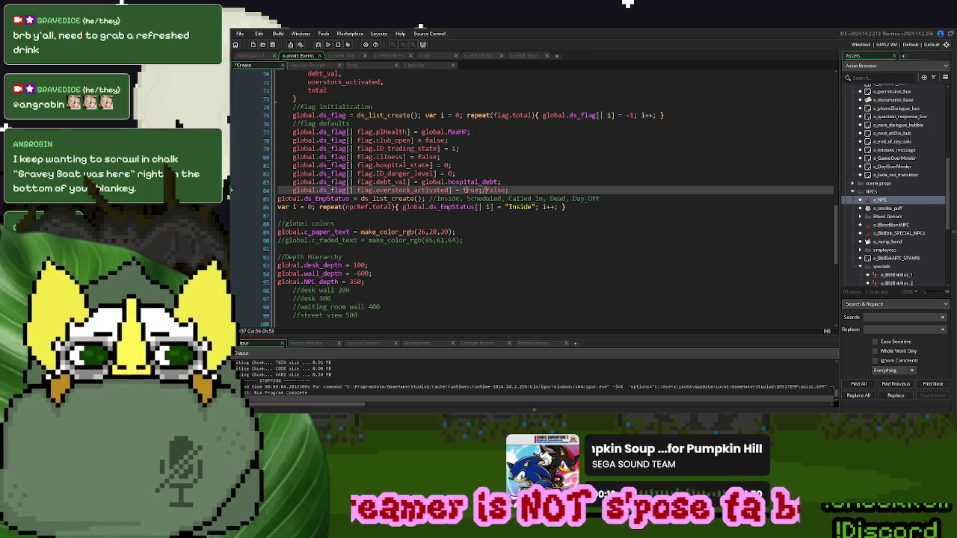
pyautogui.click(328, 44)
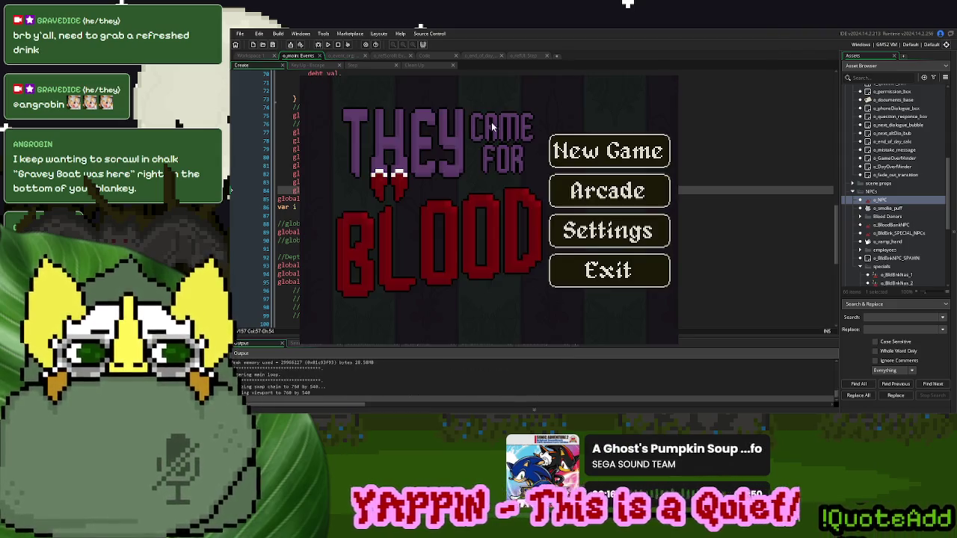
pyautogui.click(609, 151)
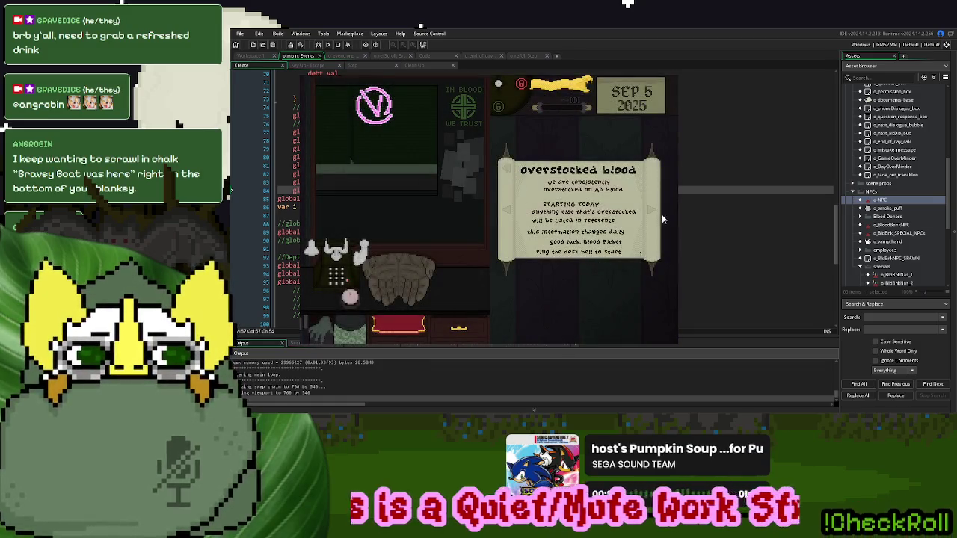
pyautogui.click(662, 216)
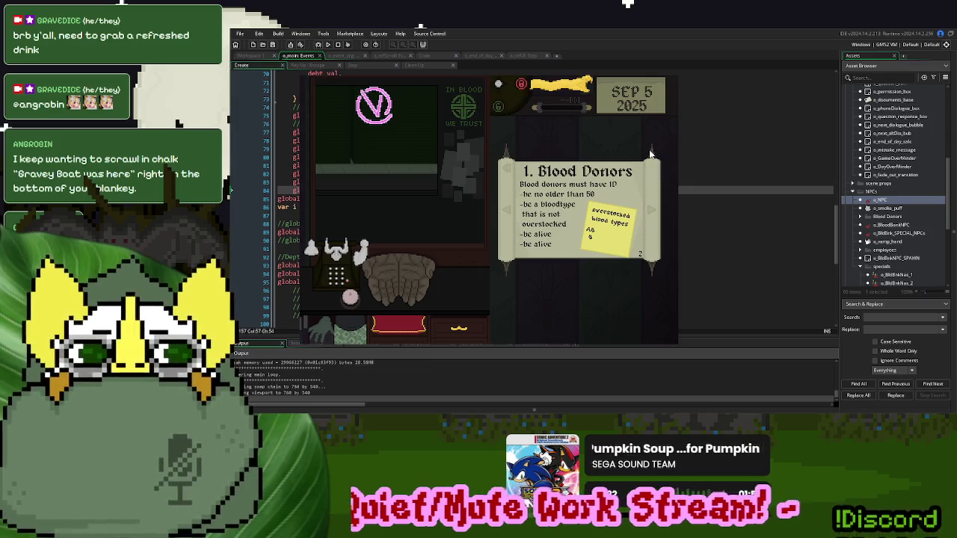
pyautogui.press('r')
pyautogui.click(627, 209)
pyautogui.click(655, 214)
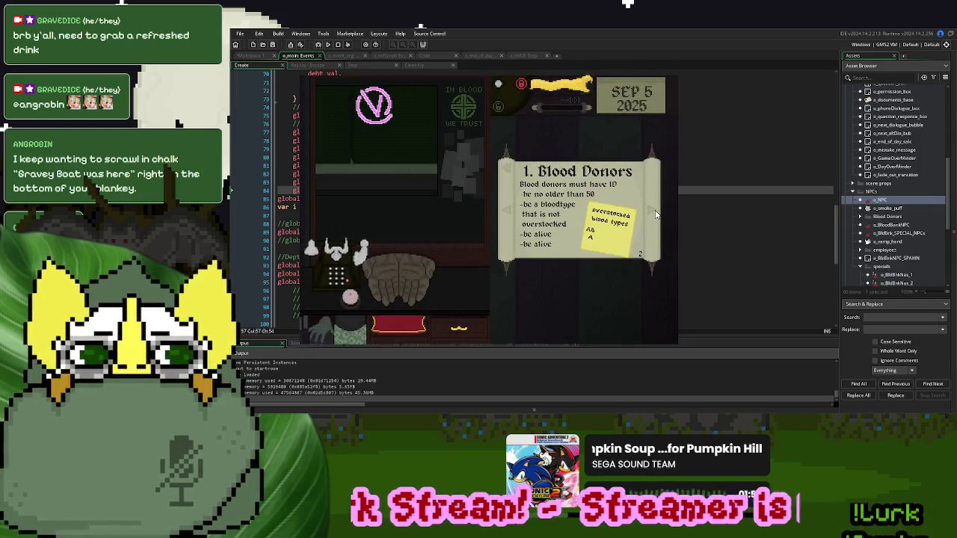
pyautogui.press('r')
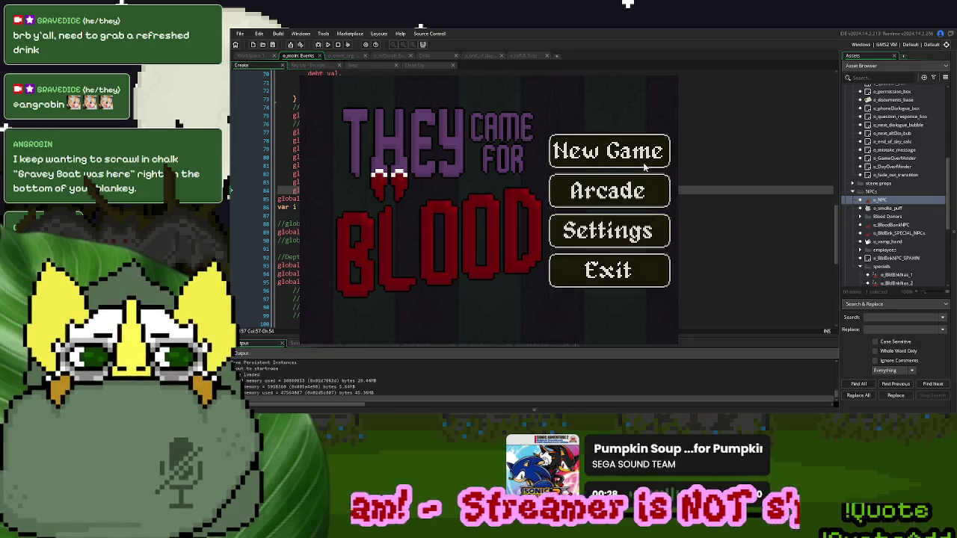
pyautogui.click(642, 165)
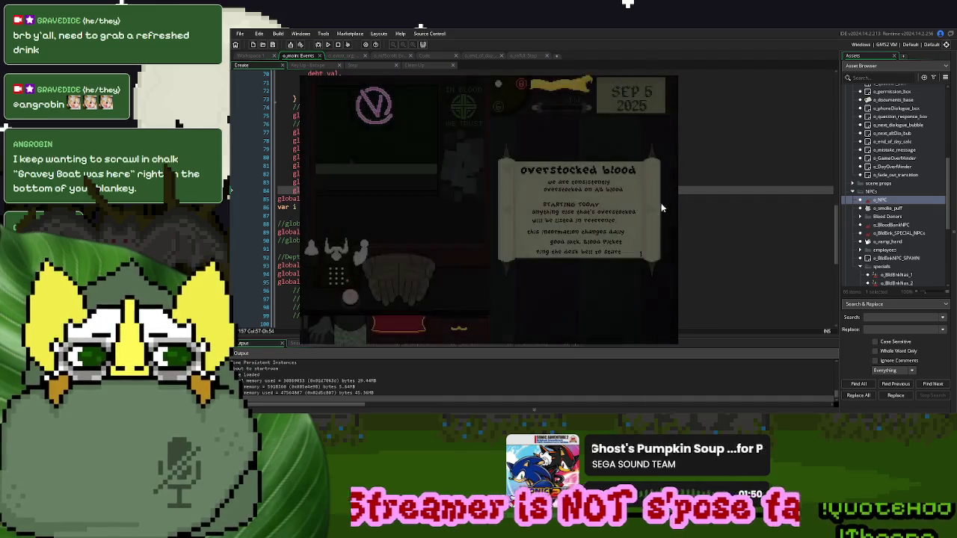
pyautogui.click(651, 212)
pyautogui.press('r')
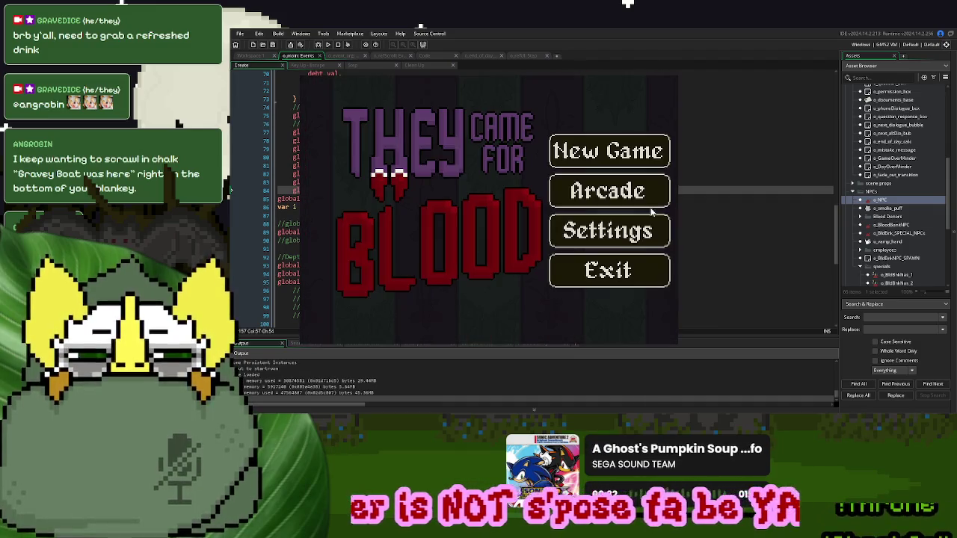
pyautogui.click(659, 196)
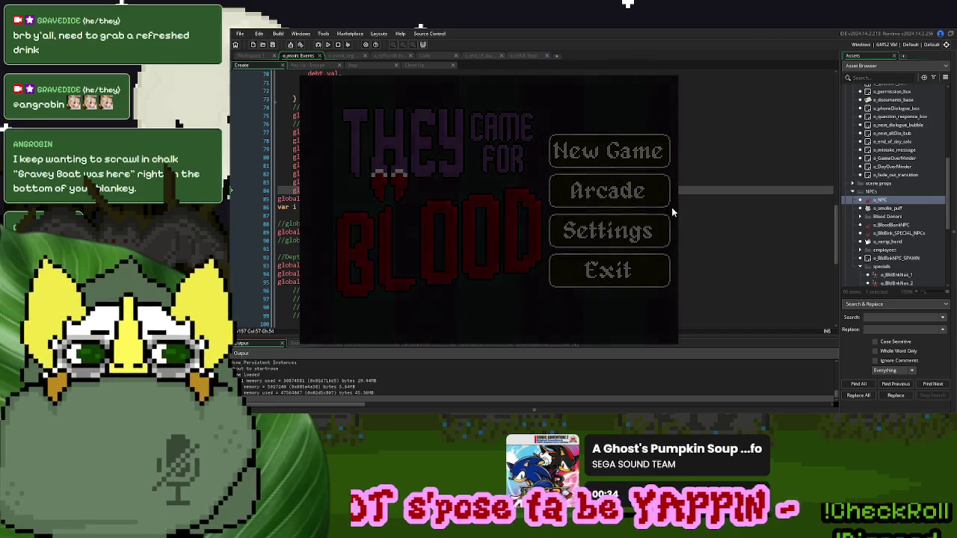
pyautogui.click(651, 215)
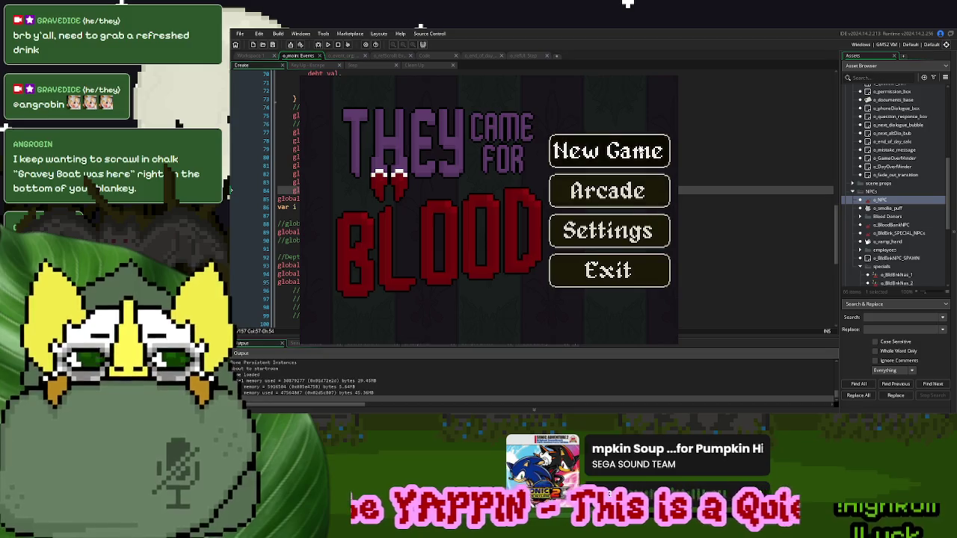
pyautogui.click(642, 189)
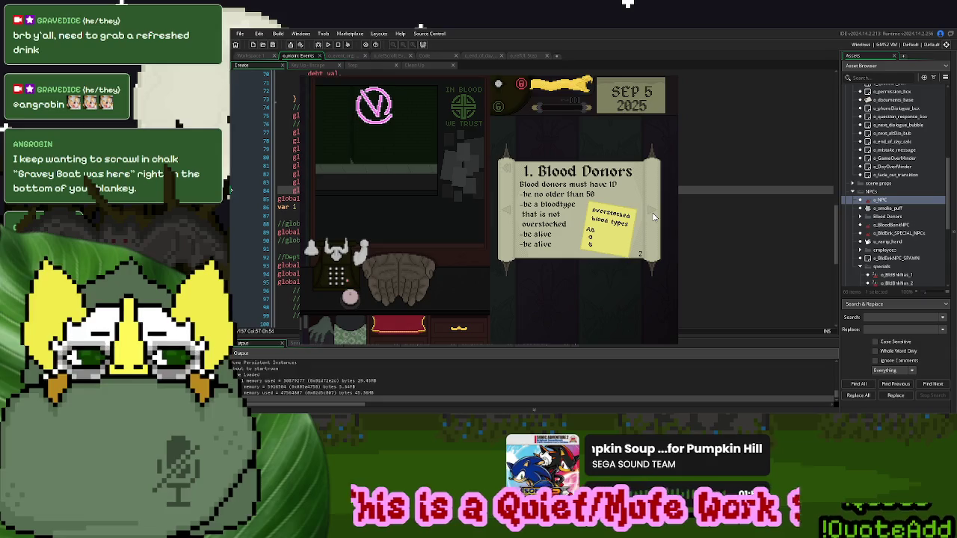
pyautogui.click(675, 80)
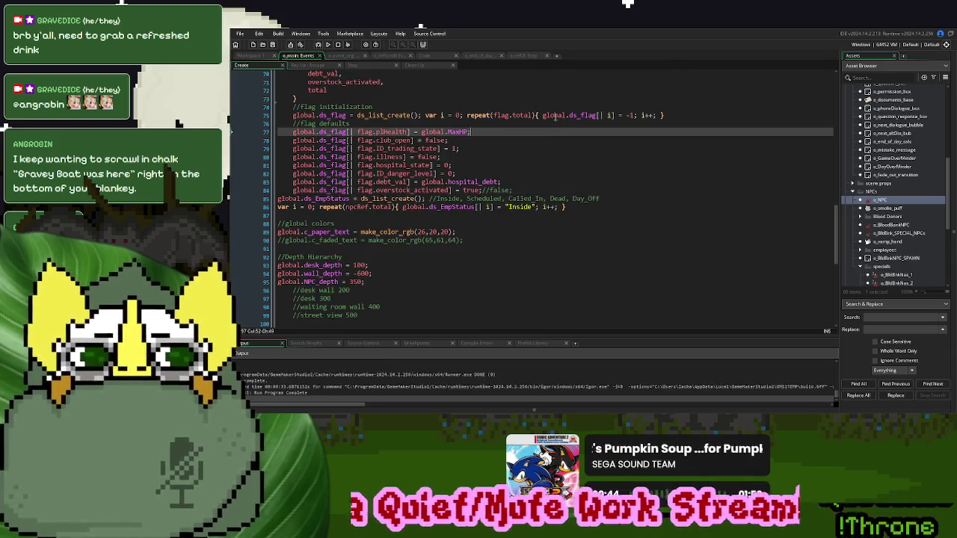
# - In the blood-types note draw code, declare the _xspacer variable on line 282 with value 34
pyautogui.click(526, 56)
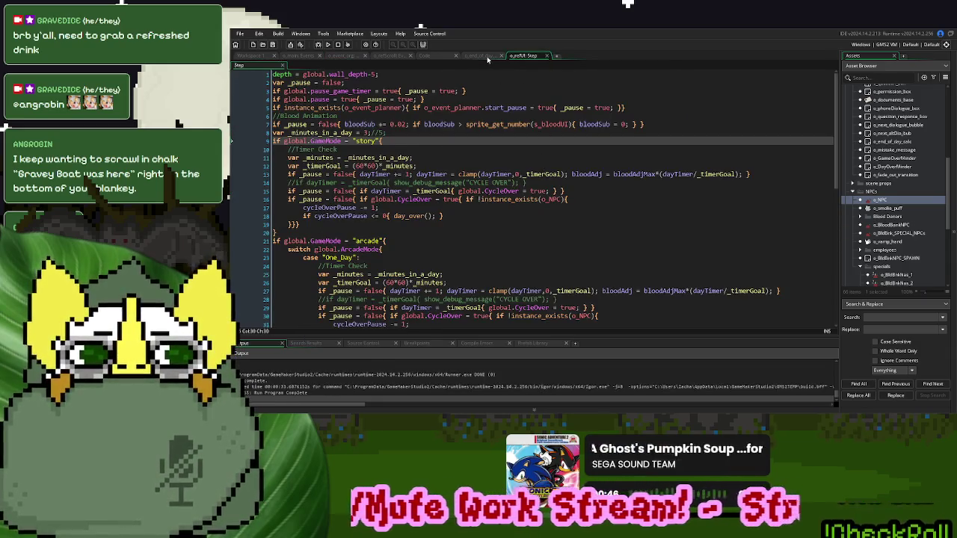
pyautogui.click(486, 57)
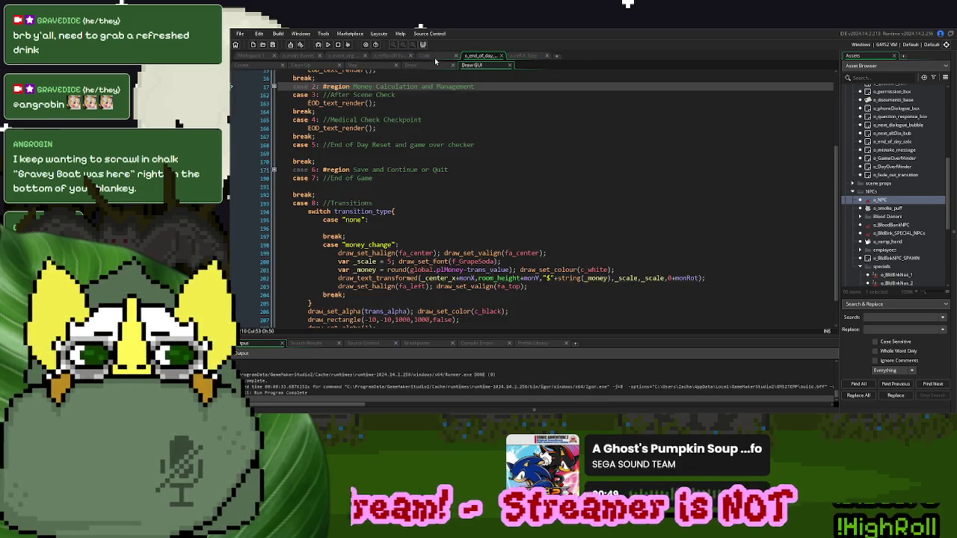
pyautogui.click(435, 58)
pyautogui.click(404, 57)
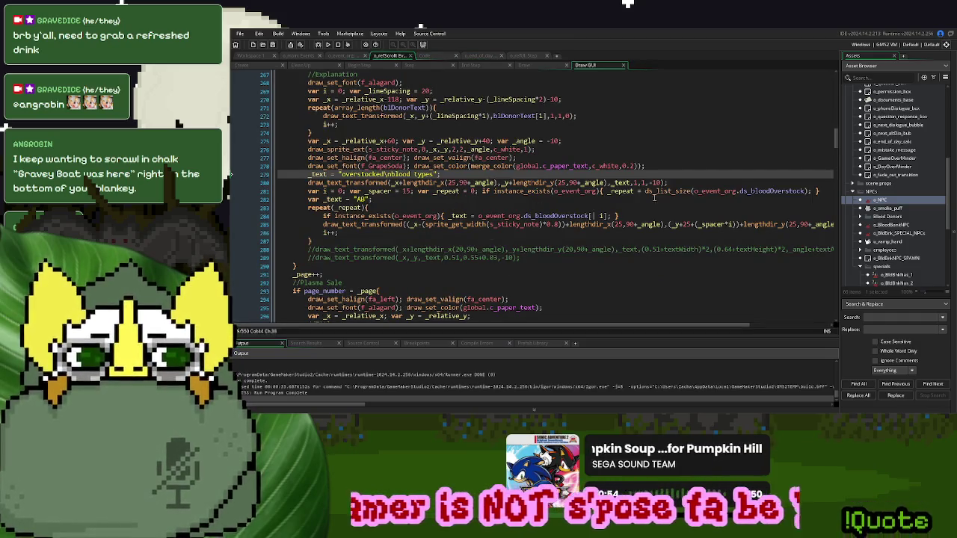
pyautogui.click(413, 199)
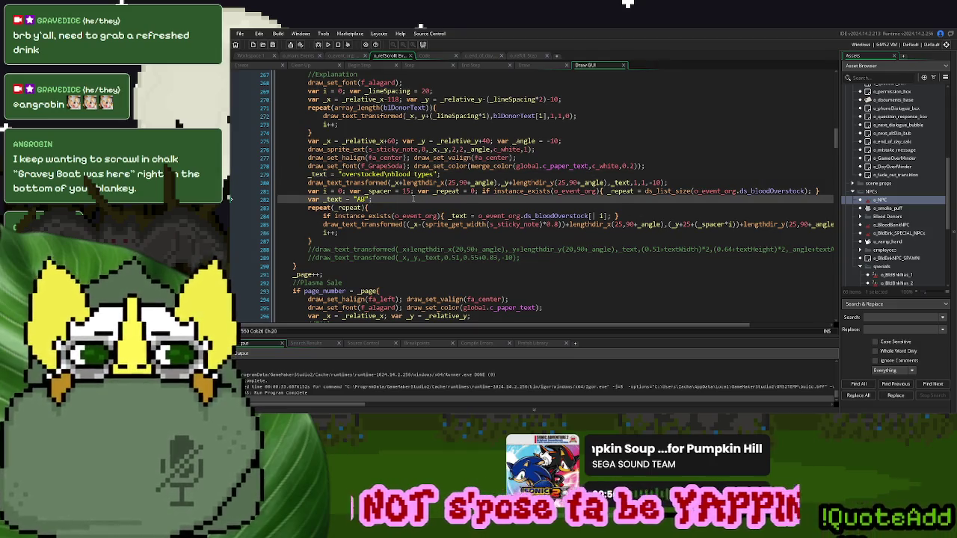
pyautogui.doubleClick(380, 191)
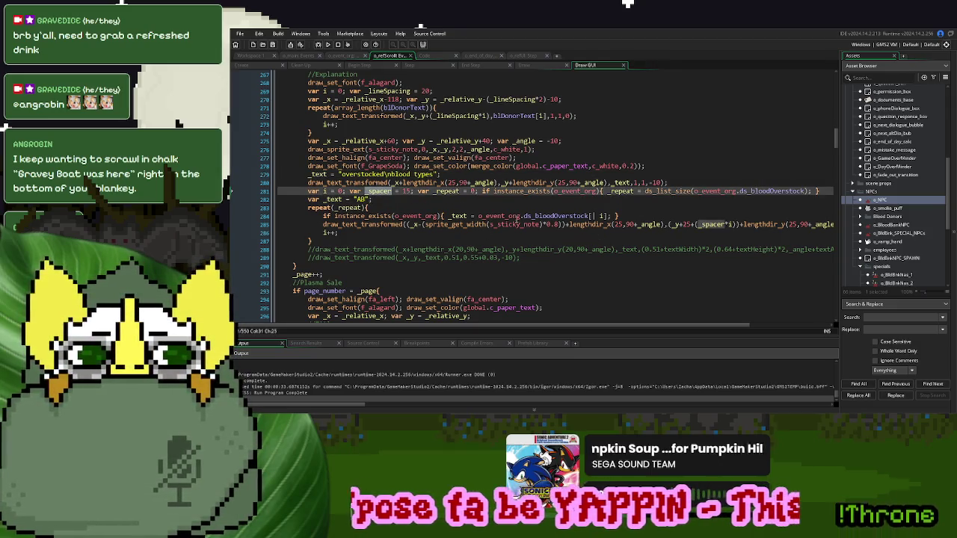
pyautogui.click(384, 193)
pyautogui.click(383, 199)
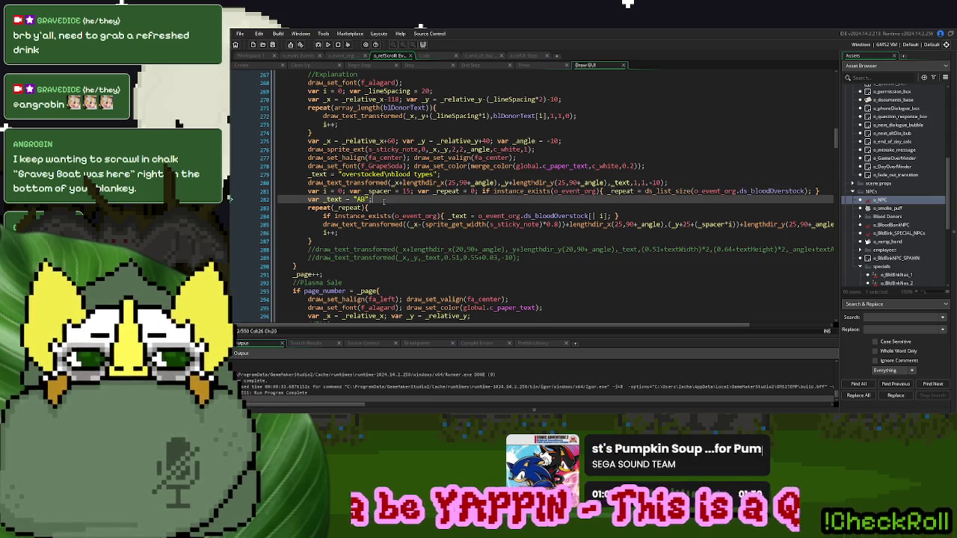
pyautogui.write('var _spa')
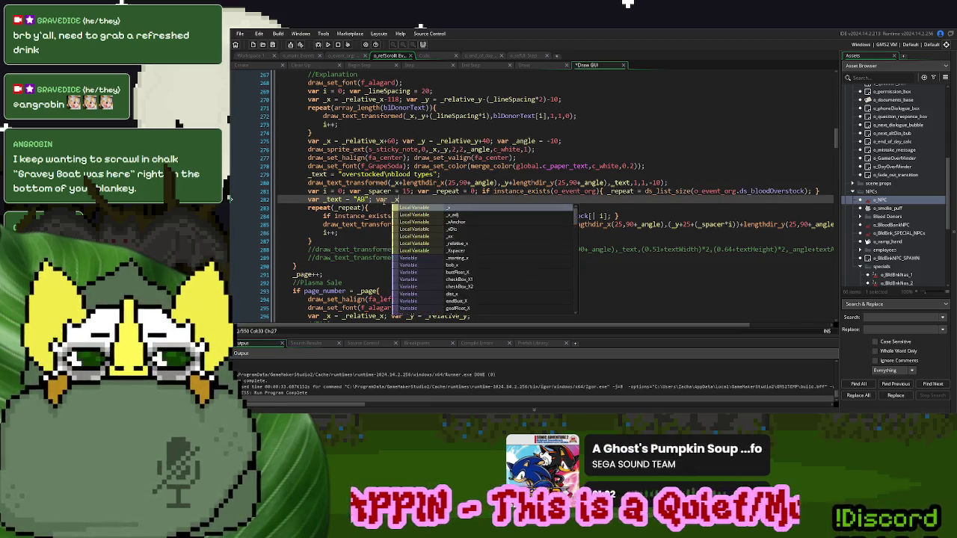
pyautogui.write('cer = 15;')
pyautogui.doubleClick(400, 200)
pyautogui.doubleClick(438, 200)
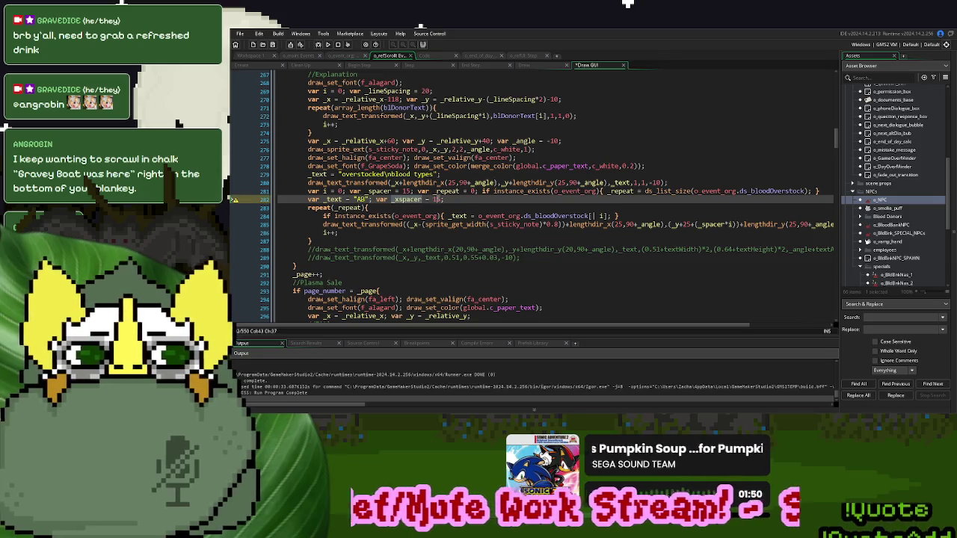
pyautogui.write('34')
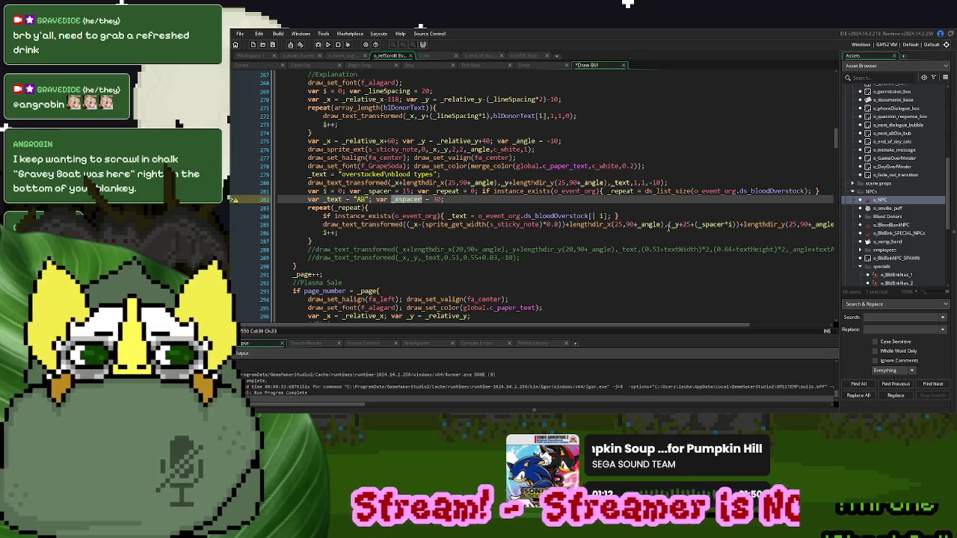
# - Add +(_xspacer*i) after the angle term in line 285's draw_text_transformed and run
pyautogui.click(663, 225)
pyautogui.write('+(_xspacer*')
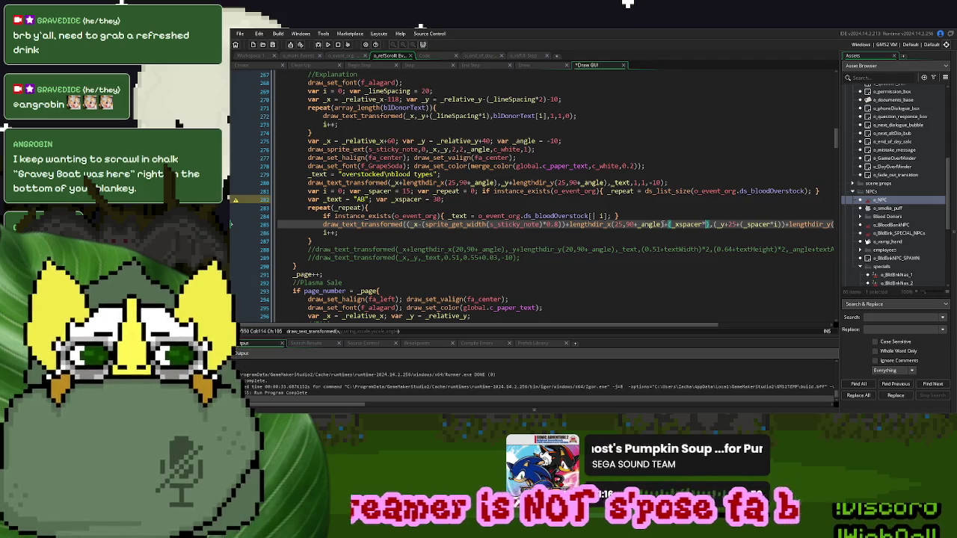
pyautogui.write('i')
pyautogui.click(662, 224)
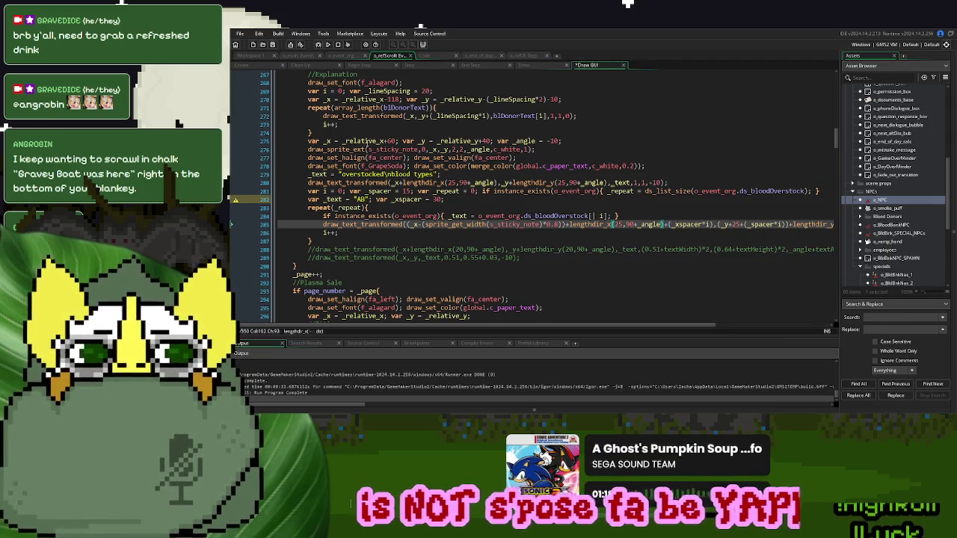
pyautogui.press('F5')
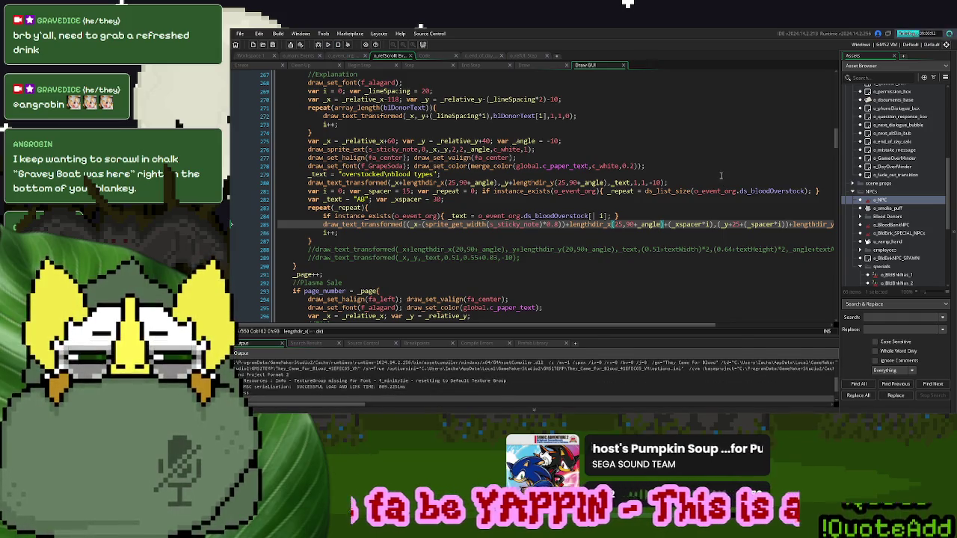
# - Move the +(_xspacer*i) term to right after _x, rerun and start a New Game
pyautogui.moveTo(714, 224); pyautogui.dragTo(665, 231)
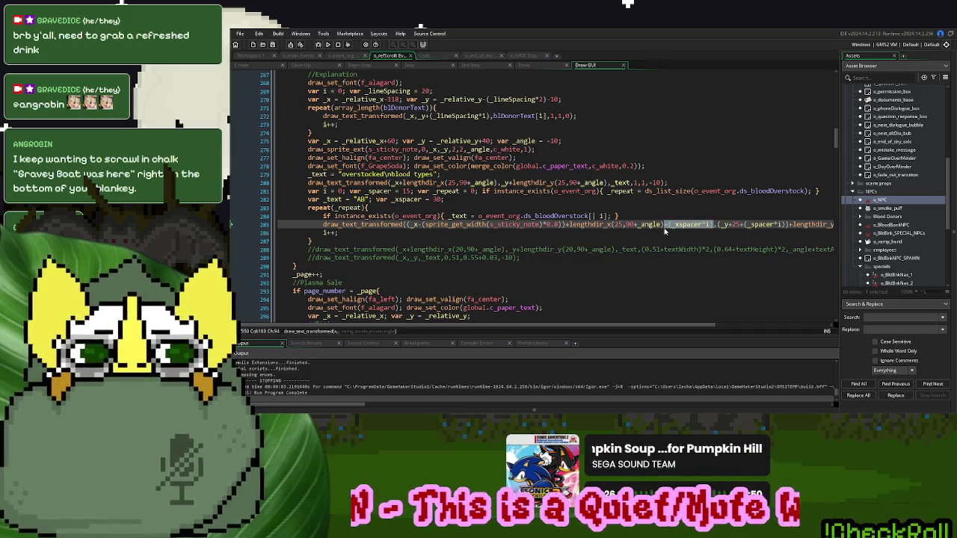
pyautogui.press('BackSpace')
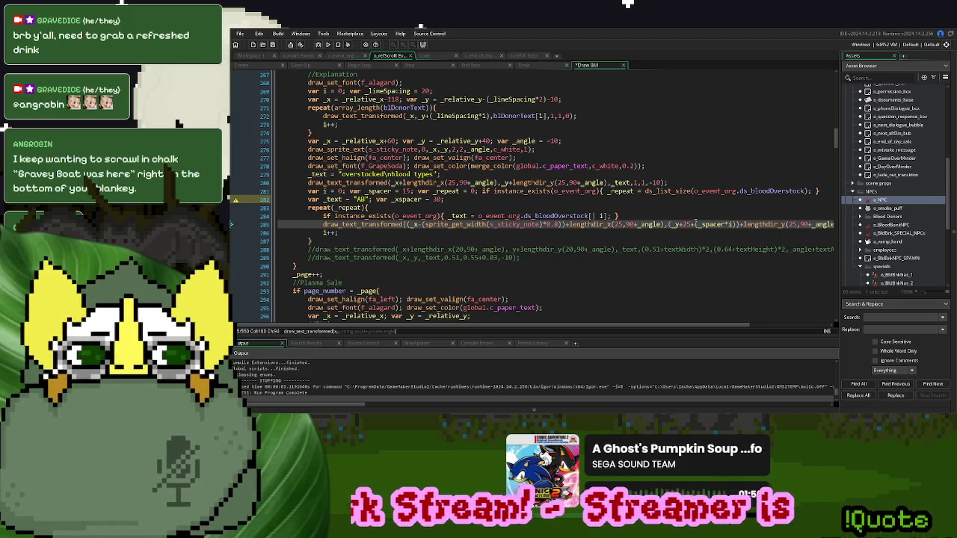
pyautogui.click(618, 224)
pyautogui.press('Right')
pyautogui.press('Right')
pyautogui.press('Right')
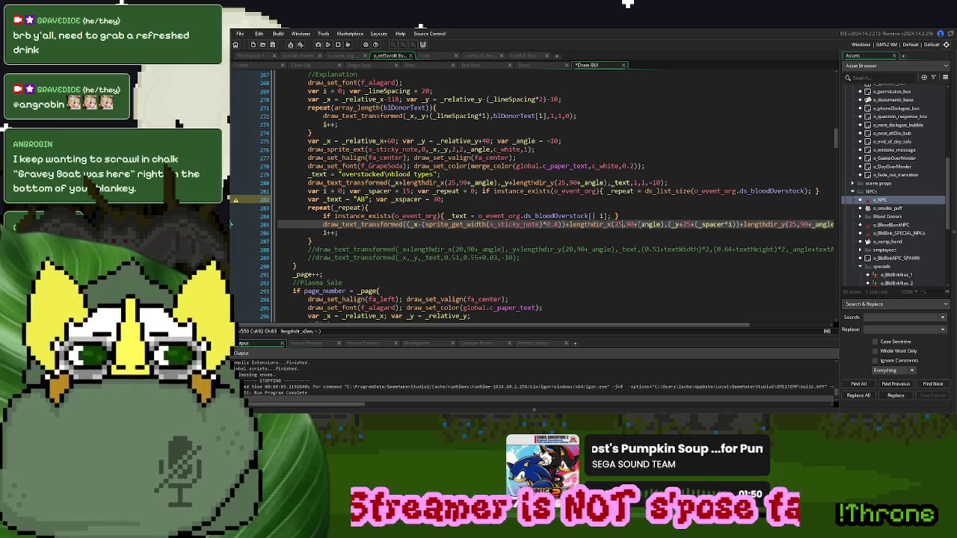
pyautogui.click(662, 225)
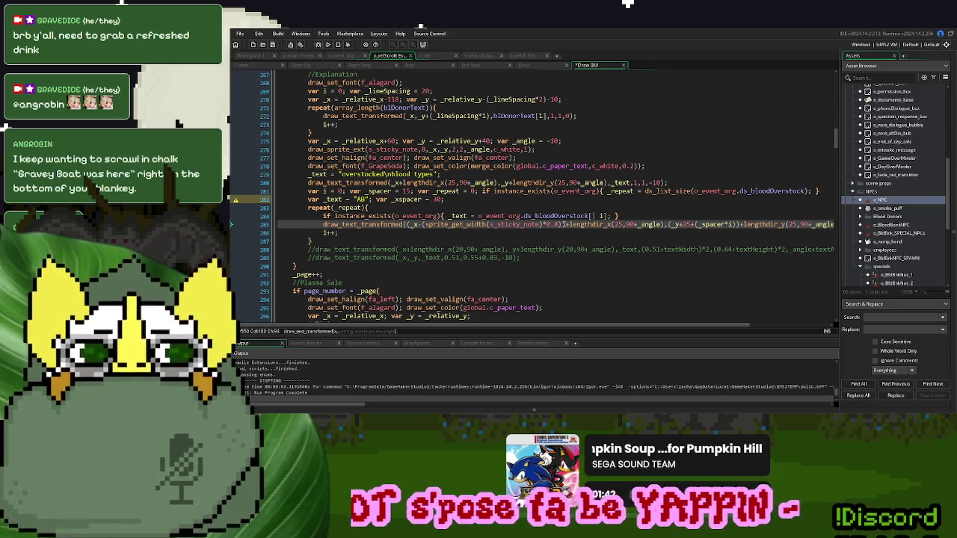
pyautogui.write('+(_xspacer*i)')
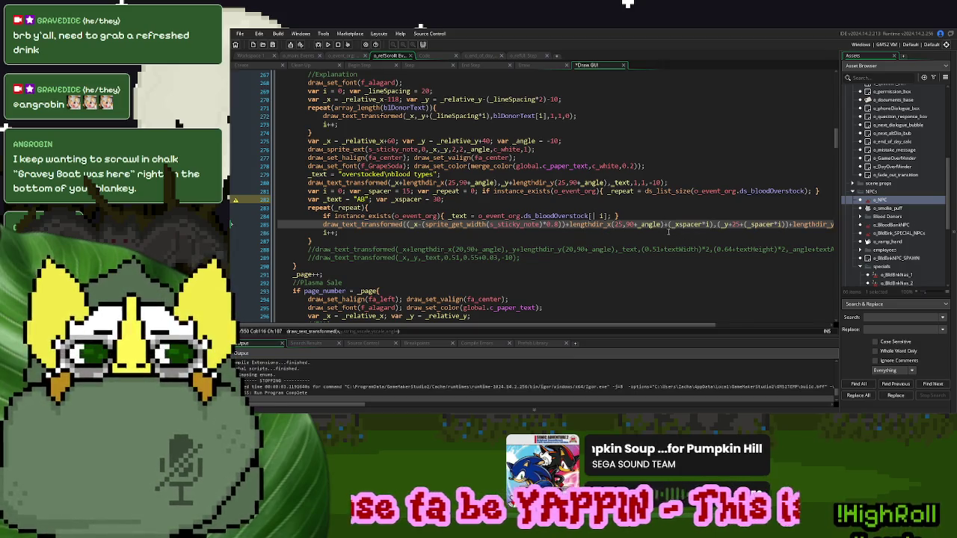
pyautogui.hotkey('ctrl', 'x')
pyautogui.click(414, 224)
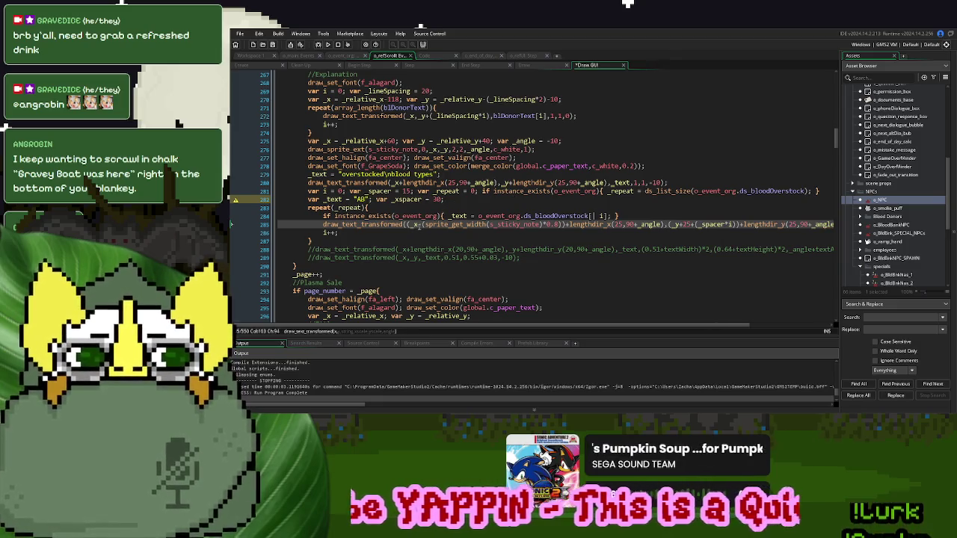
pyautogui.hotkey('ctrl', 'v')
pyautogui.press('F5')
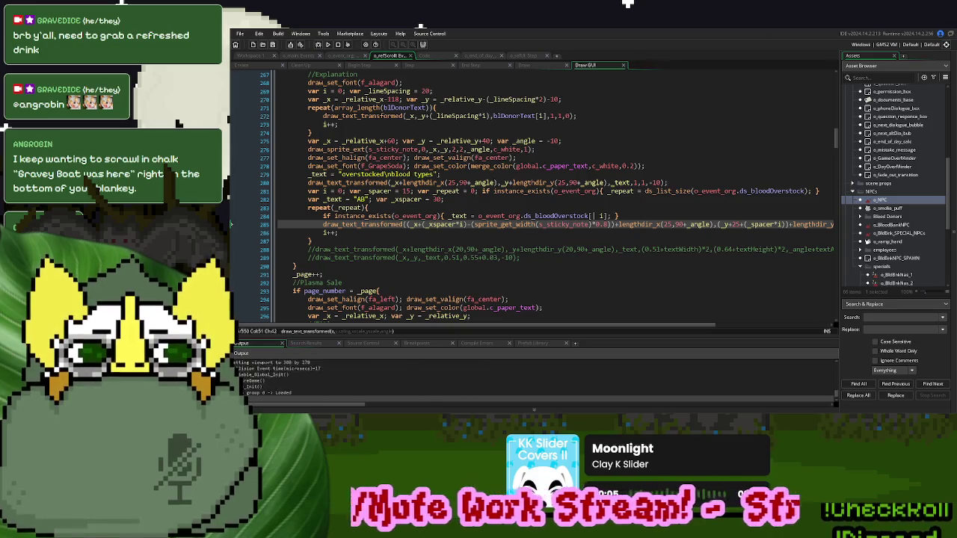
pyautogui.click(591, 155)
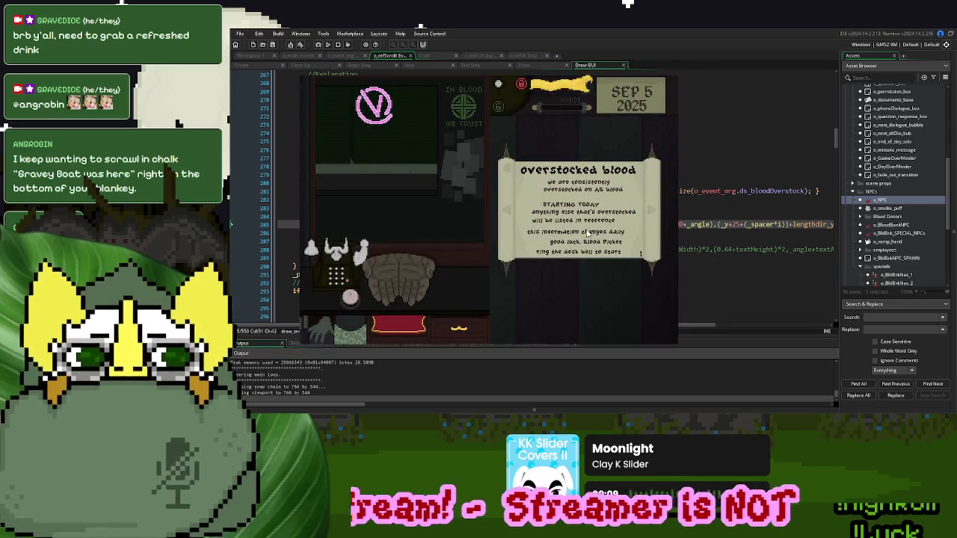
# - Check the Blood Donors page, set _xspacer to 23, and rerun with a New Game
pyautogui.click(650, 214)
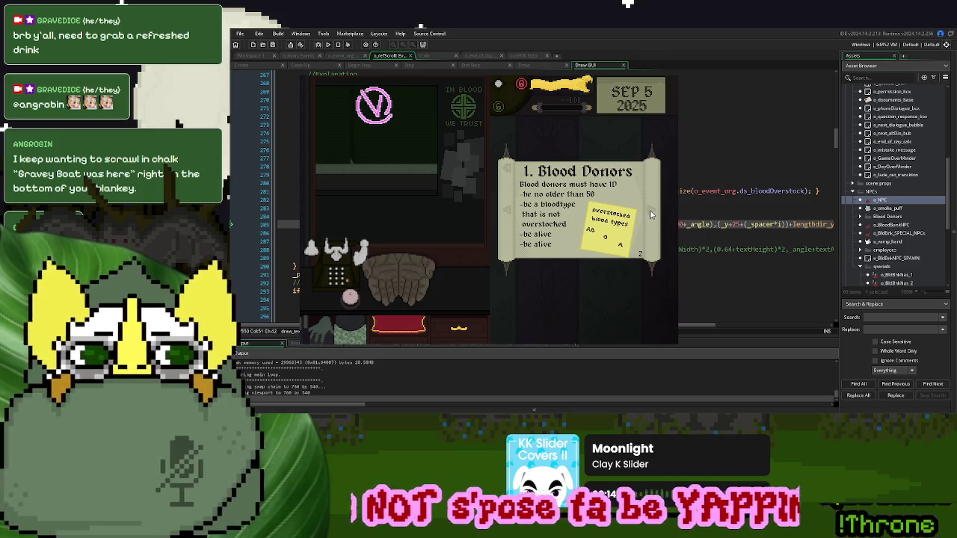
pyautogui.click(669, 78)
pyautogui.click(434, 199)
pyautogui.doubleClick(436, 199)
pyautogui.write('23')
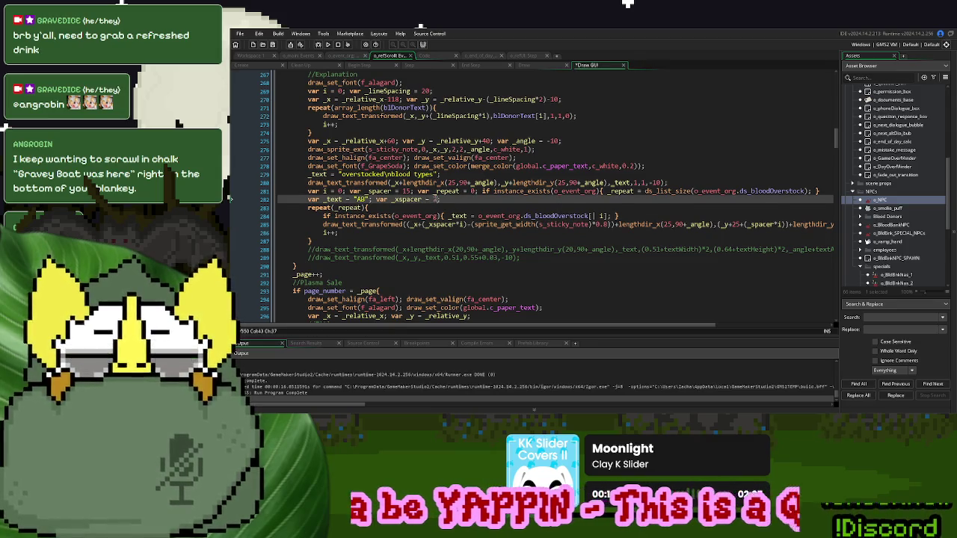
pyautogui.click(328, 44)
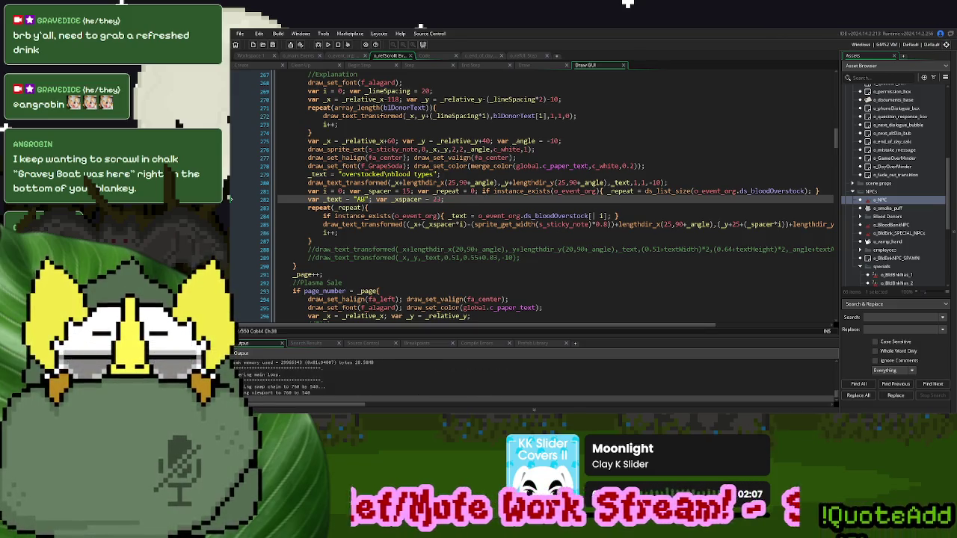
pyautogui.click(581, 164)
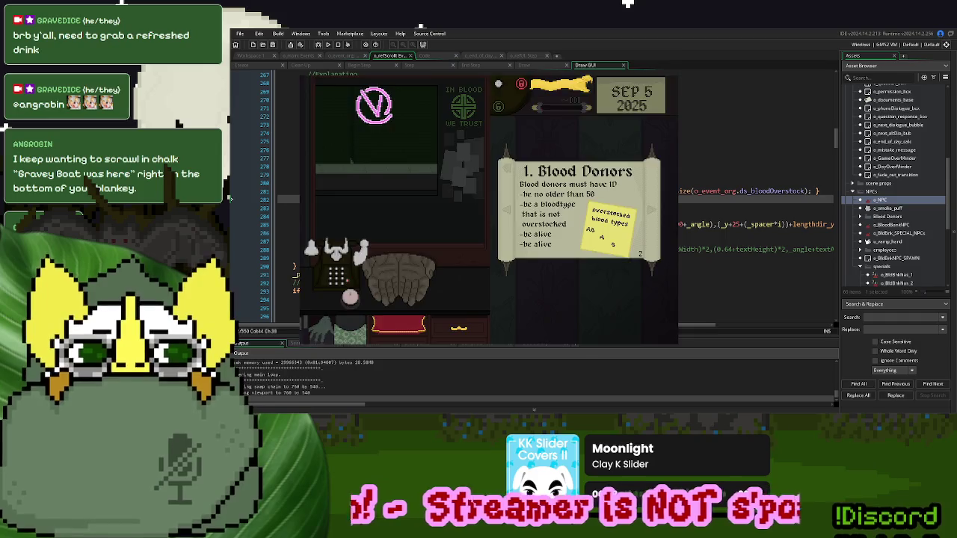
# - Set _xspacer to 530 and _spacer to 6, rerun and check the Blood Donors page
pyautogui.press('Escape')
pyautogui.doubleClick(437, 199)
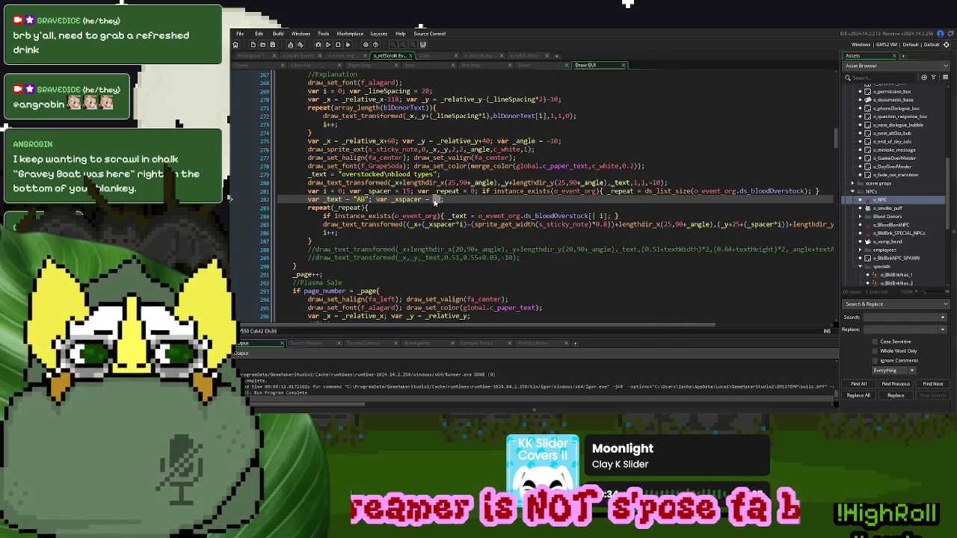
pyautogui.write('5')
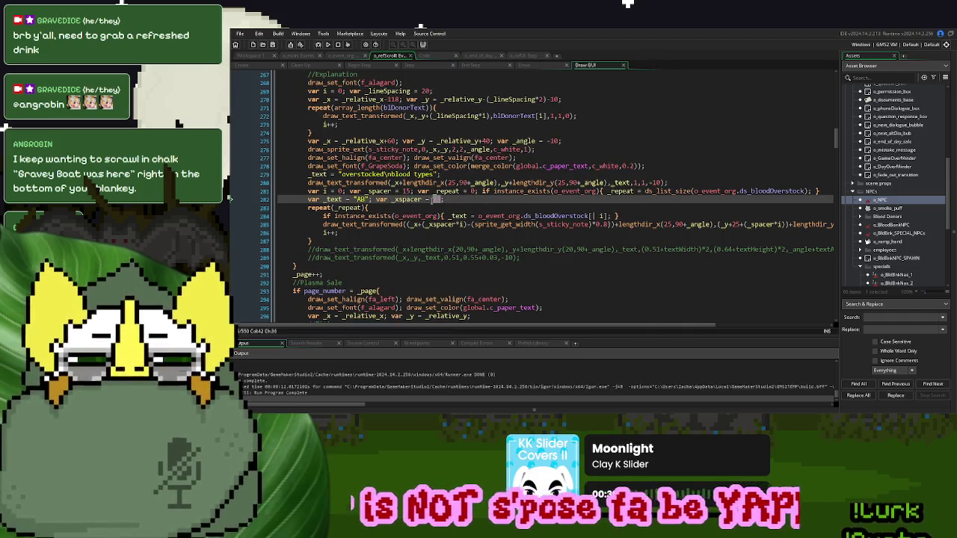
pyautogui.write('30')
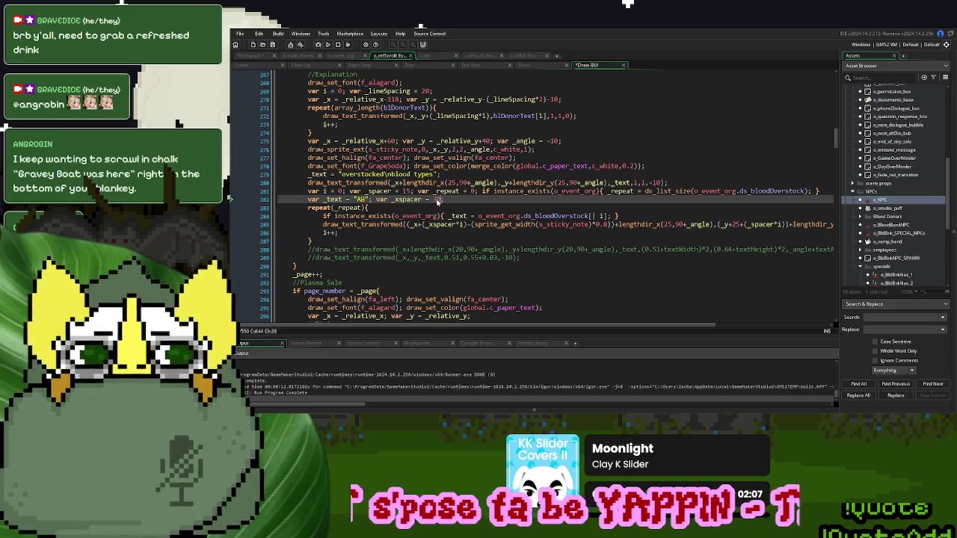
pyautogui.doubleClick(407, 191)
pyautogui.write('6')
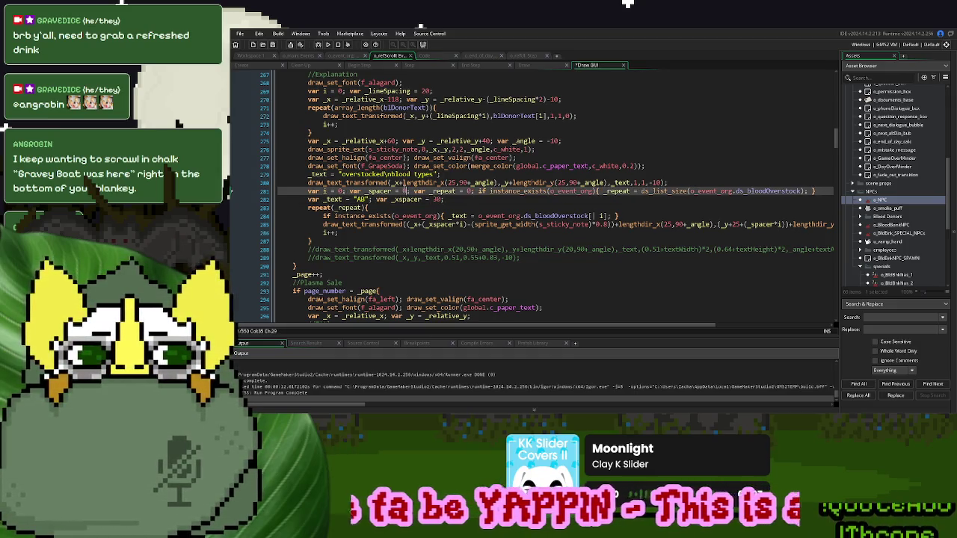
pyautogui.press('F5')
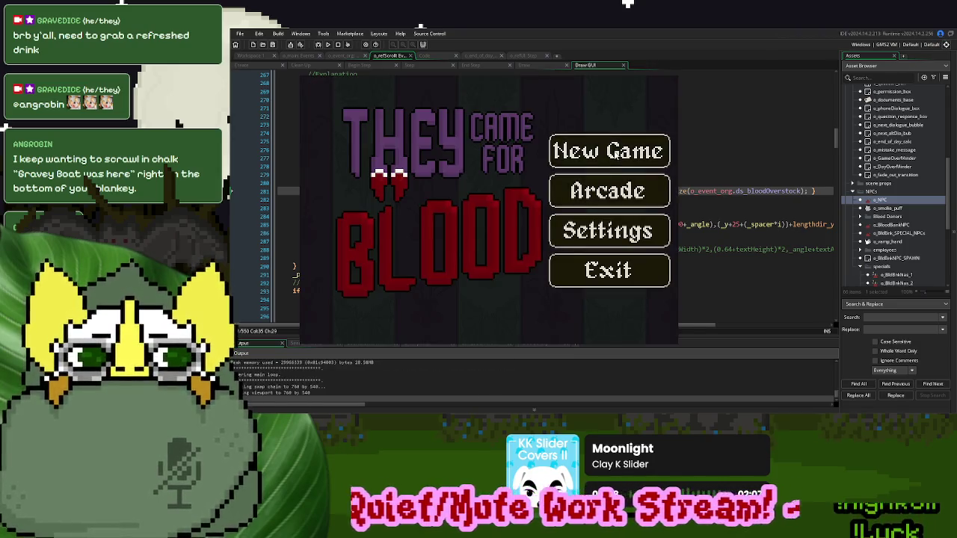
pyautogui.click(616, 155)
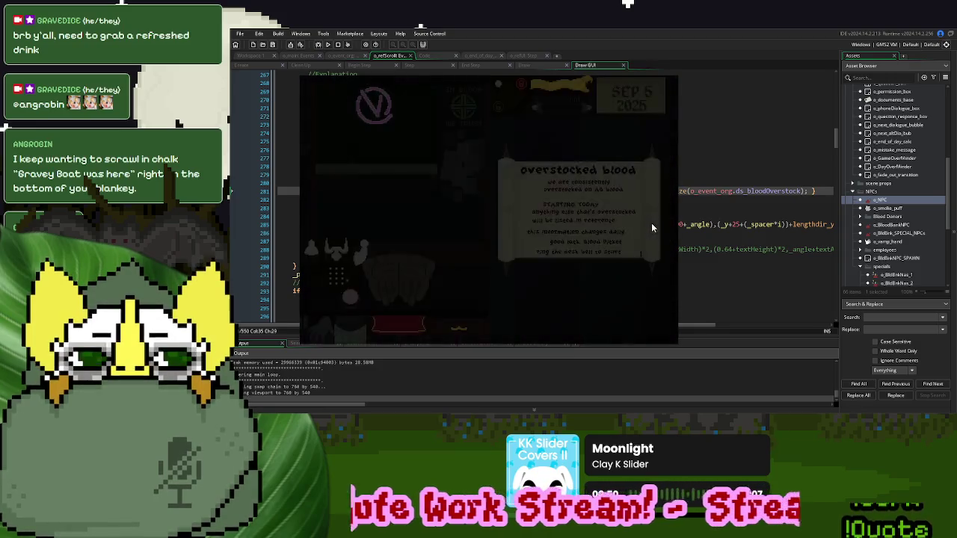
pyautogui.click(653, 216)
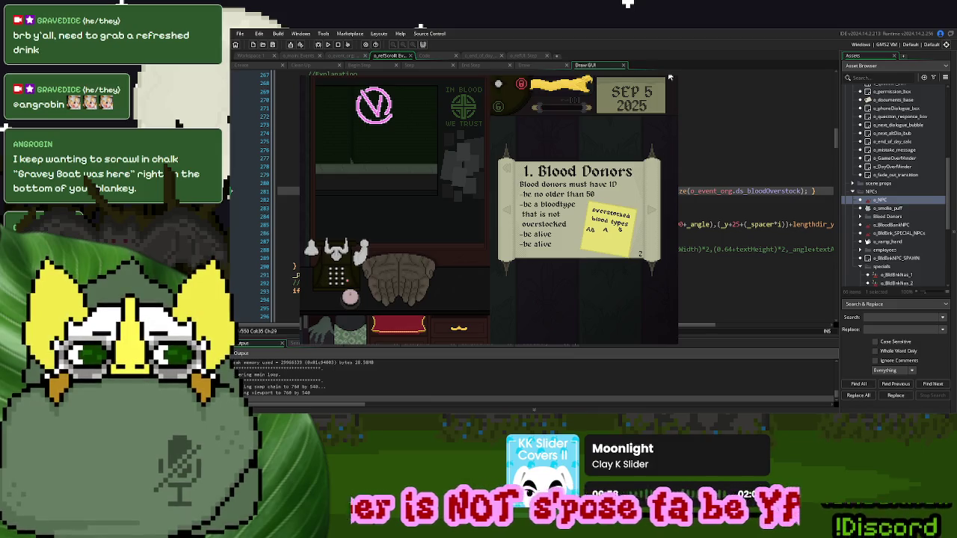
pyautogui.press('Escape')
# - Set the vertical _spacer to 5 and rerun to check the Blood Donors sticky note
pyautogui.click(467, 208)
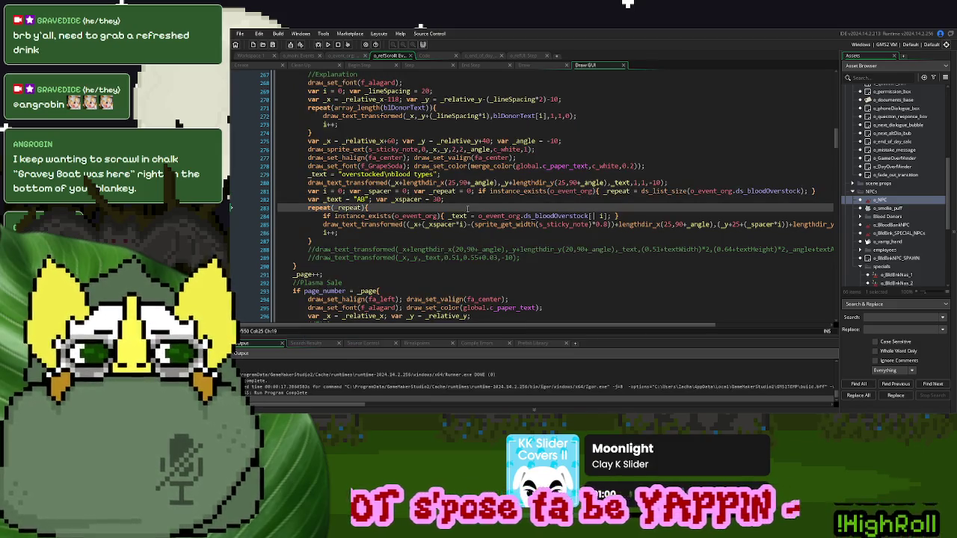
pyautogui.doubleClick(405, 191)
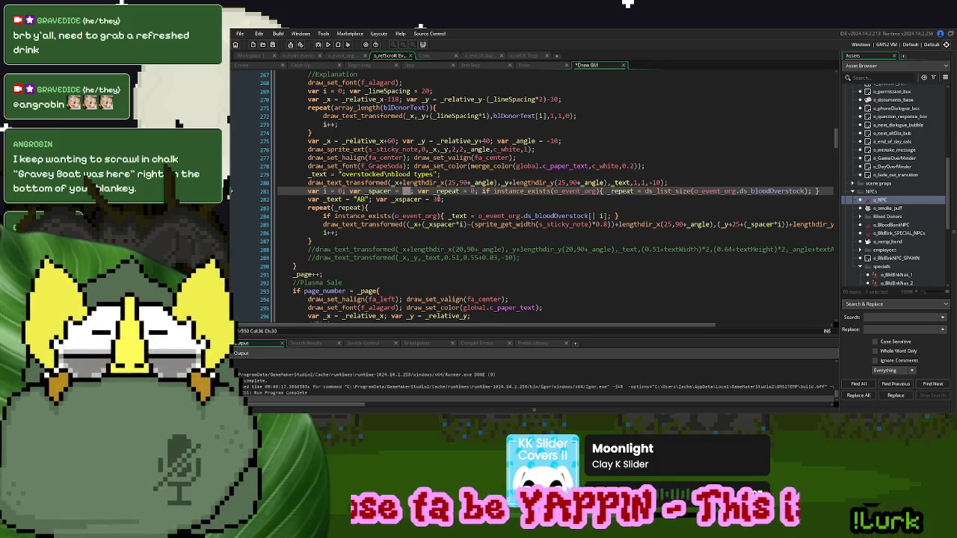
pyautogui.write('5')
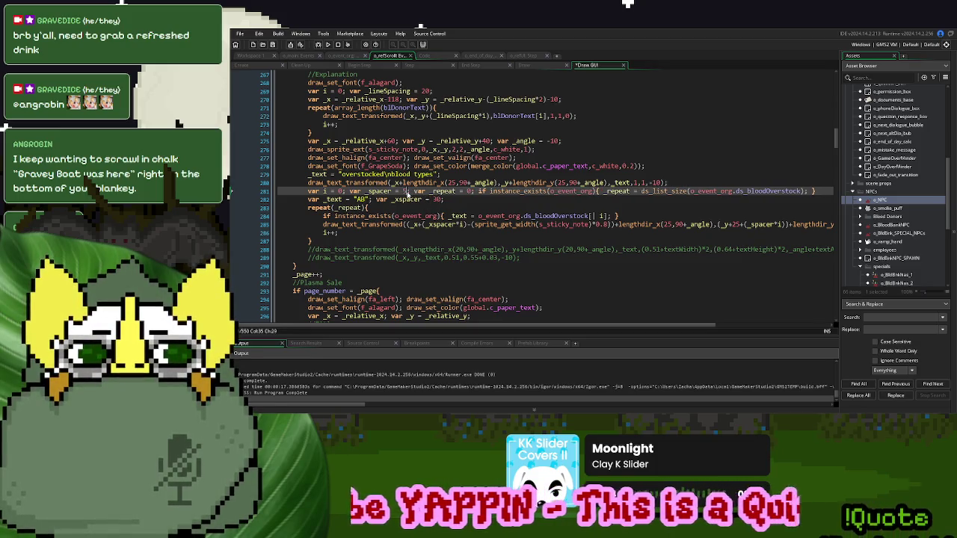
pyautogui.click(328, 44)
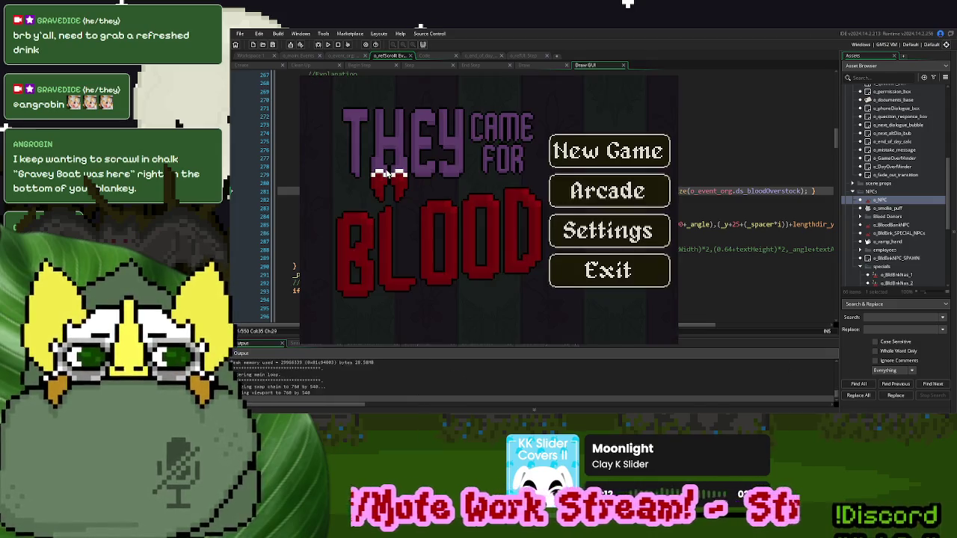
pyautogui.click(648, 156)
pyautogui.click(650, 214)
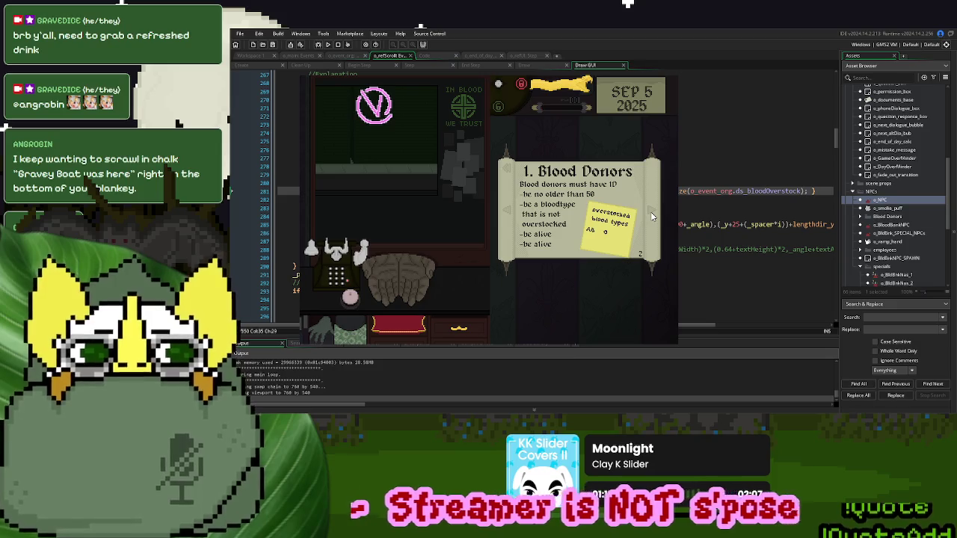
# - Start another game, check the Blood Donors page again, then close the game
pyautogui.press('Escape')
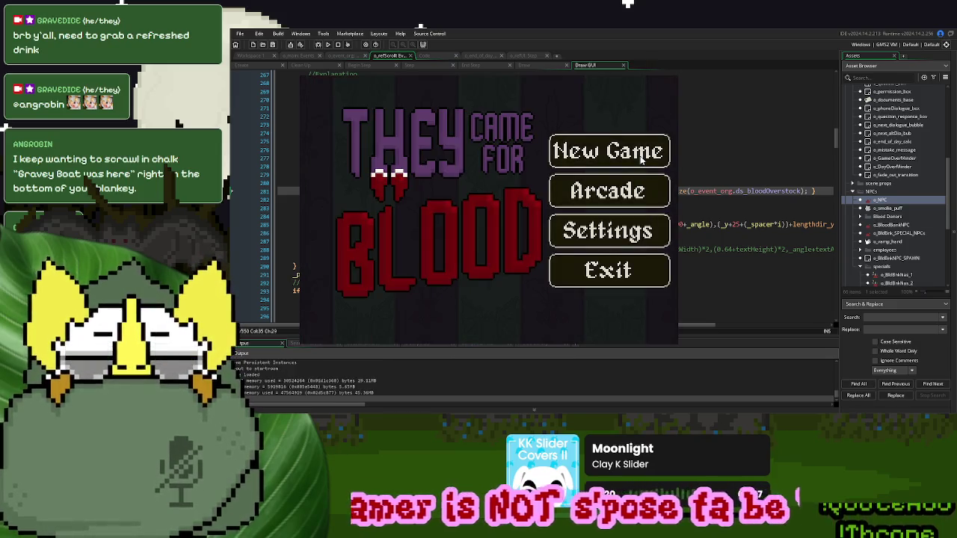
pyautogui.click(641, 159)
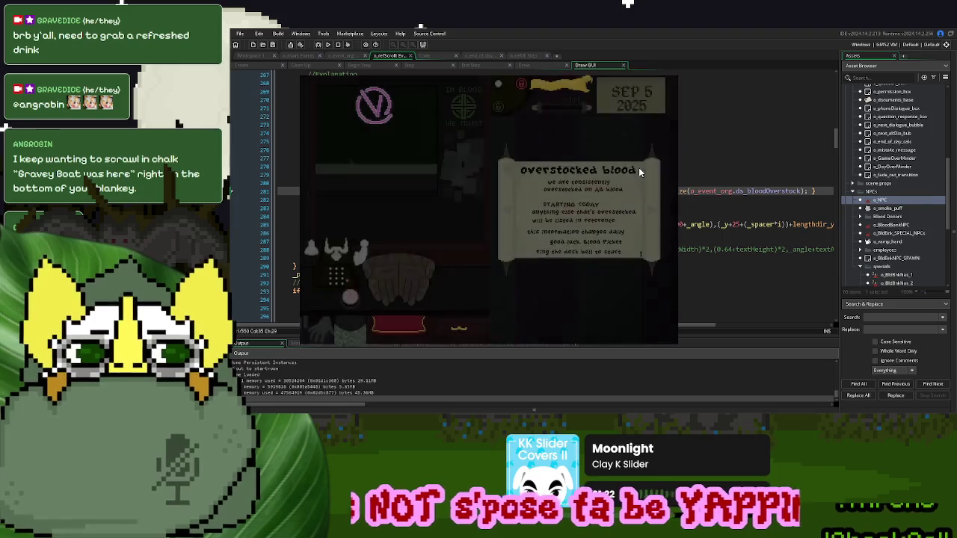
pyautogui.click(652, 216)
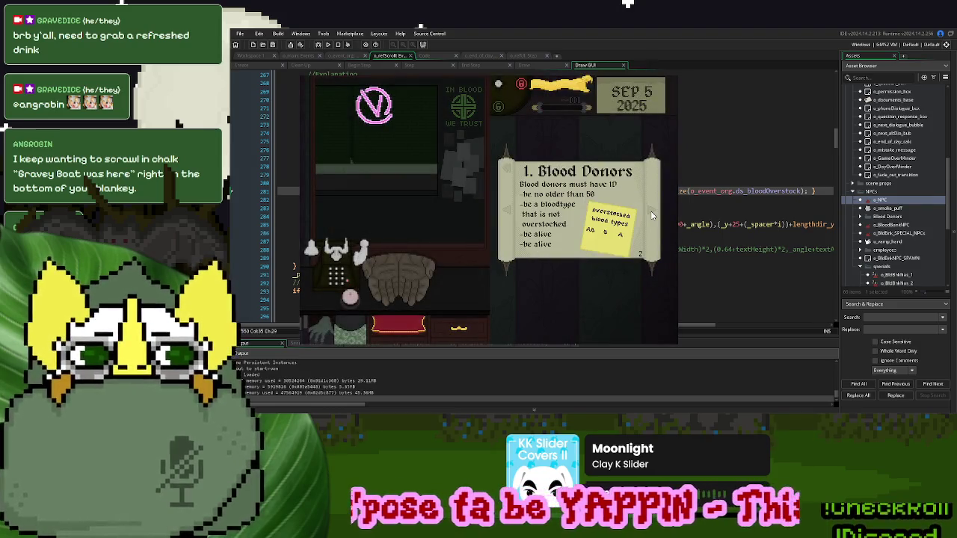
pyautogui.click(668, 77)
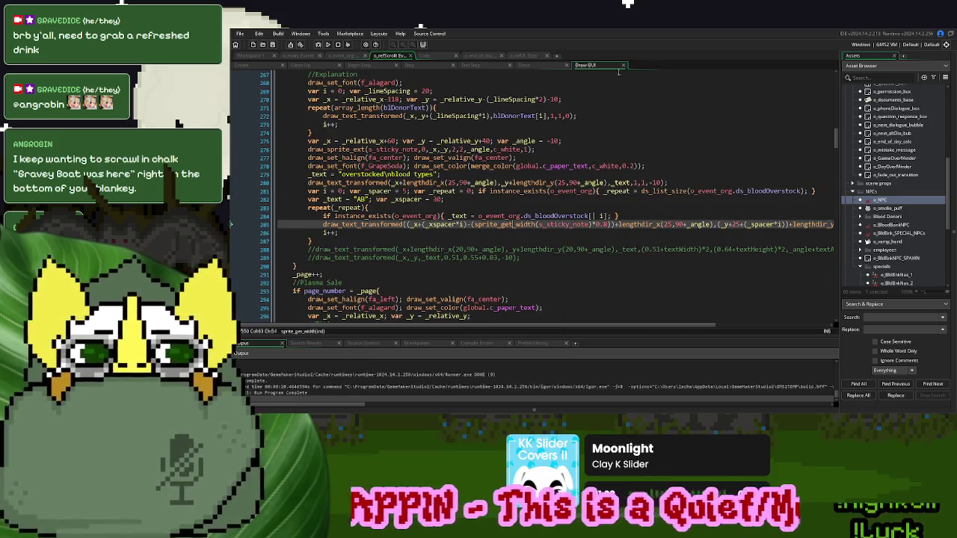
pyautogui.click(294, 56)
# - Delete 'true;' on line 84 so overstock_activated defaults to false
pyautogui.click(395, 240)
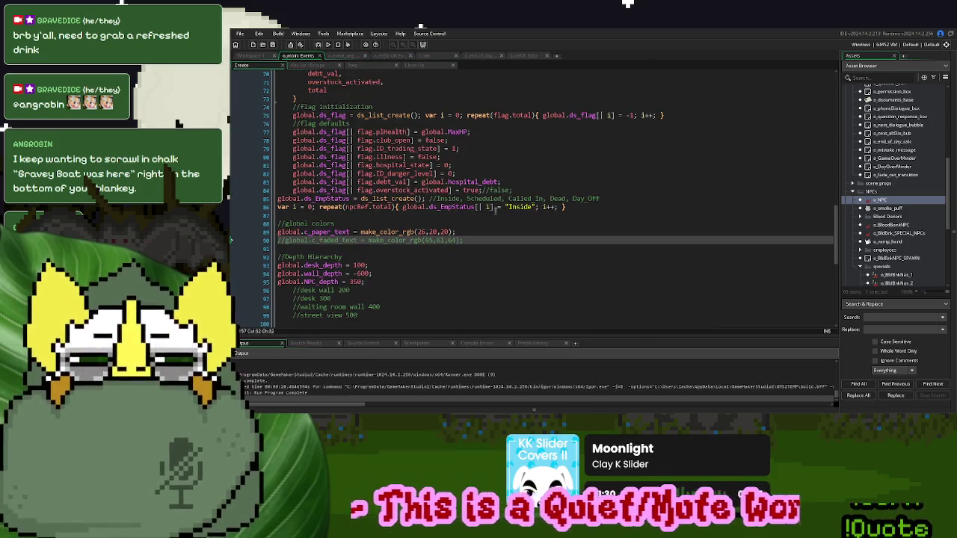
pyautogui.moveTo(489, 192); pyautogui.dragTo(462, 192)
pyautogui.press('Delete')
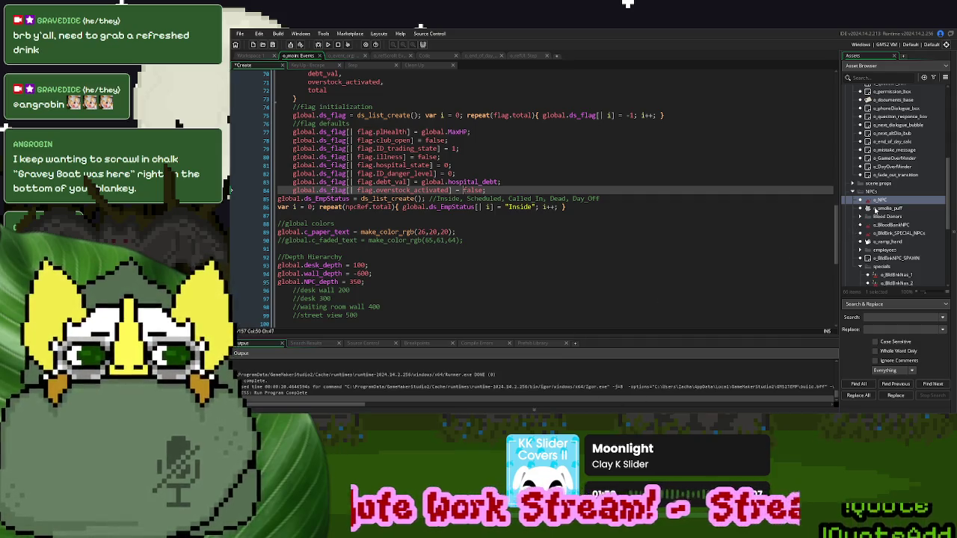
pyautogui.scroll(-5, 881, 210)
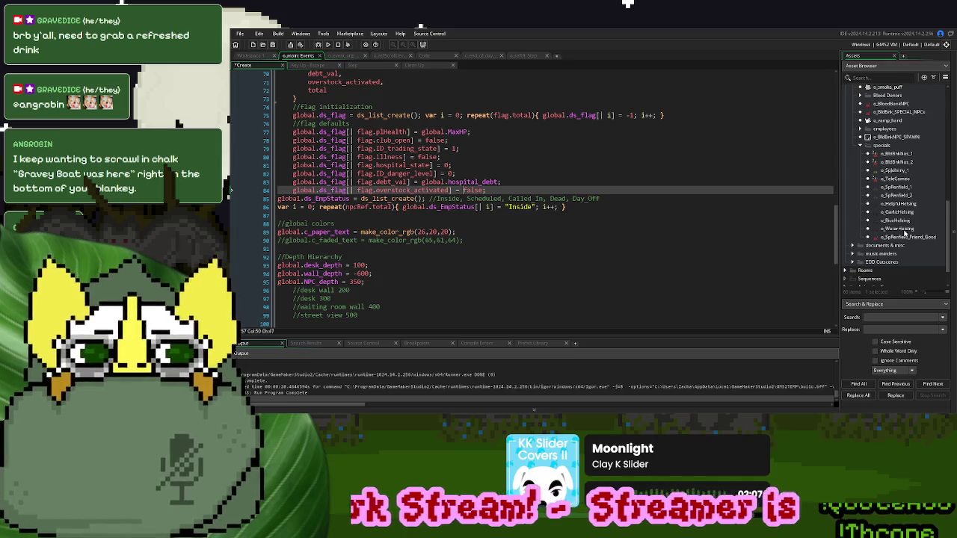
pyautogui.scroll(1, 899, 238)
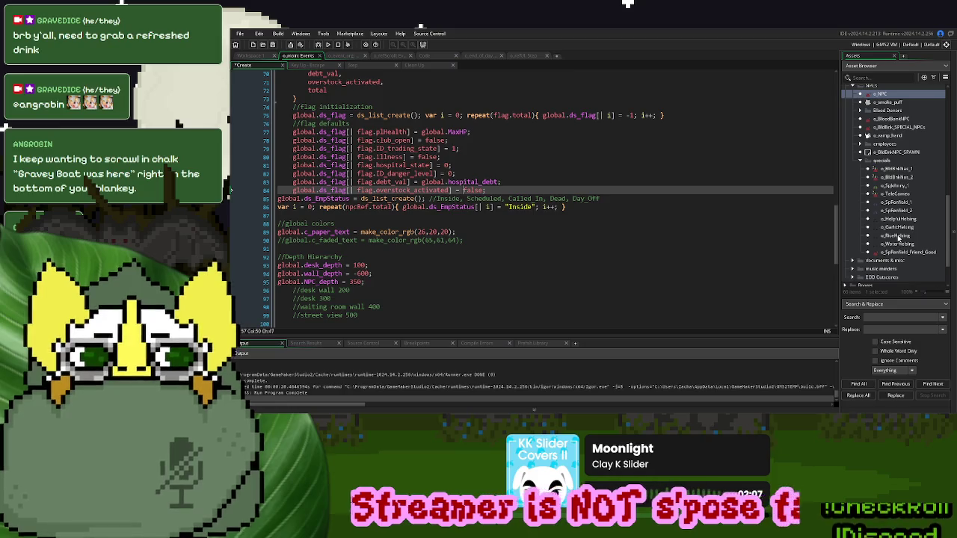
pyautogui.click(463, 190)
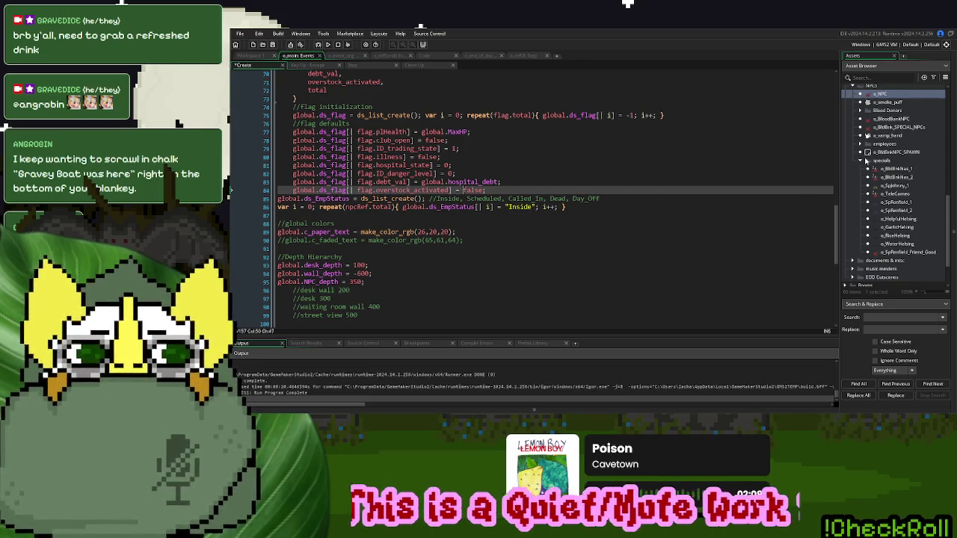
# - Collapse the asset folders and open o_document_tray_glow's o_documents_base event code
pyautogui.click(860, 160)
pyautogui.click(855, 133)
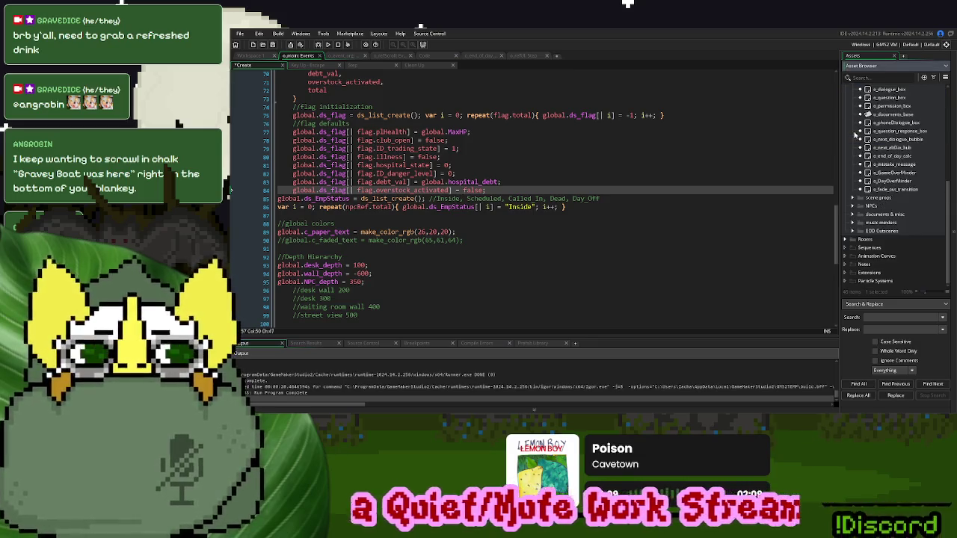
pyautogui.click(864, 162)
pyautogui.click(866, 158)
pyautogui.click(855, 134)
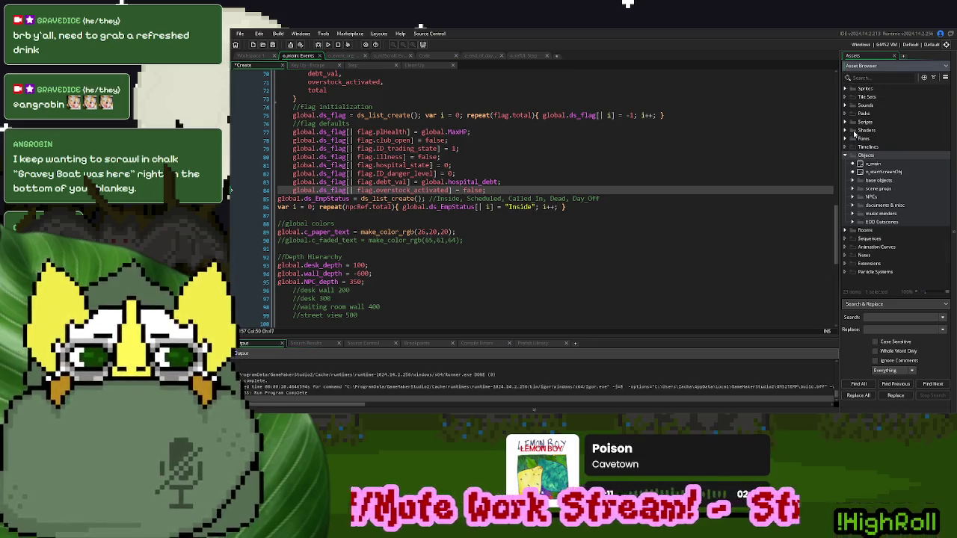
pyautogui.click(856, 191)
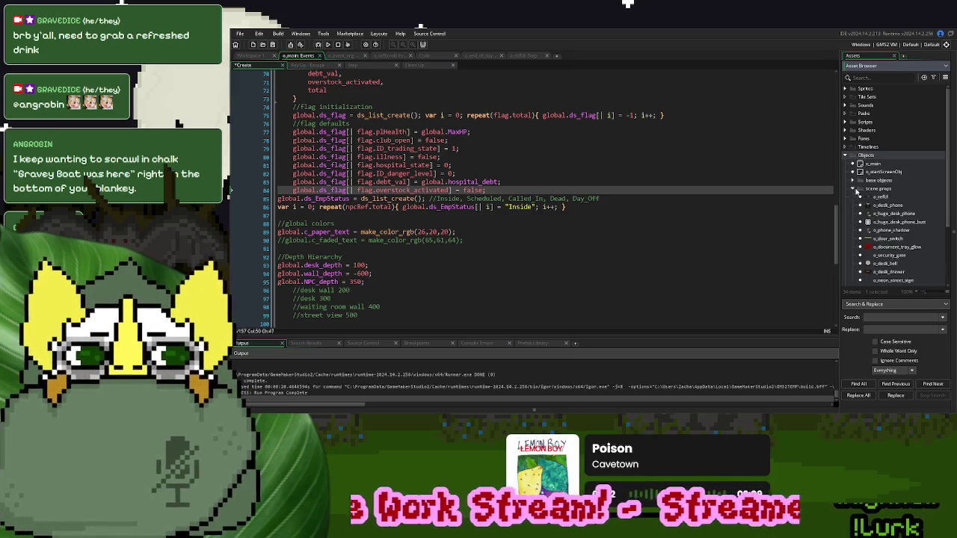
pyautogui.doubleClick(895, 247)
pyautogui.doubleClick(400, 130)
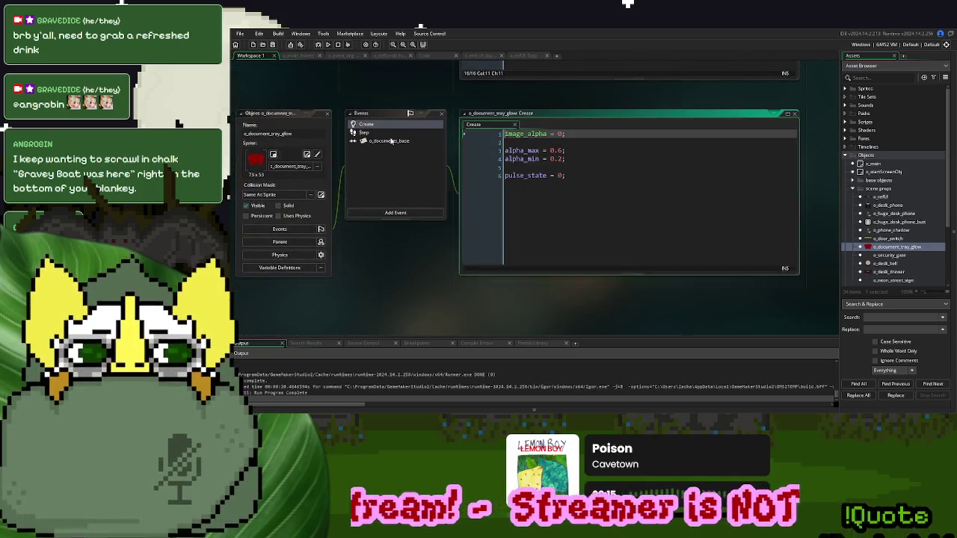
pyautogui.click(400, 132)
pyautogui.click(400, 140)
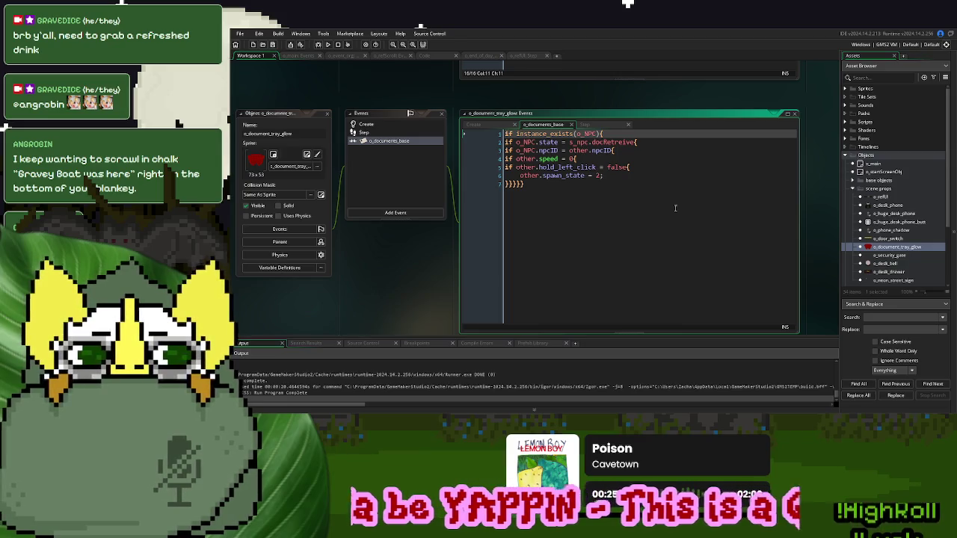
pyautogui.scroll(-3, 900, 240)
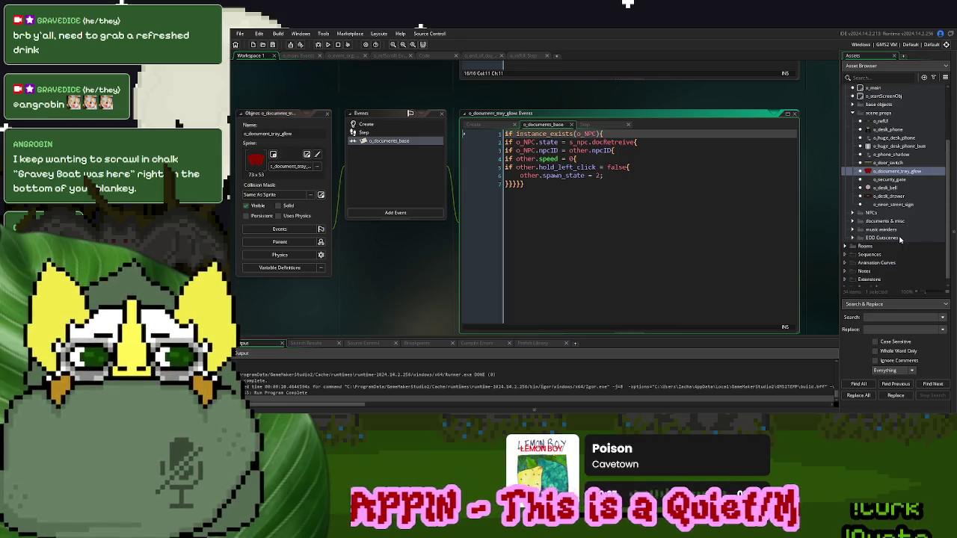
pyautogui.scroll(1, 900, 239)
# - Collapse scene props, expand documents & misc, and bring up its asset options menu
pyautogui.click(857, 131)
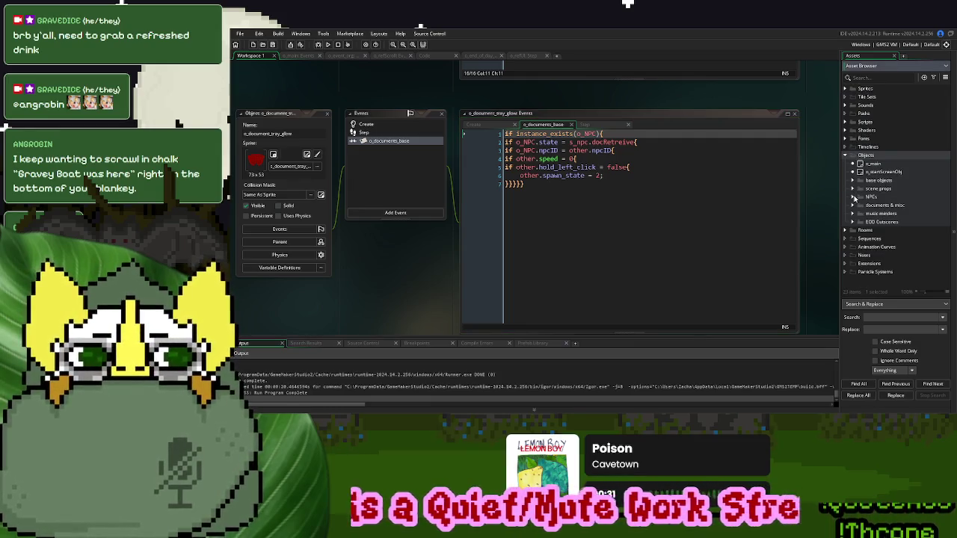
pyautogui.click(856, 205)
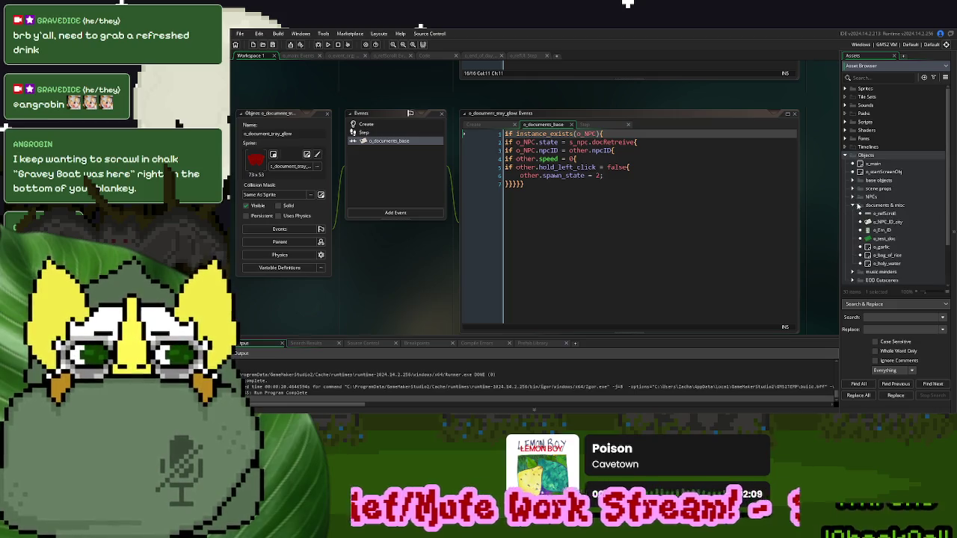
pyautogui.scroll(-3, 857, 205)
pyautogui.rightClick(877, 214)
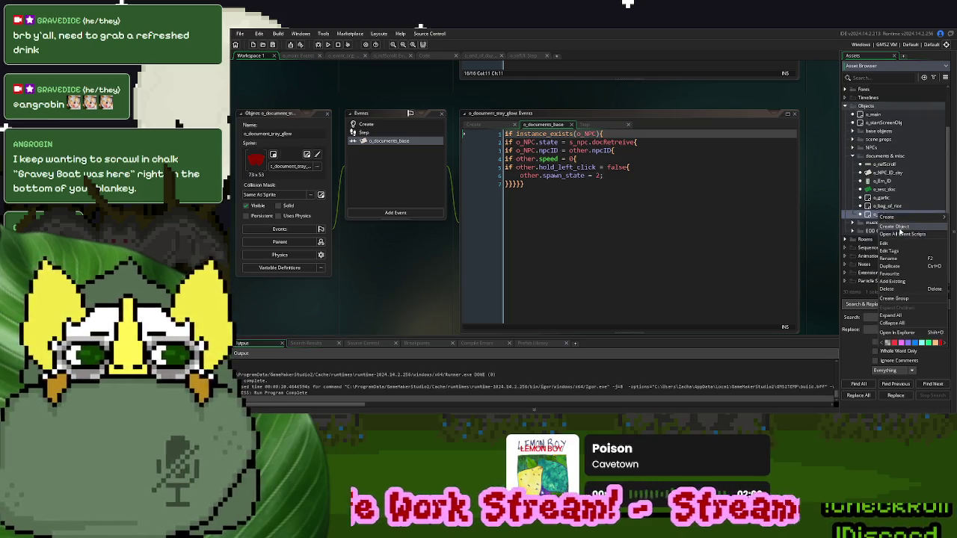
# - Create the object o_vamp_detectors in documents & misc with o_test_doc as its parent
pyautogui.click(895, 226)
pyautogui.write('_vamp_detectors')
pyautogui.press('Return')
pyautogui.click(302, 243)
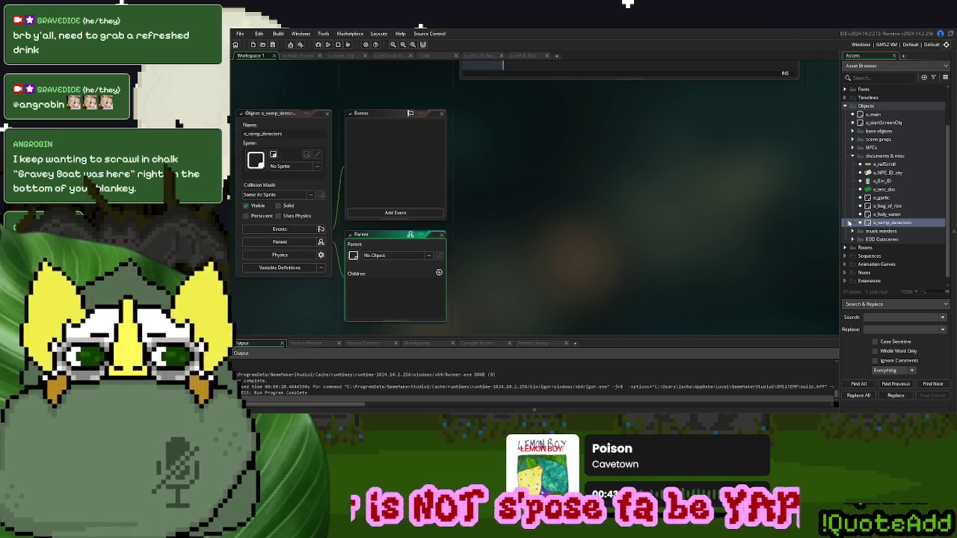
pyautogui.moveTo(887, 190)
pyautogui.mouseDown()
pyautogui.moveTo(720, 202)
pyautogui.moveTo(421, 256)
pyautogui.mouseUp()
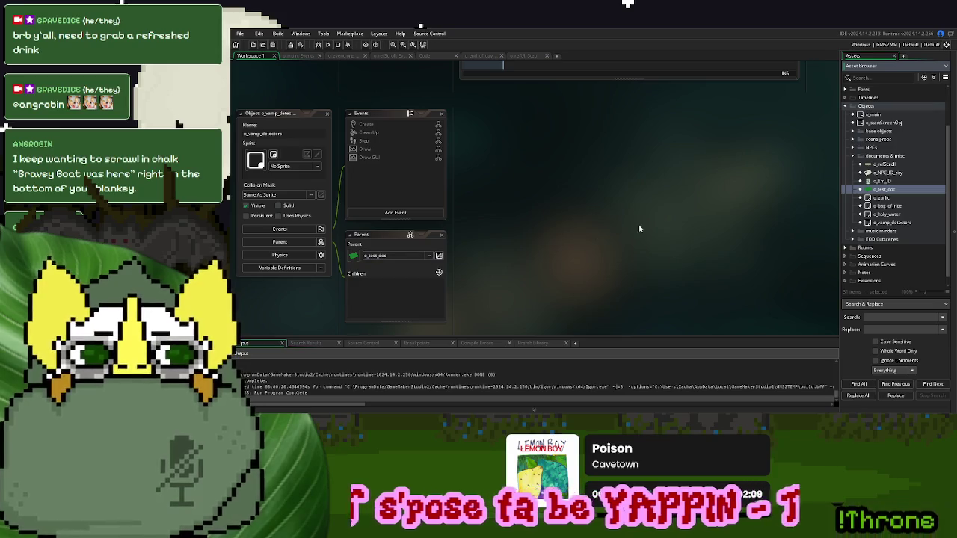
# - Set o_vamp_detectors as the parent of o_garlic, o_bag_of_rice and o_holy_water
pyautogui.doubleClick(884, 198)
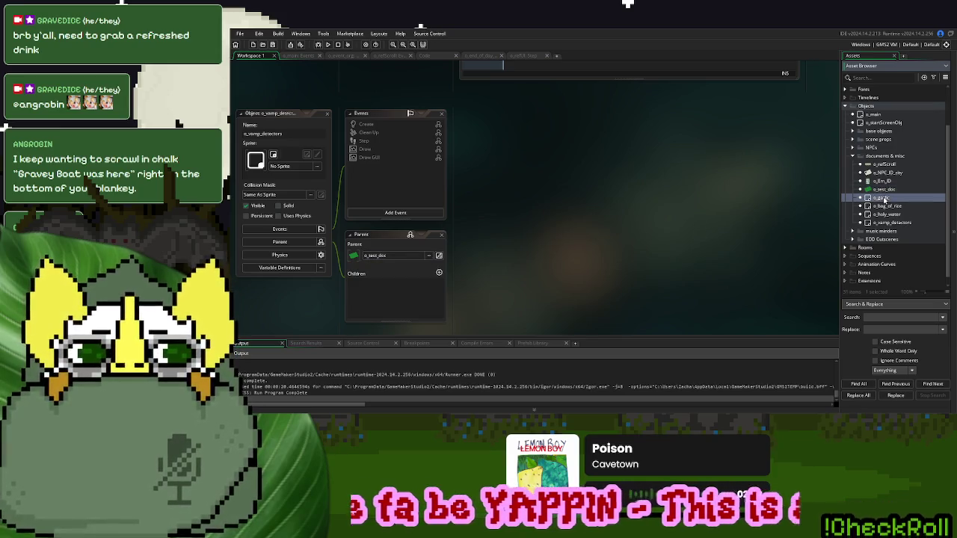
pyautogui.moveTo(890, 223); pyautogui.dragTo(422, 232)
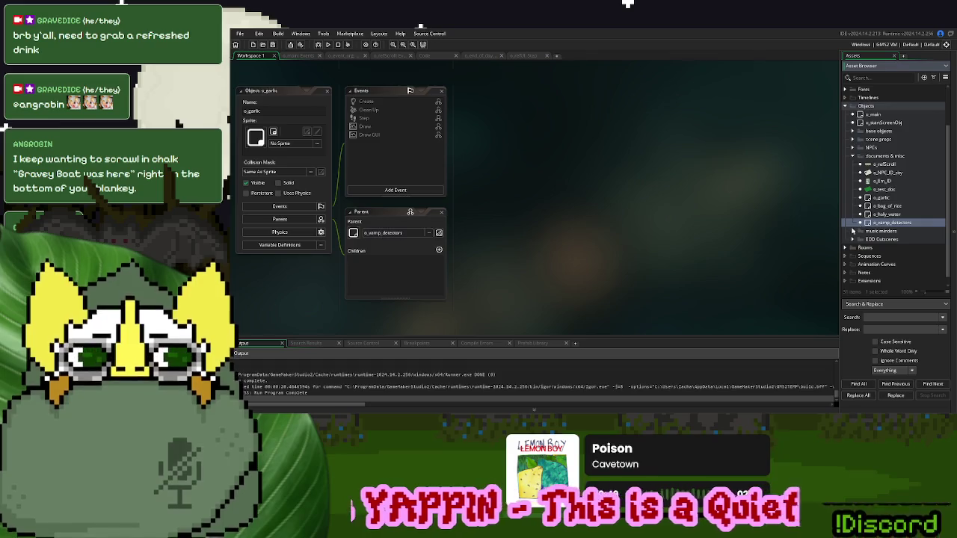
pyautogui.doubleClick(887, 207)
pyautogui.moveTo(893, 224); pyautogui.dragTo(388, 255)
pyautogui.doubleClick(886, 215)
pyautogui.moveTo(902, 225); pyautogui.dragTo(389, 233)
# - Close all object editors and move o_vamp_detectors just above o_garlic in the asset list
pyautogui.rightClick(620, 165)
pyautogui.moveTo(647, 176)
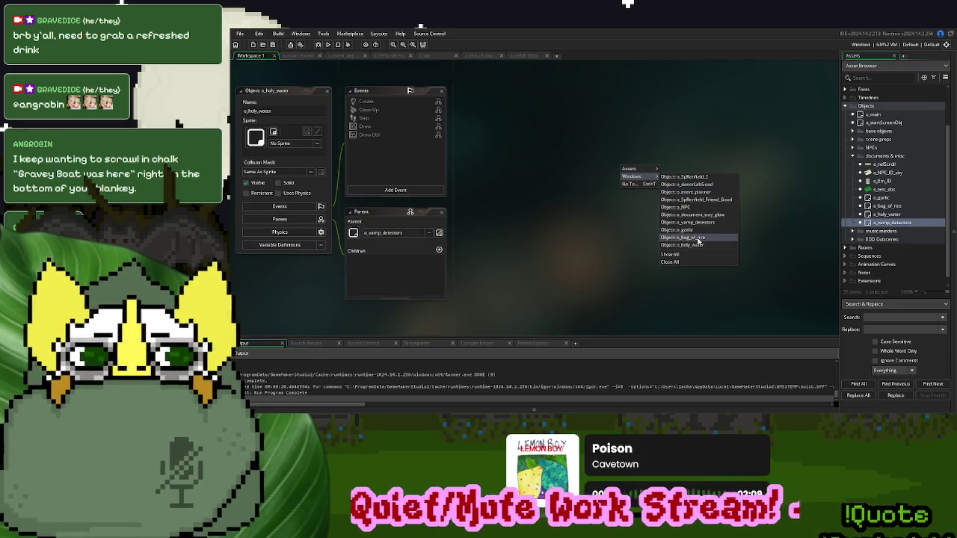
pyautogui.click(668, 261)
pyautogui.moveTo(882, 226); pyautogui.dragTo(885, 198)
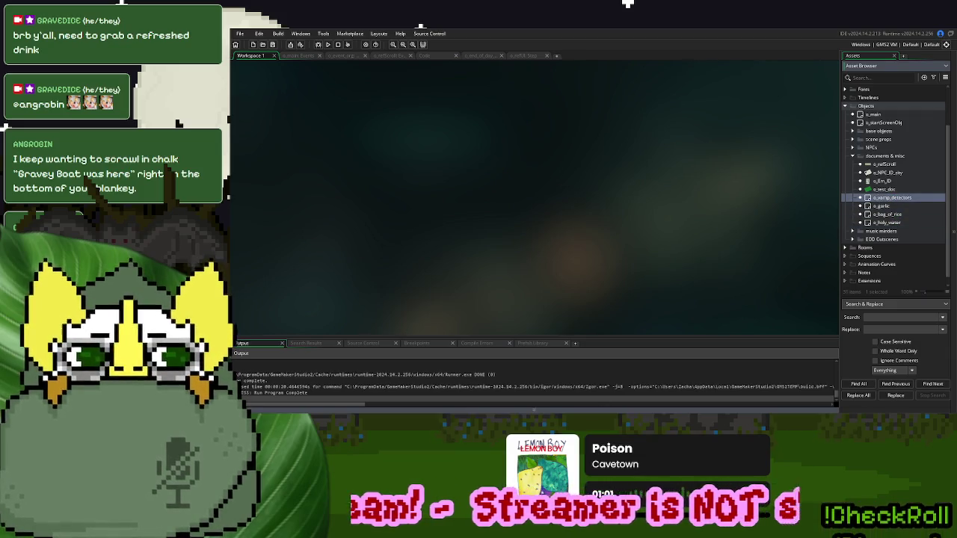